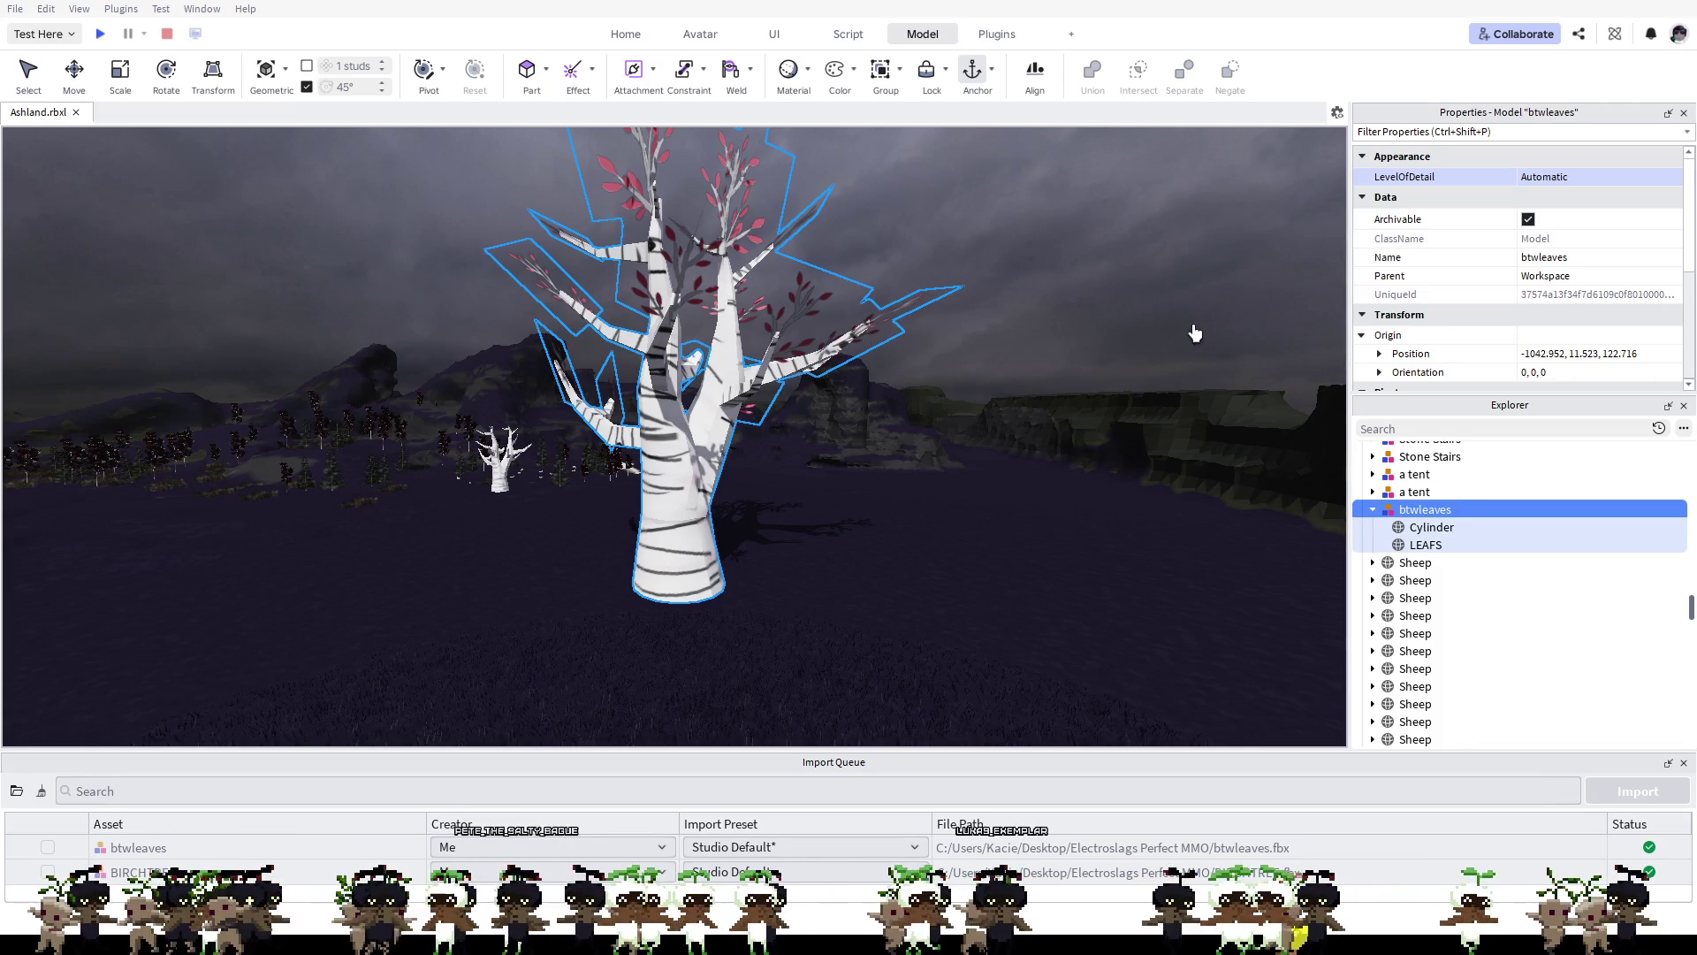
Step: Select the btwleaves model in Explorer and change its Scale from 1 to 0.2
click(1419, 528)
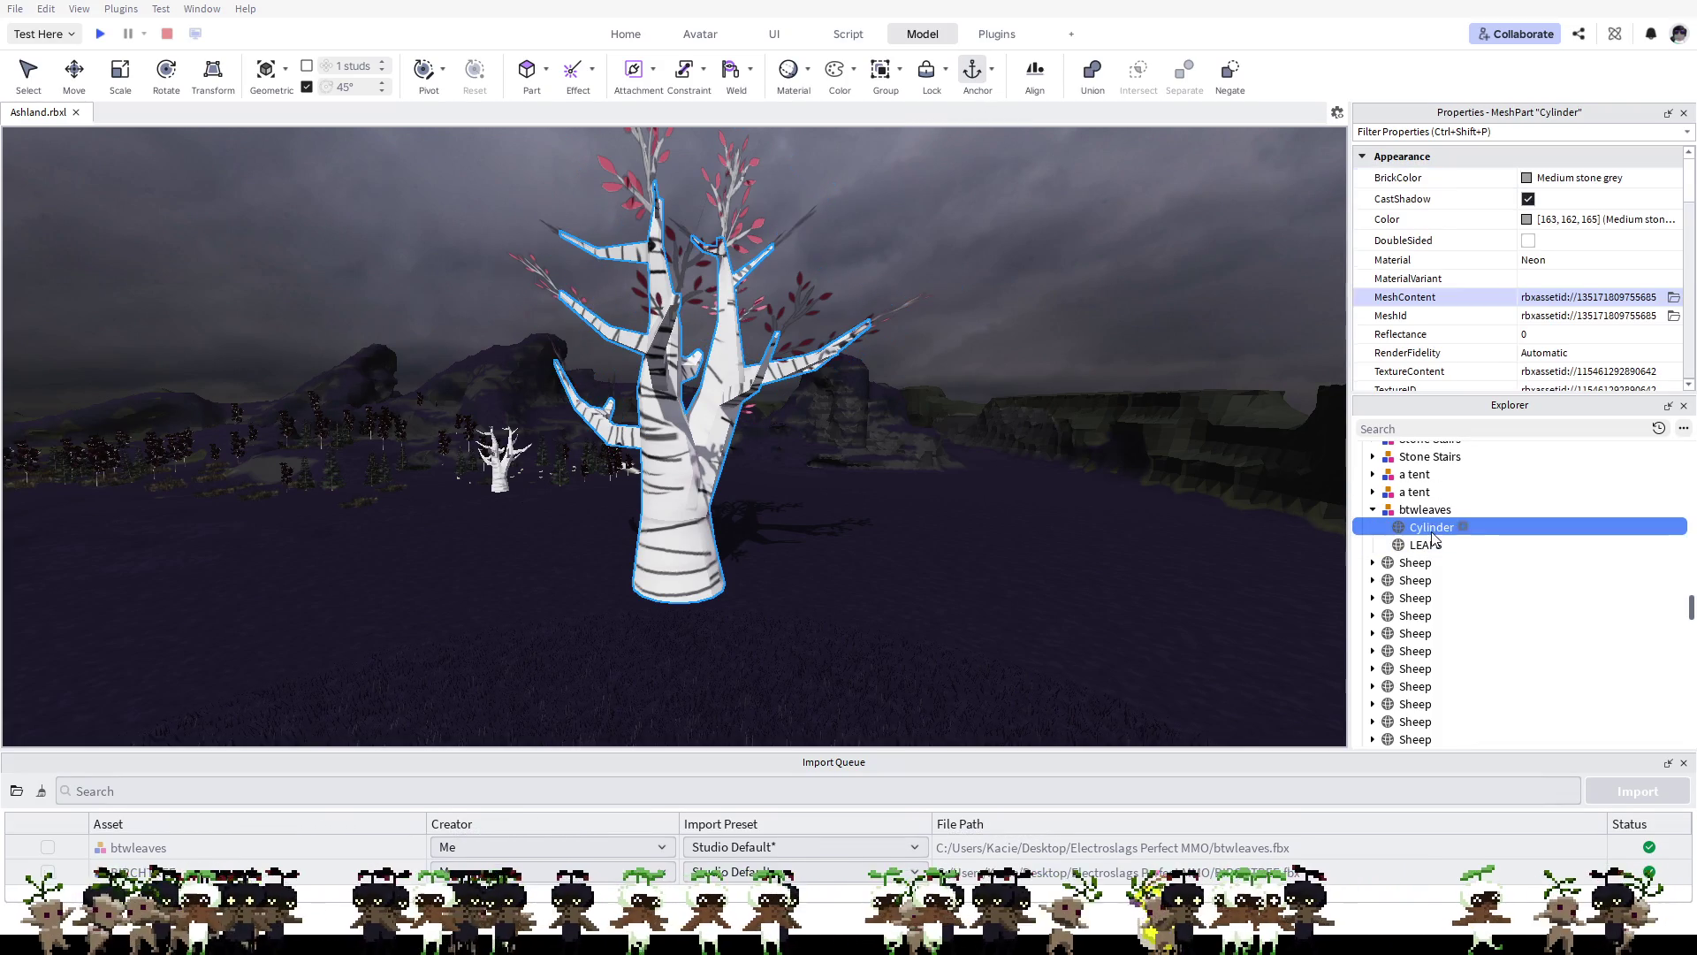
click(1432, 545)
click(1436, 530)
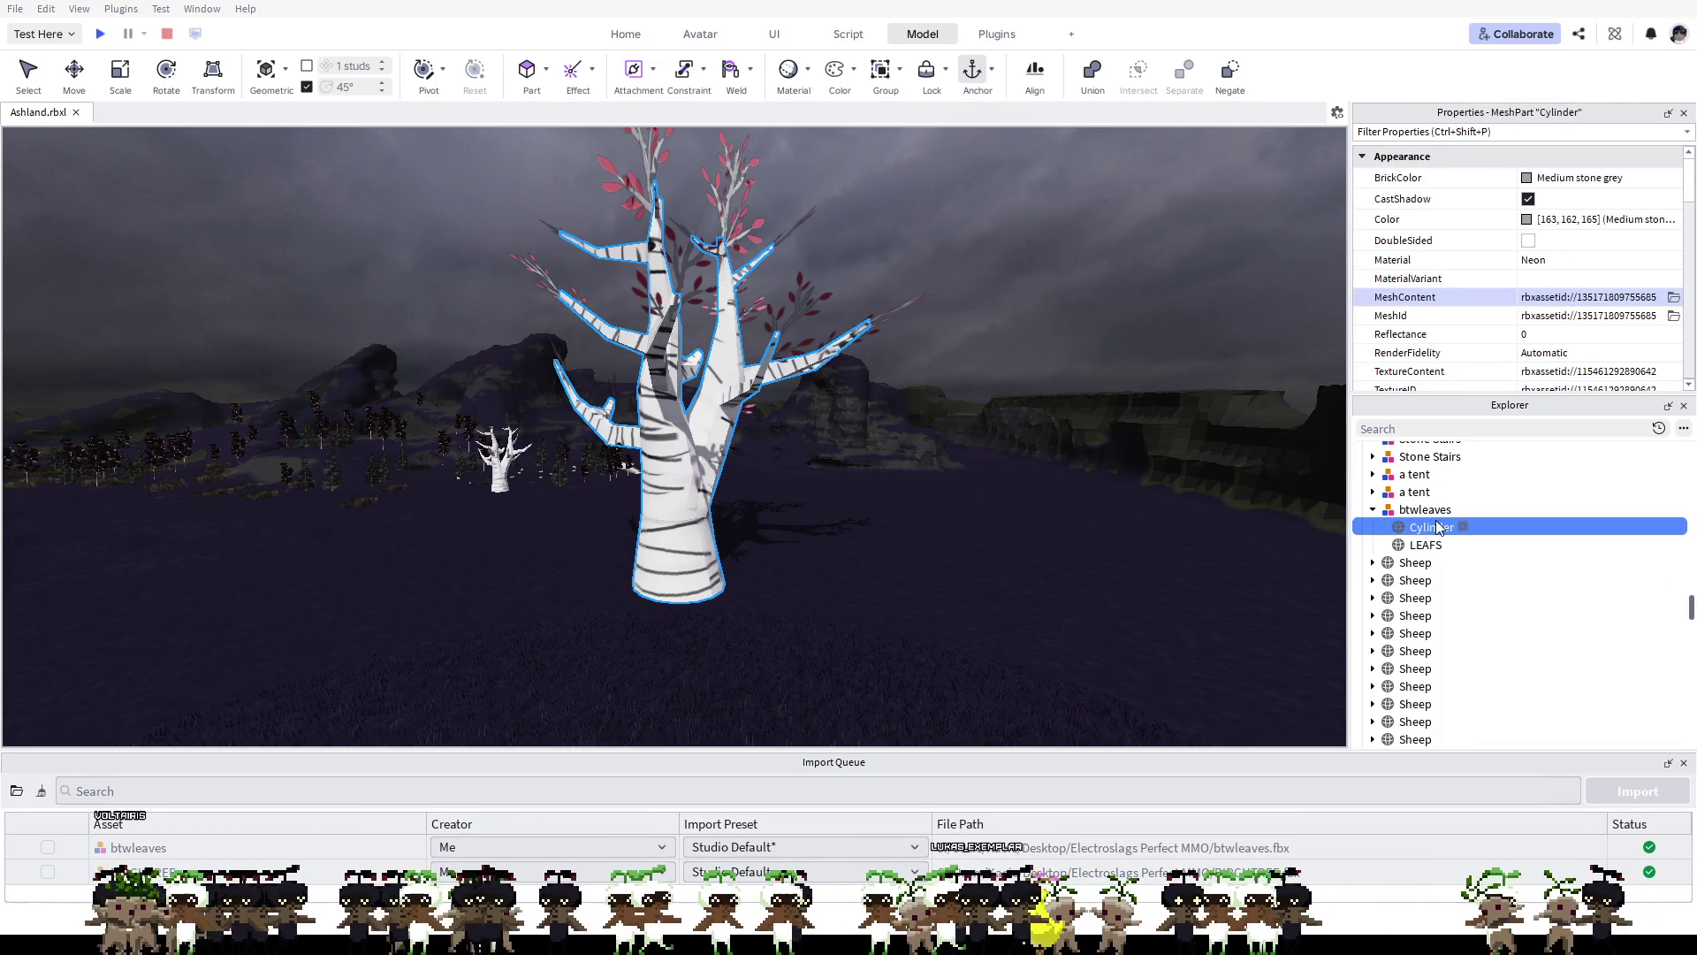
click(1433, 514)
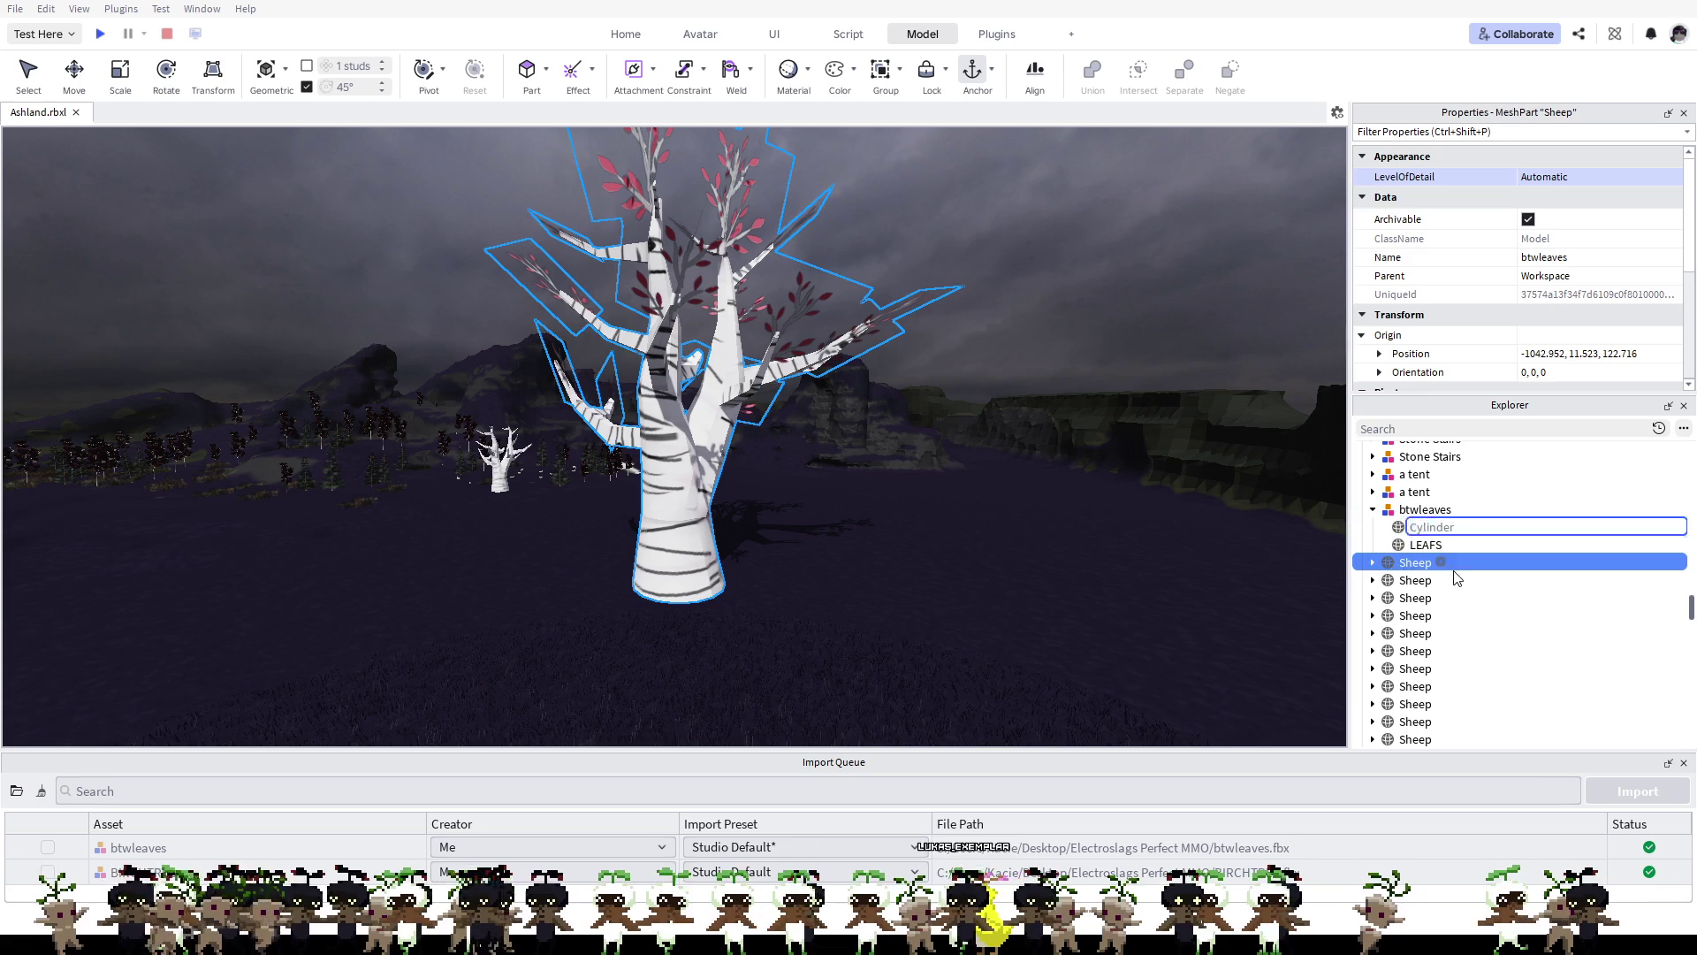
click(1454, 566)
click(1425, 510)
scroll(1524, 258, down, 5)
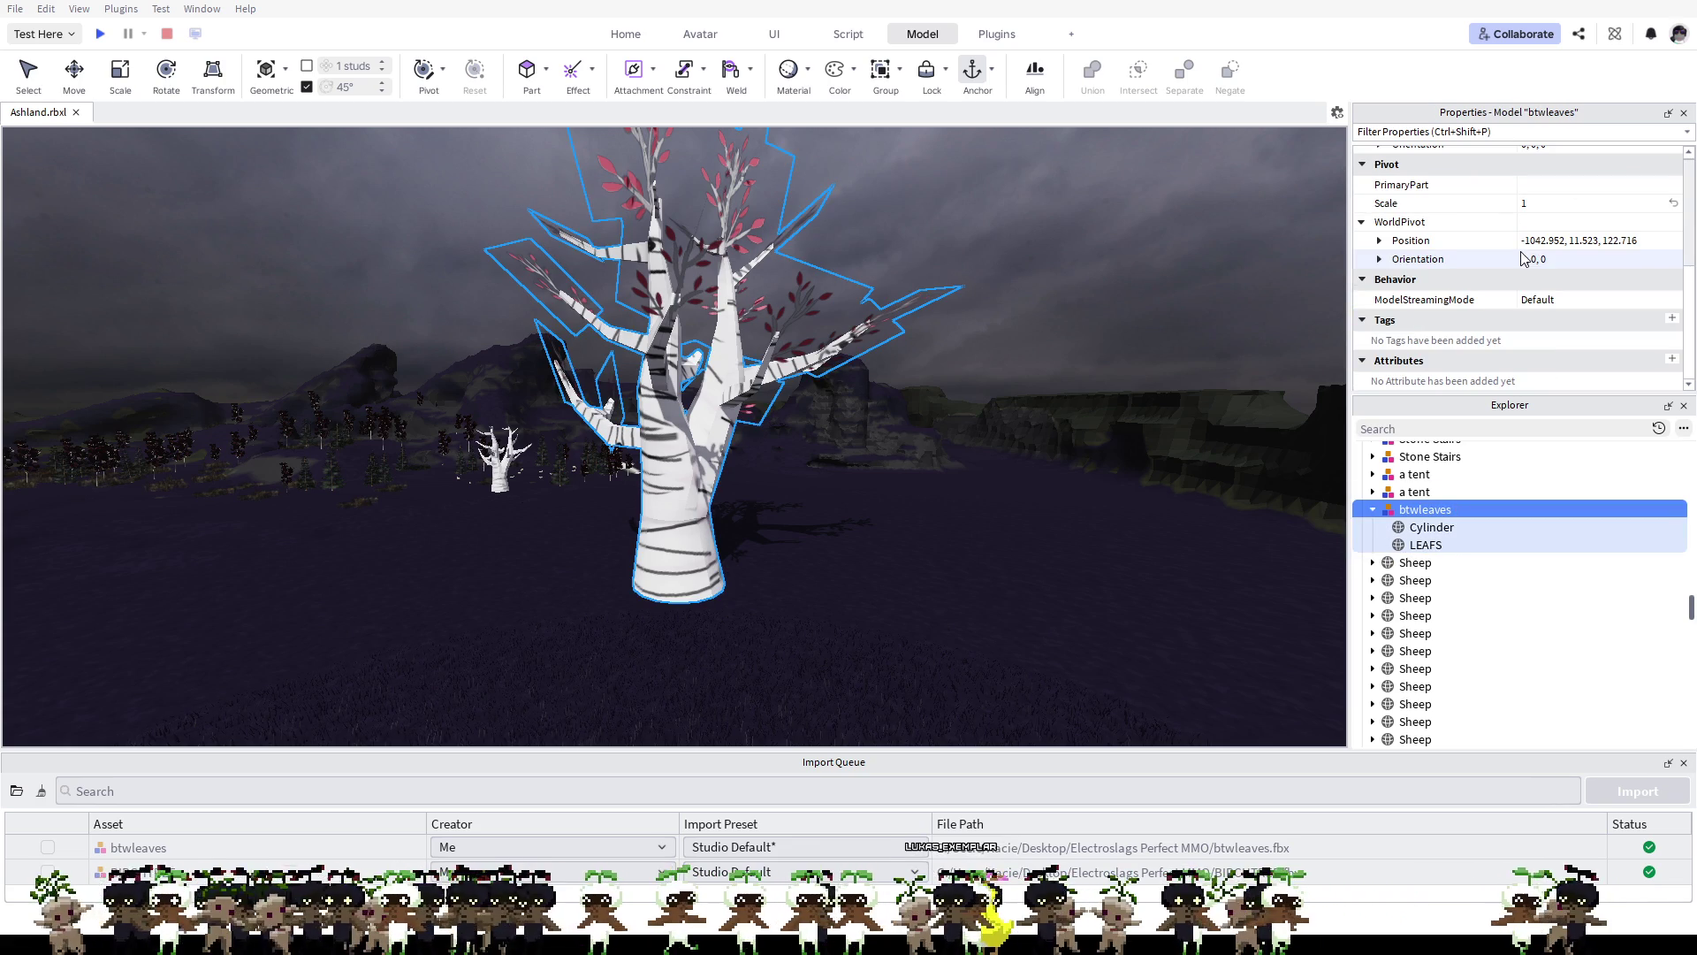
click(1539, 203)
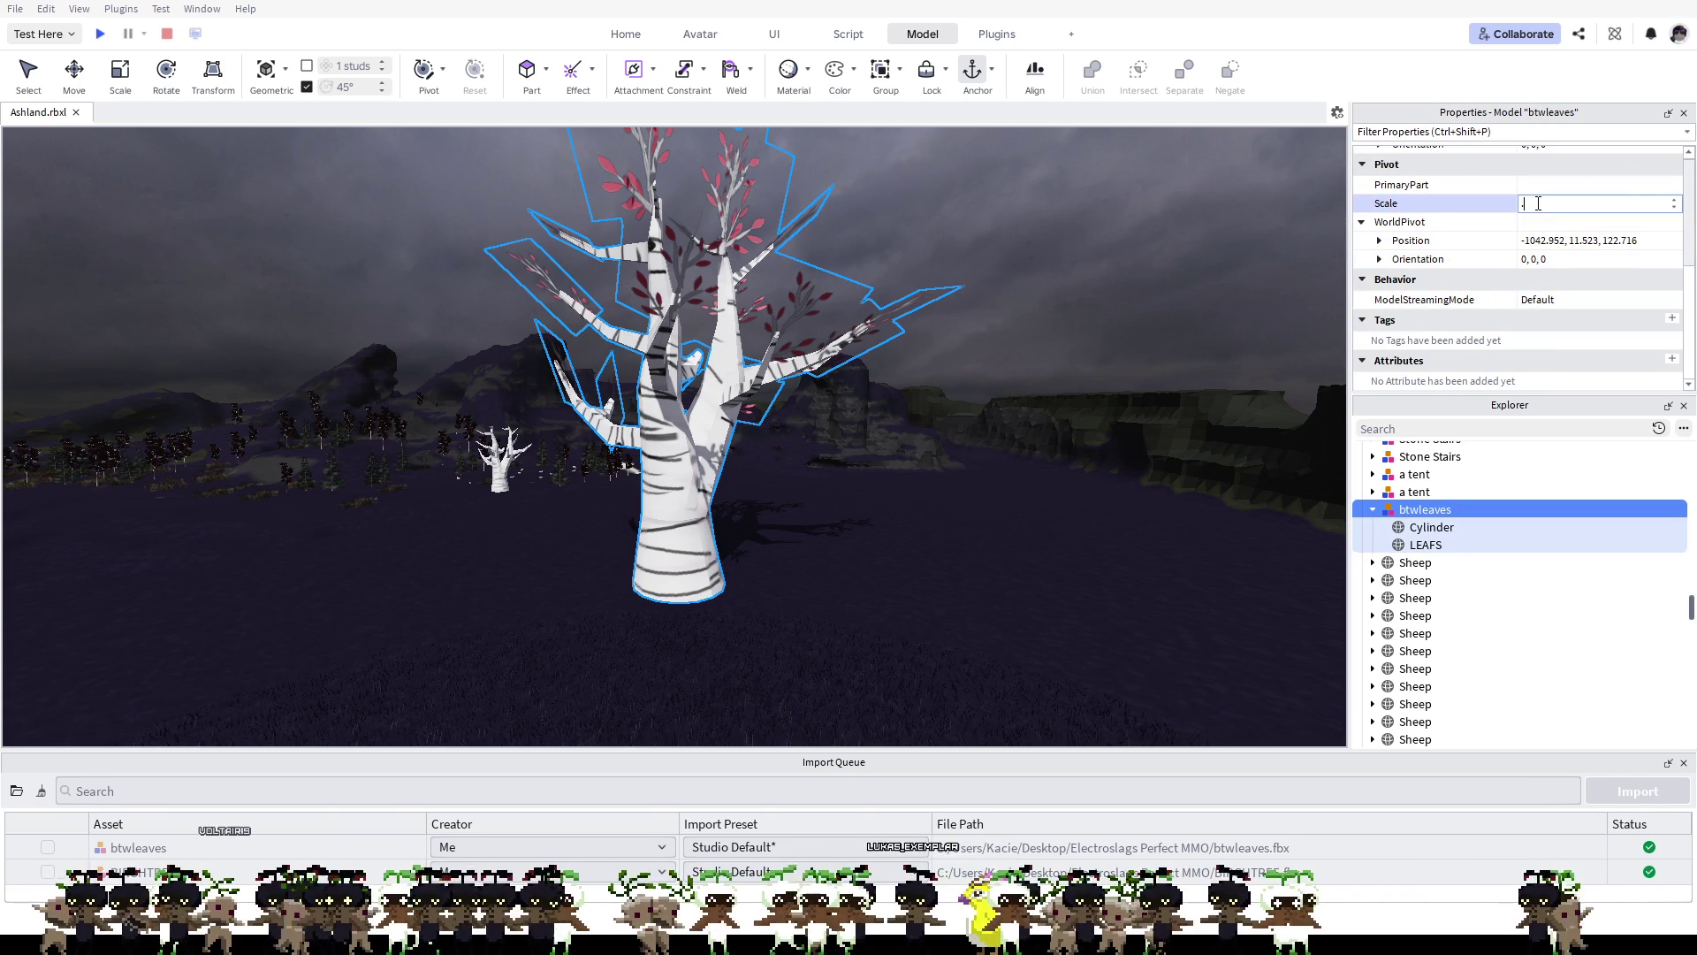
text(2)
key(Return)
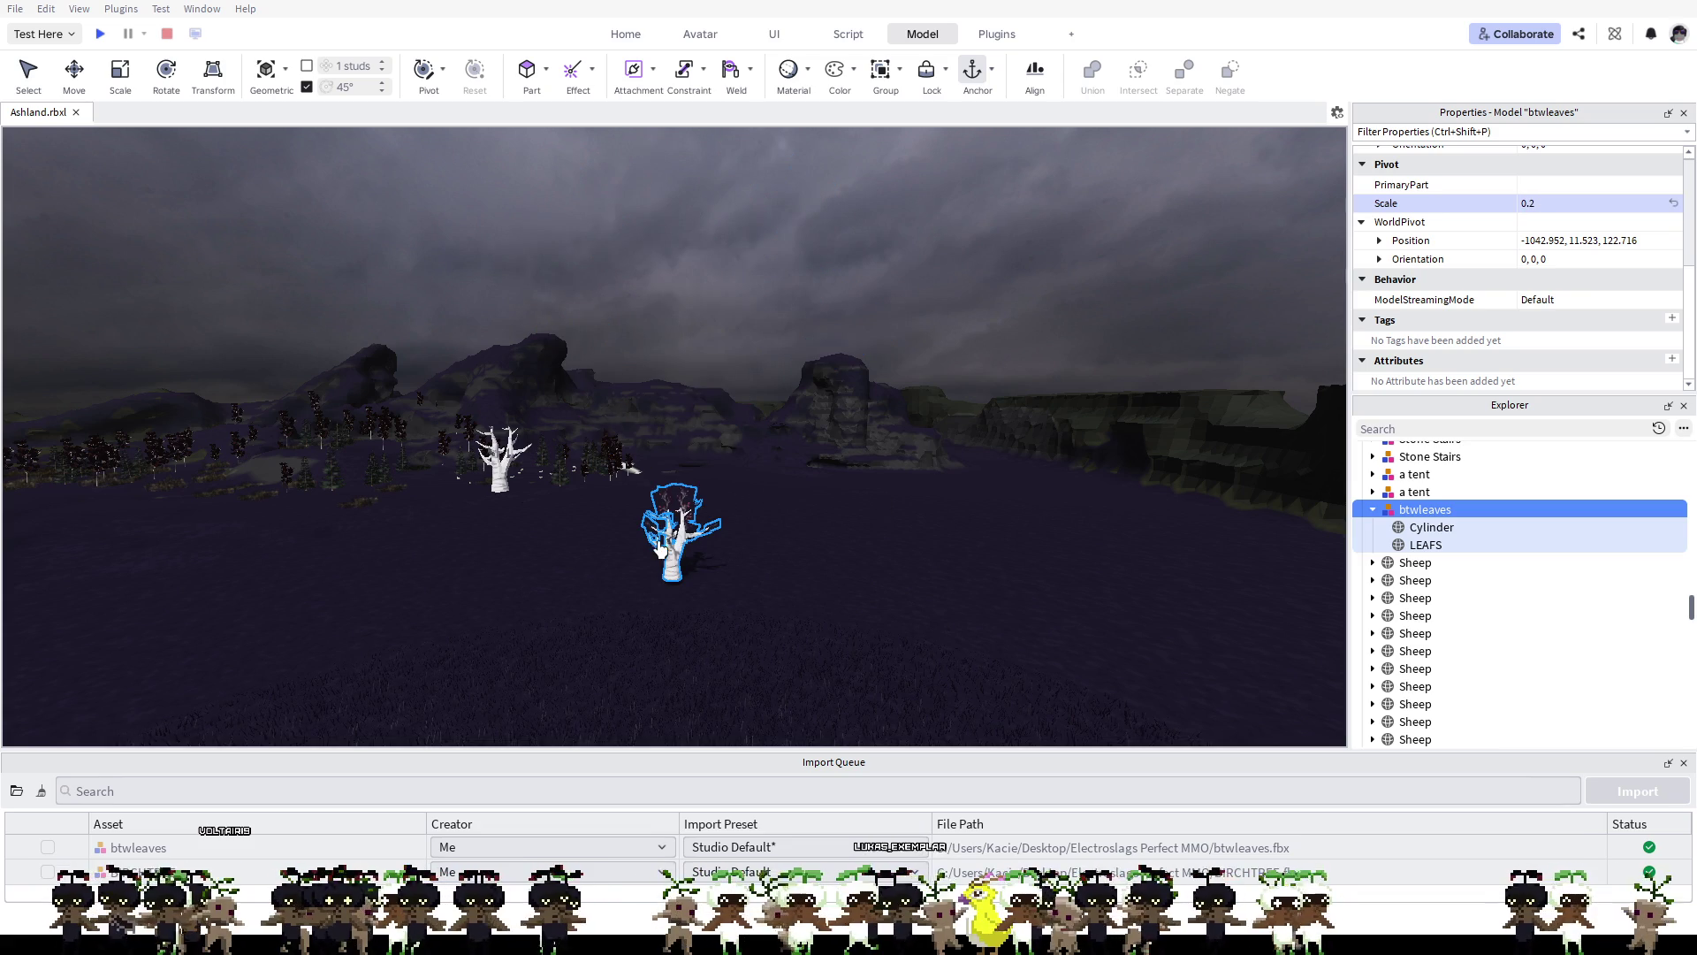
Step: Lift the Cylinder trunk 6.77 studs with the Move tool and drag btwleaves to a new field spot
scroll(688, 551, up, 5)
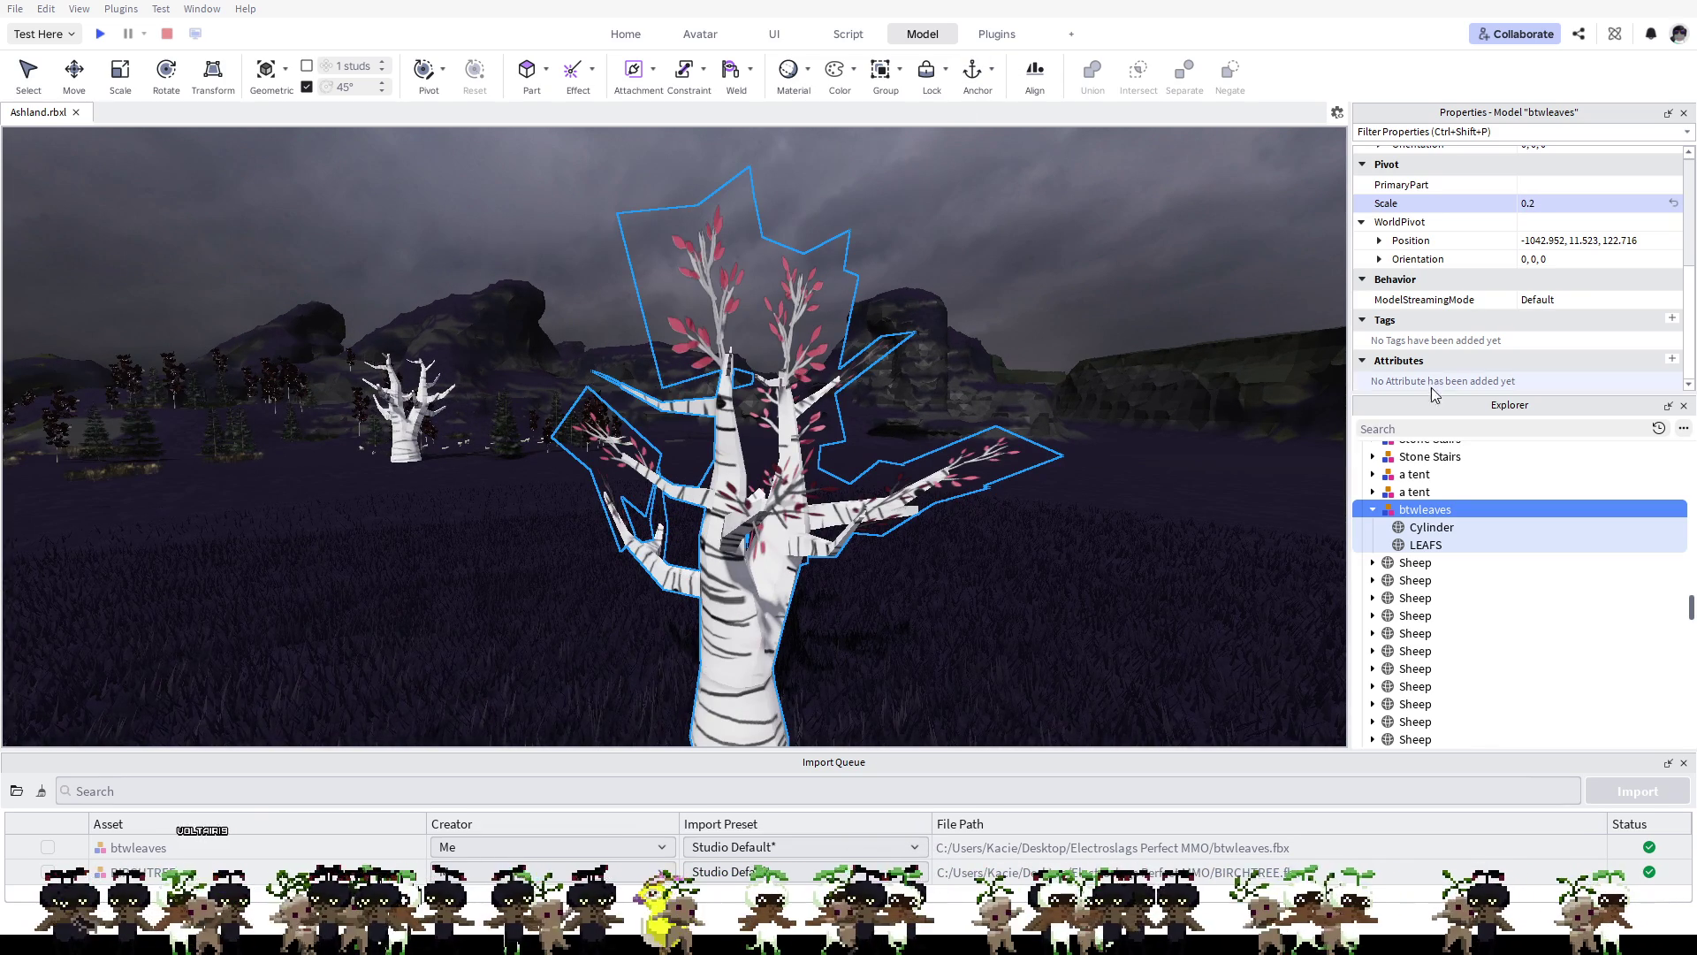
click(1427, 529)
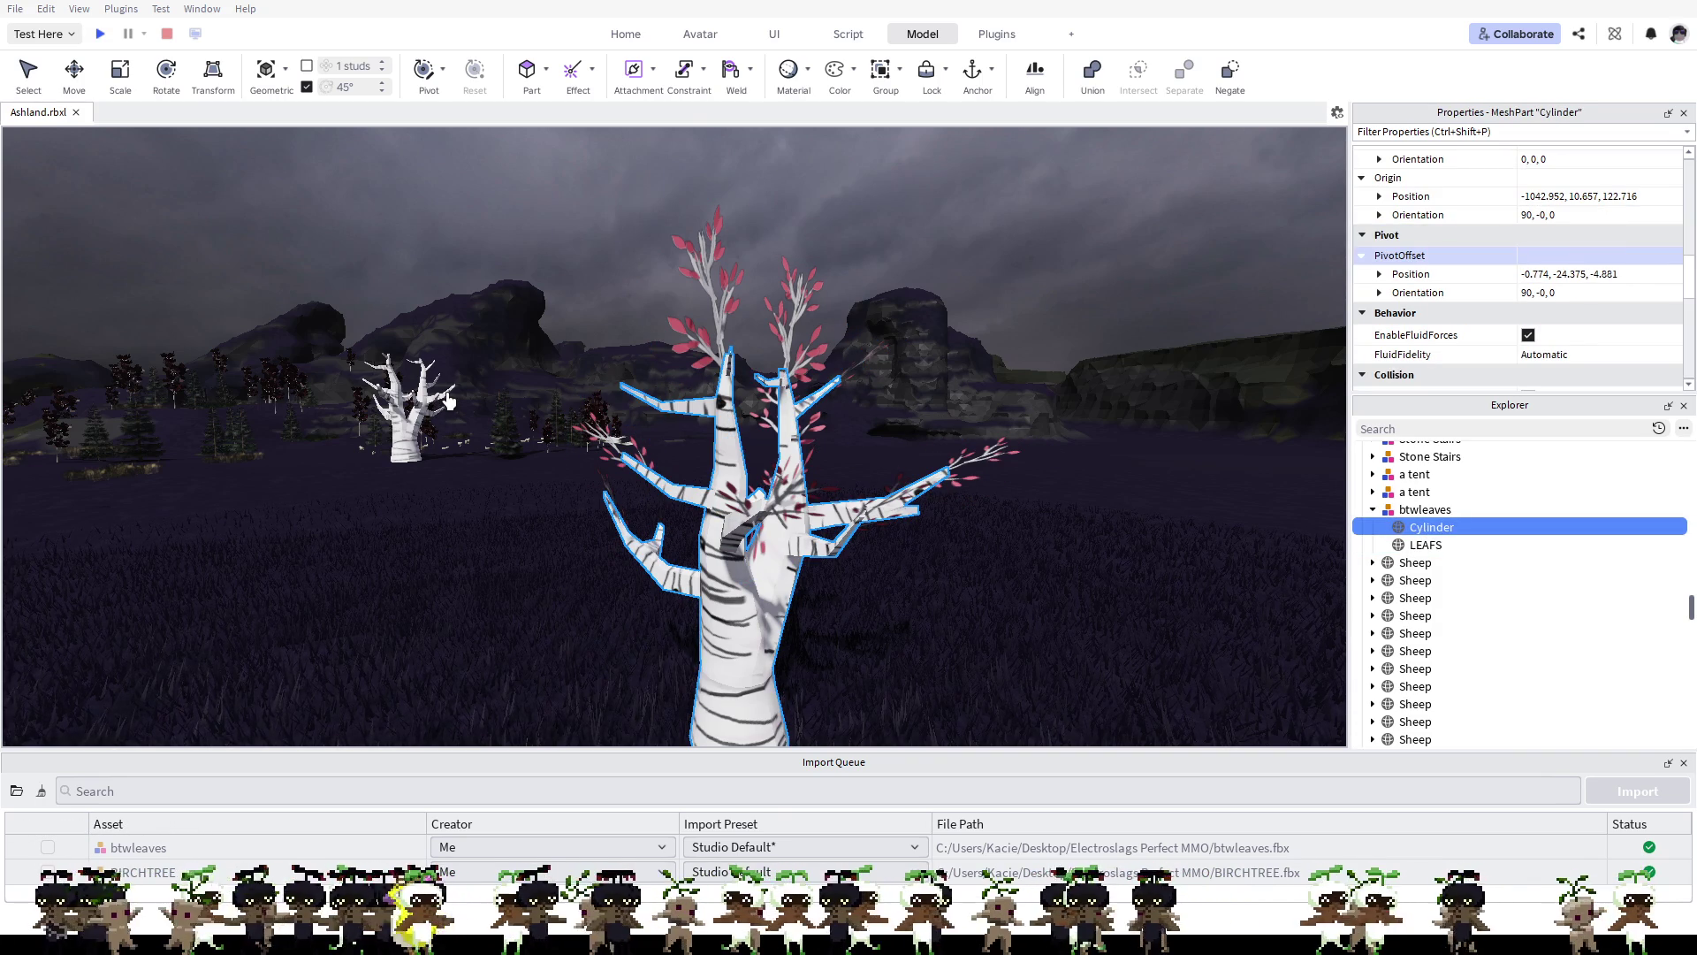
click(74, 74)
mouse_move(721, 602)
mouse_down()
mouse_move(925, 493)
mouse_move(858, 597)
mouse_up()
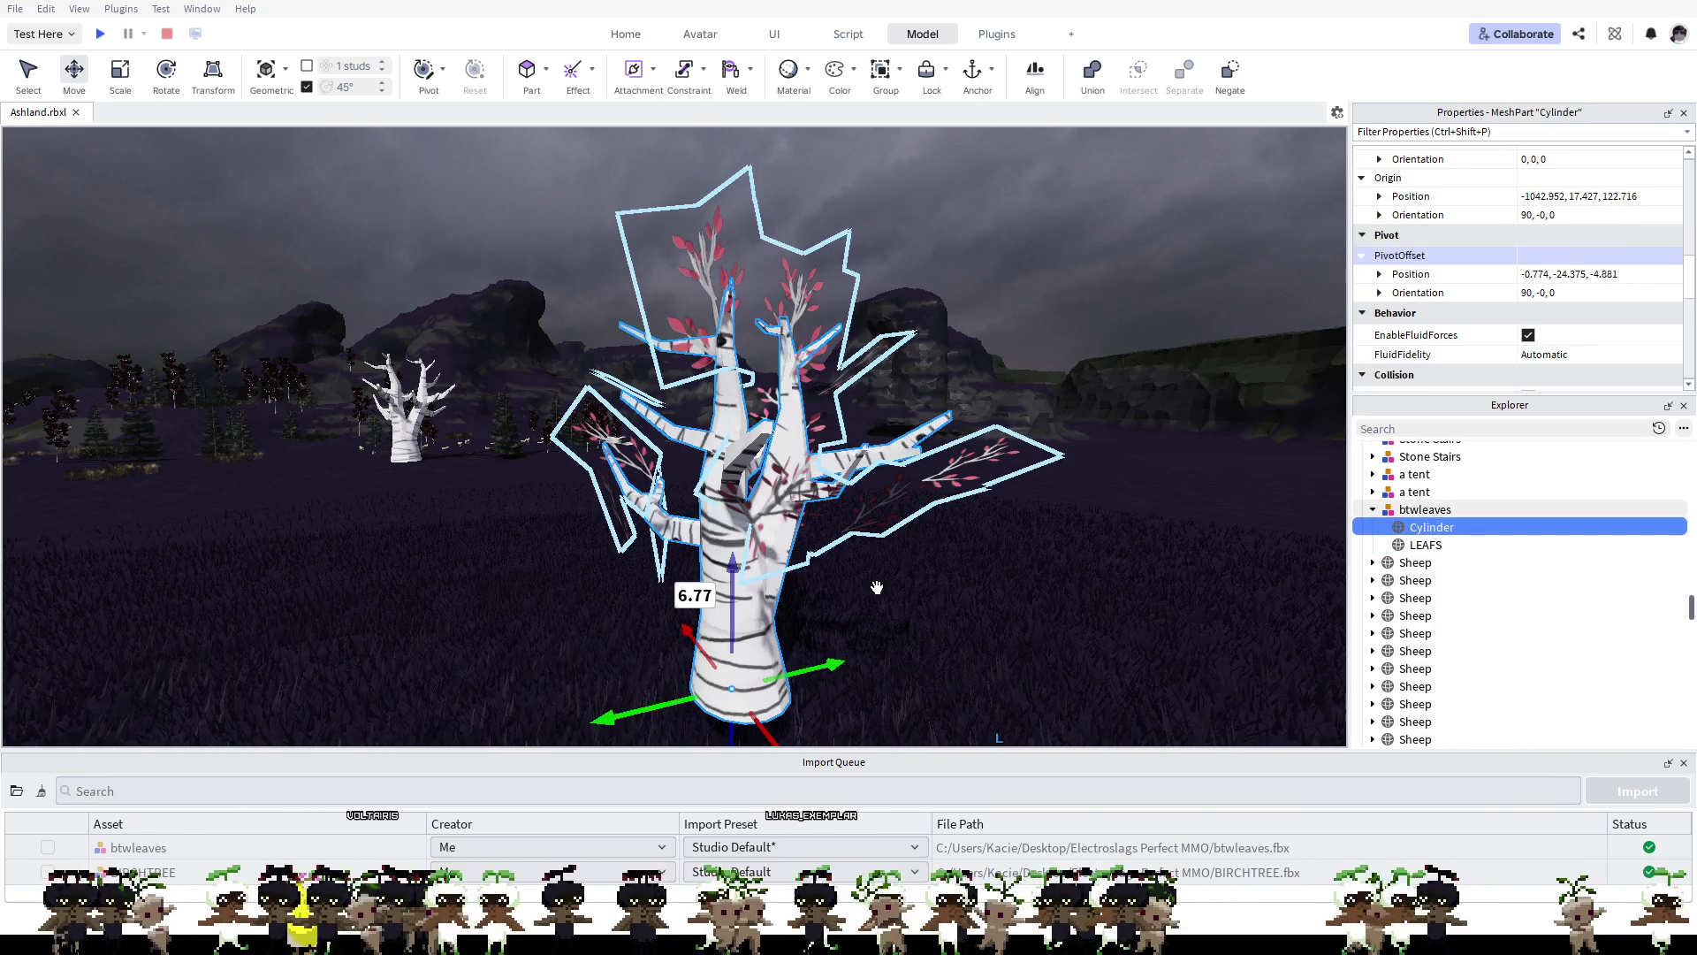
click(858, 597)
mouse_move(732, 610)
mouse_down()
mouse_move(888, 586)
mouse_move(809, 644)
mouse_move(964, 495)
mouse_move(1072, 433)
mouse_move(1101, 447)
mouse_up()
Step: Focus the btwleaves model and drag it onto the cliff ridge at -891.063, 153.876, 1082.889
key(w)
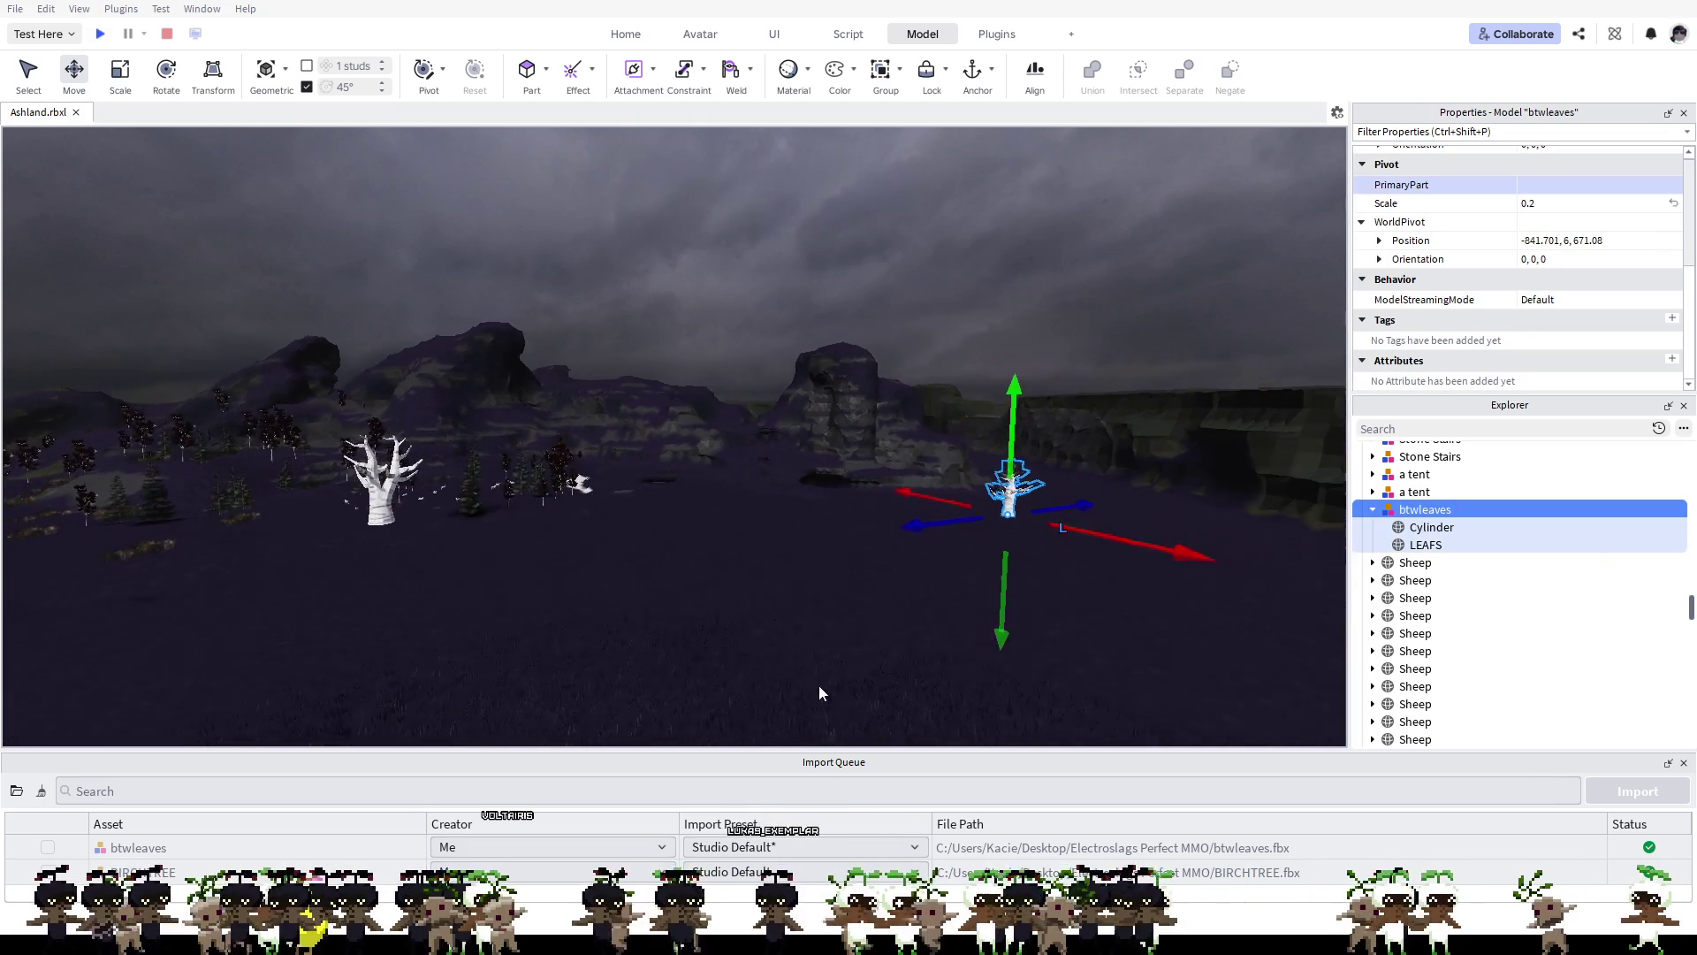
scroll(1047, 495, down, 3)
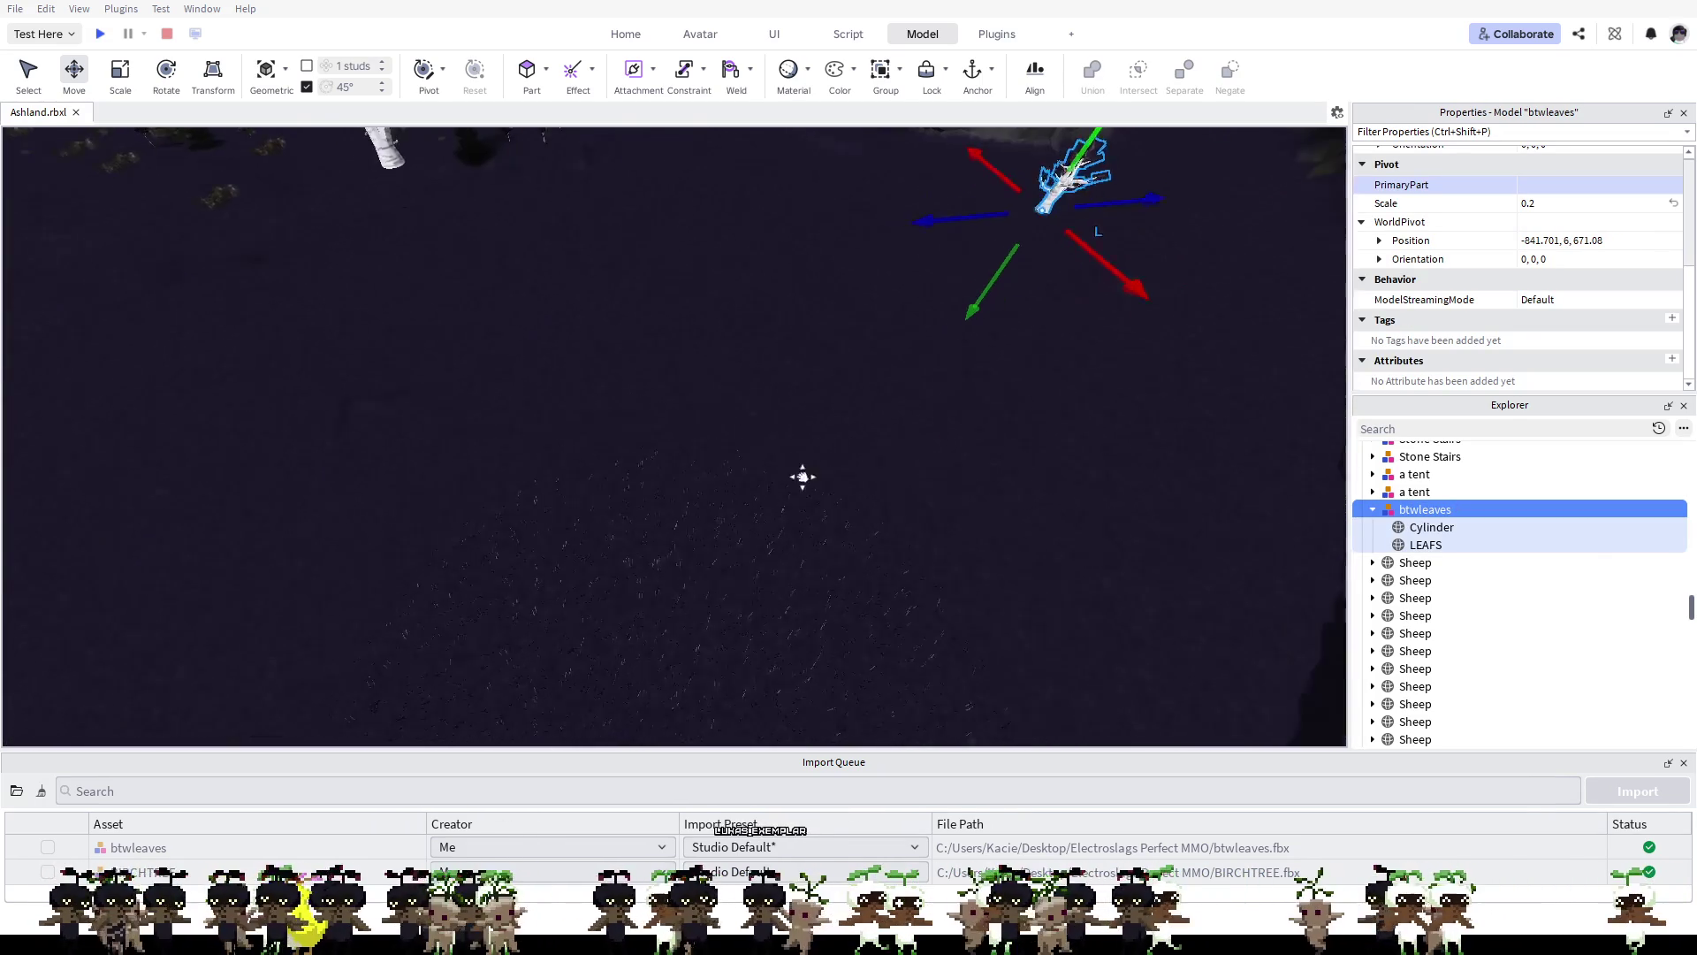
key(f)
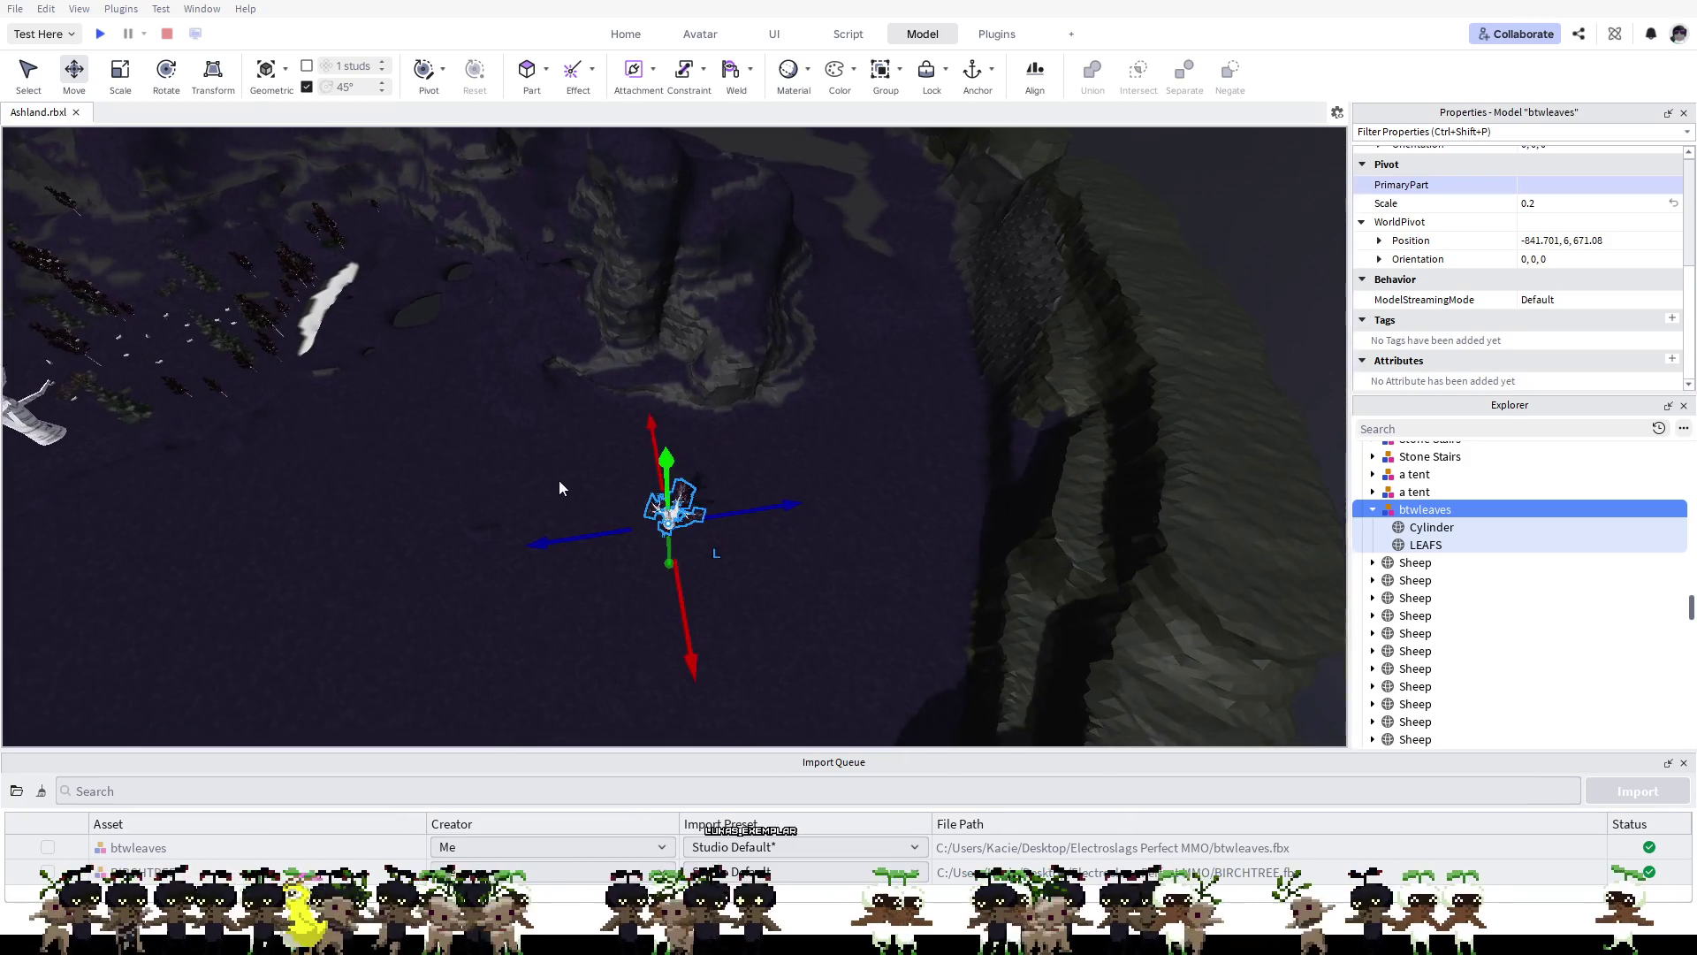
mouse_move(639, 498)
mouse_down()
mouse_move(1250, 353)
mouse_move(1253, 472)
mouse_up()
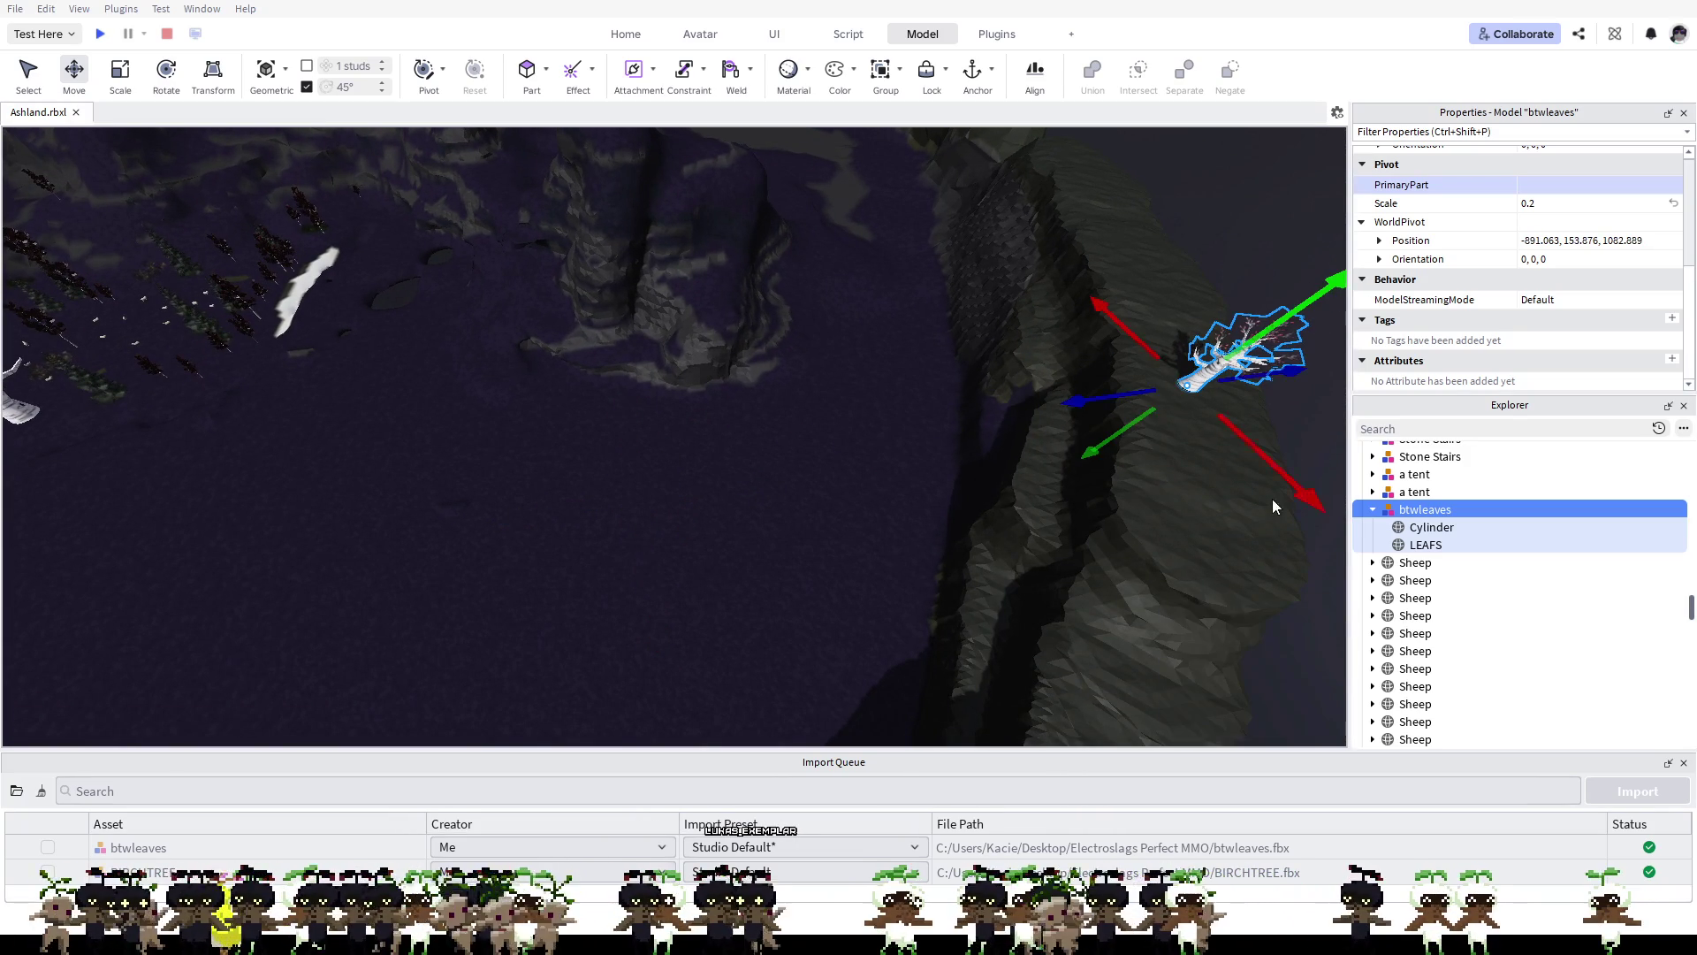
key(f)
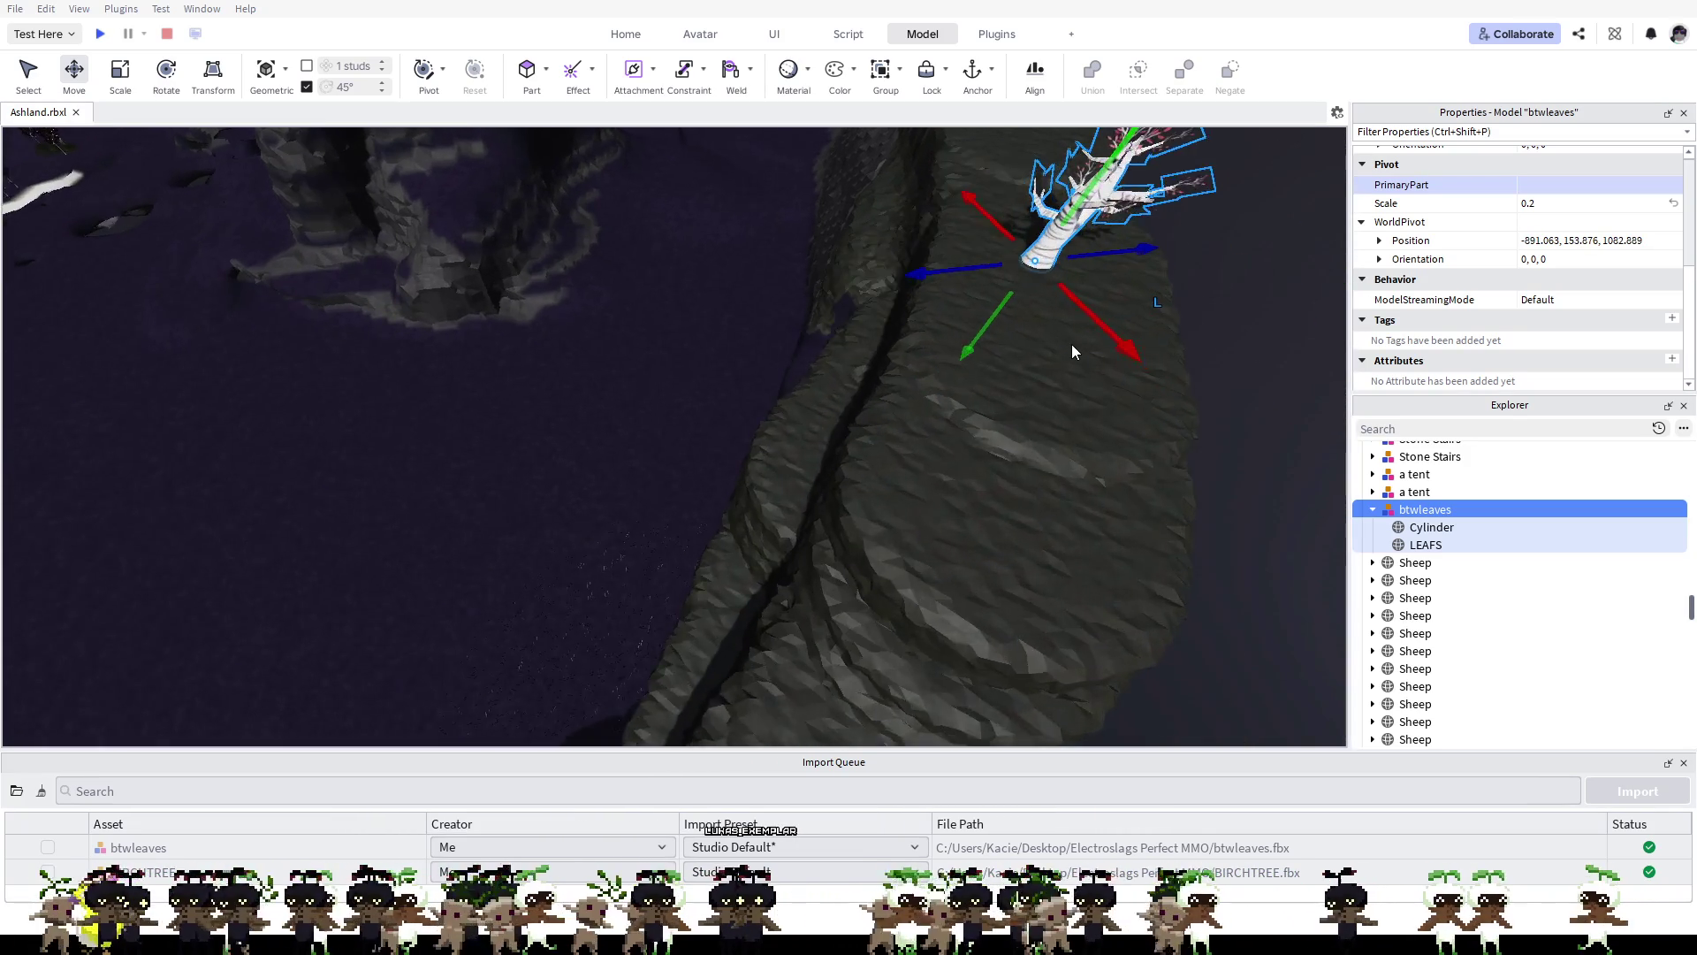
scroll(1001, 519, up, 3)
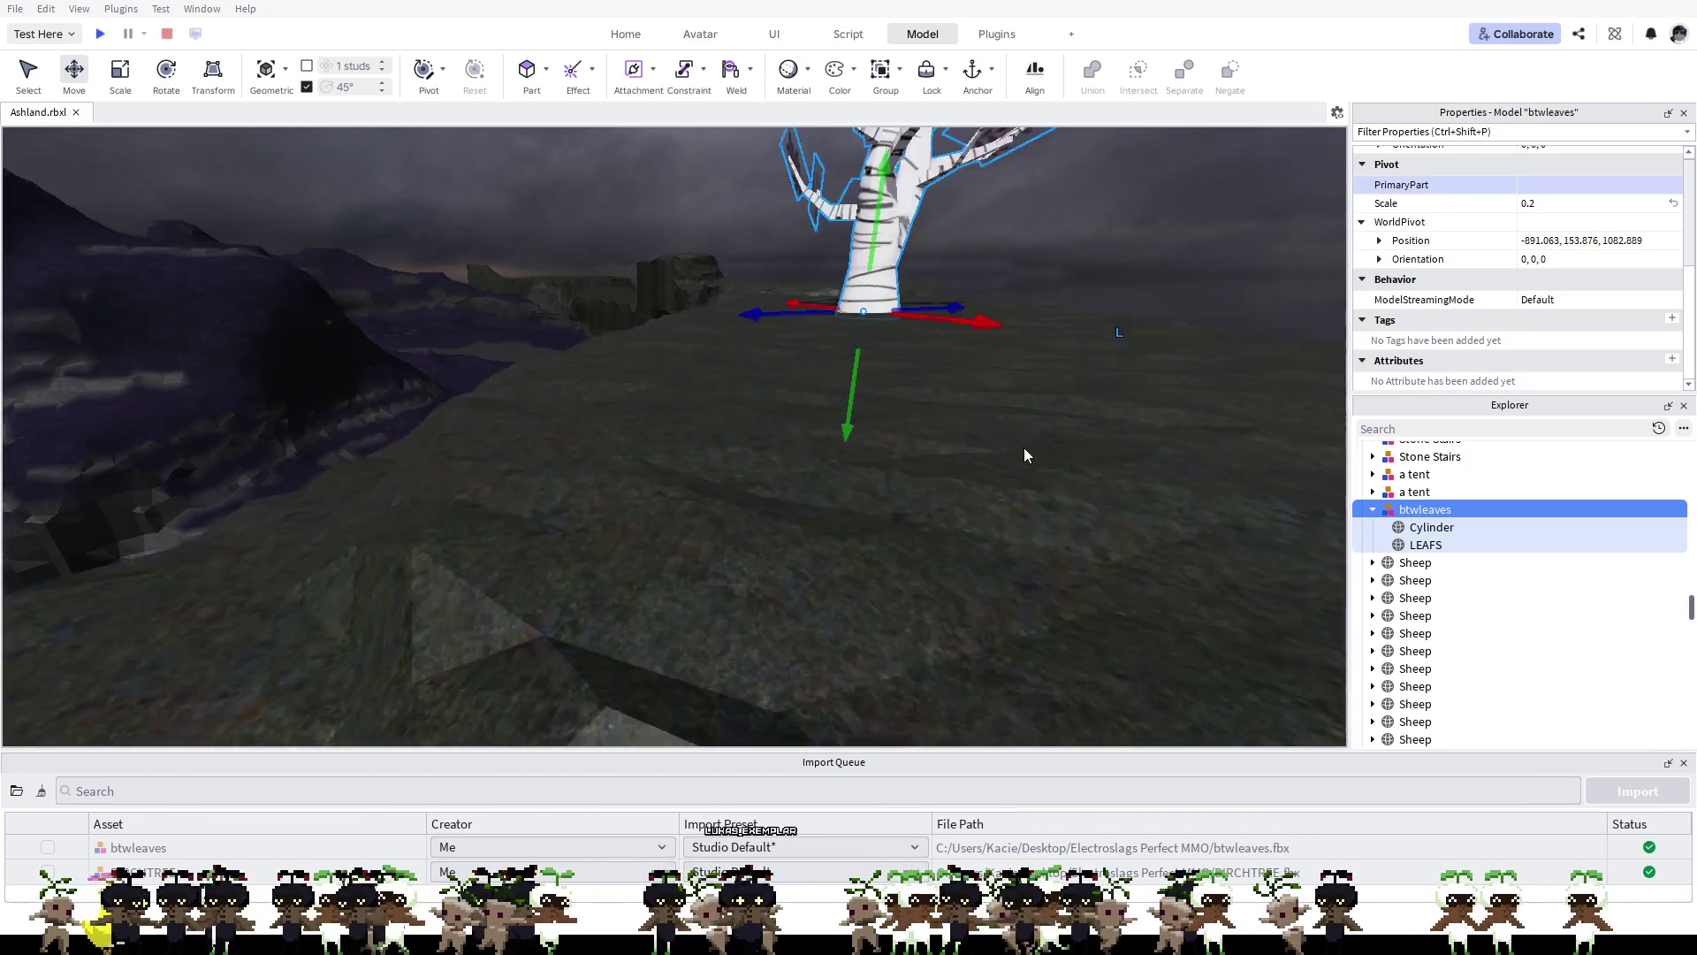
Step: Start a play test and walk the avatar with W up beneath the cliff-top birch tree
click(100, 33)
key(w)
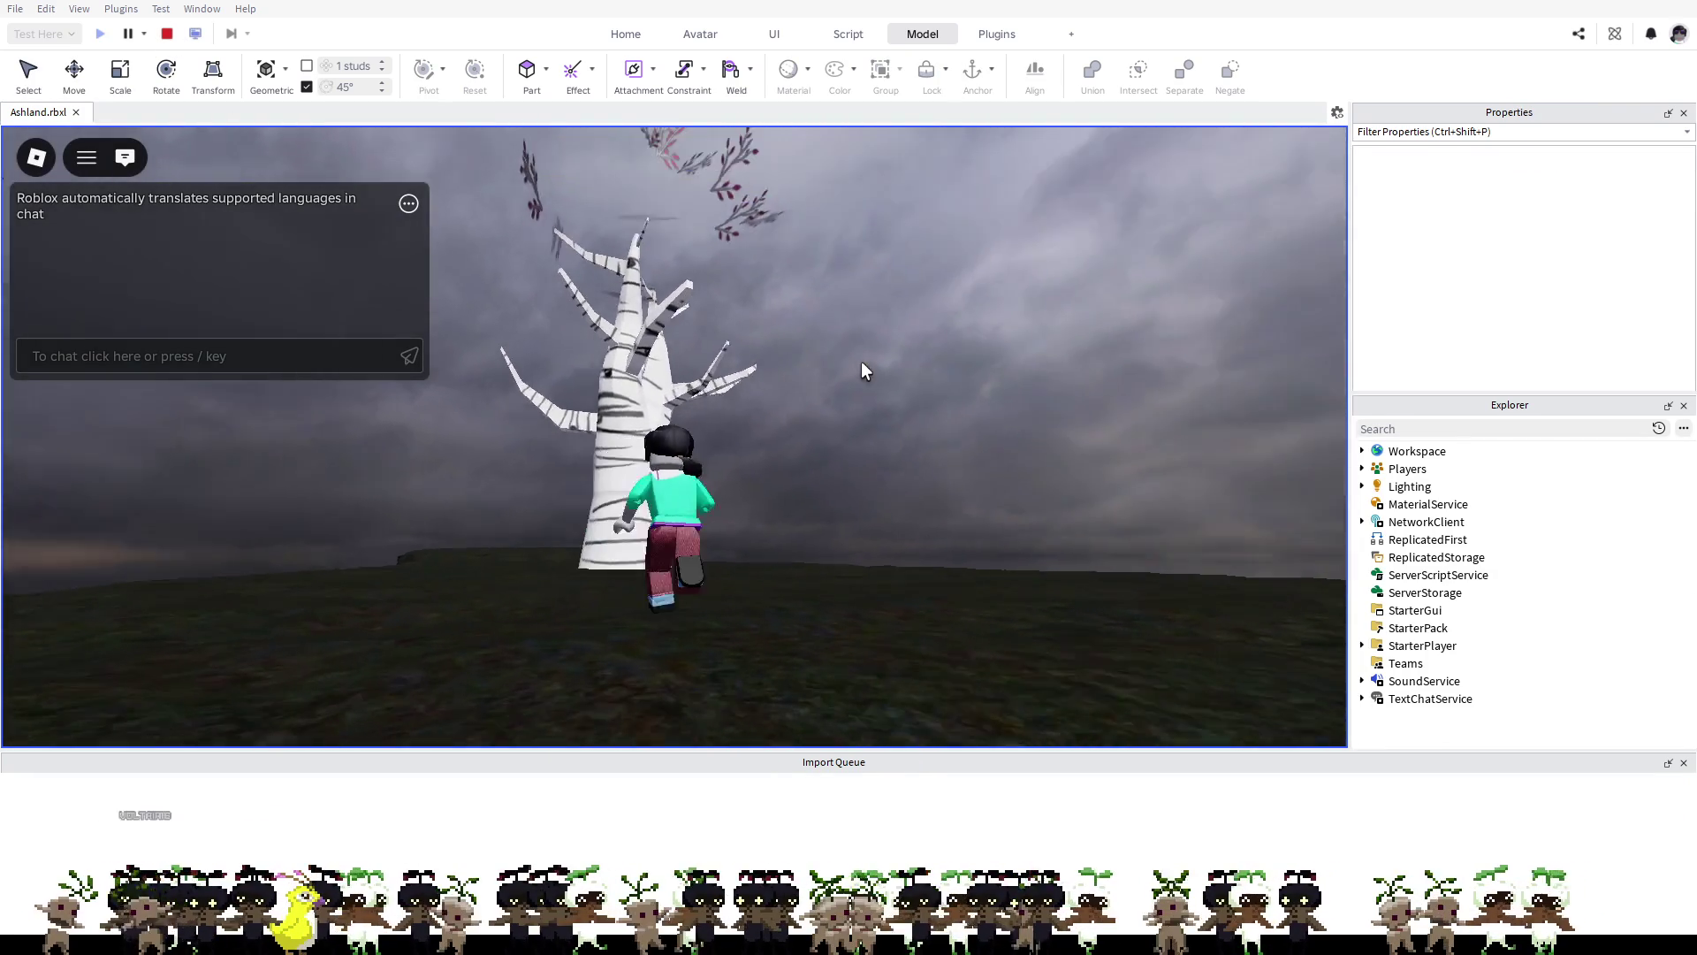
key(w)
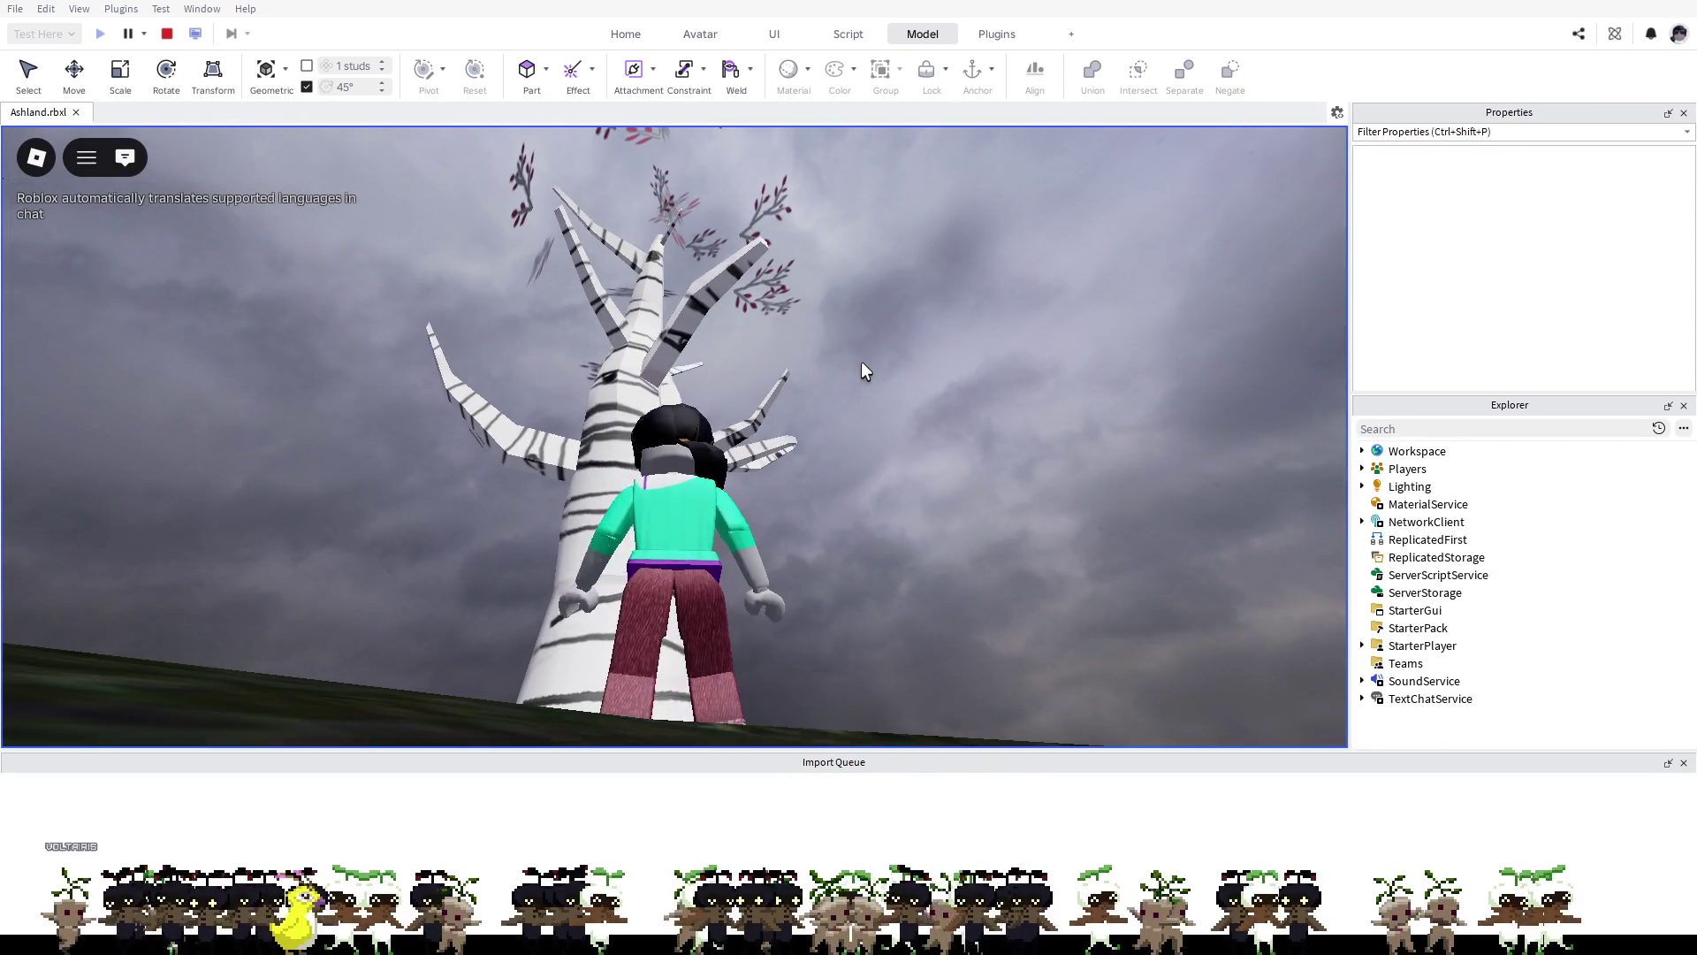
key(w)
key(w)
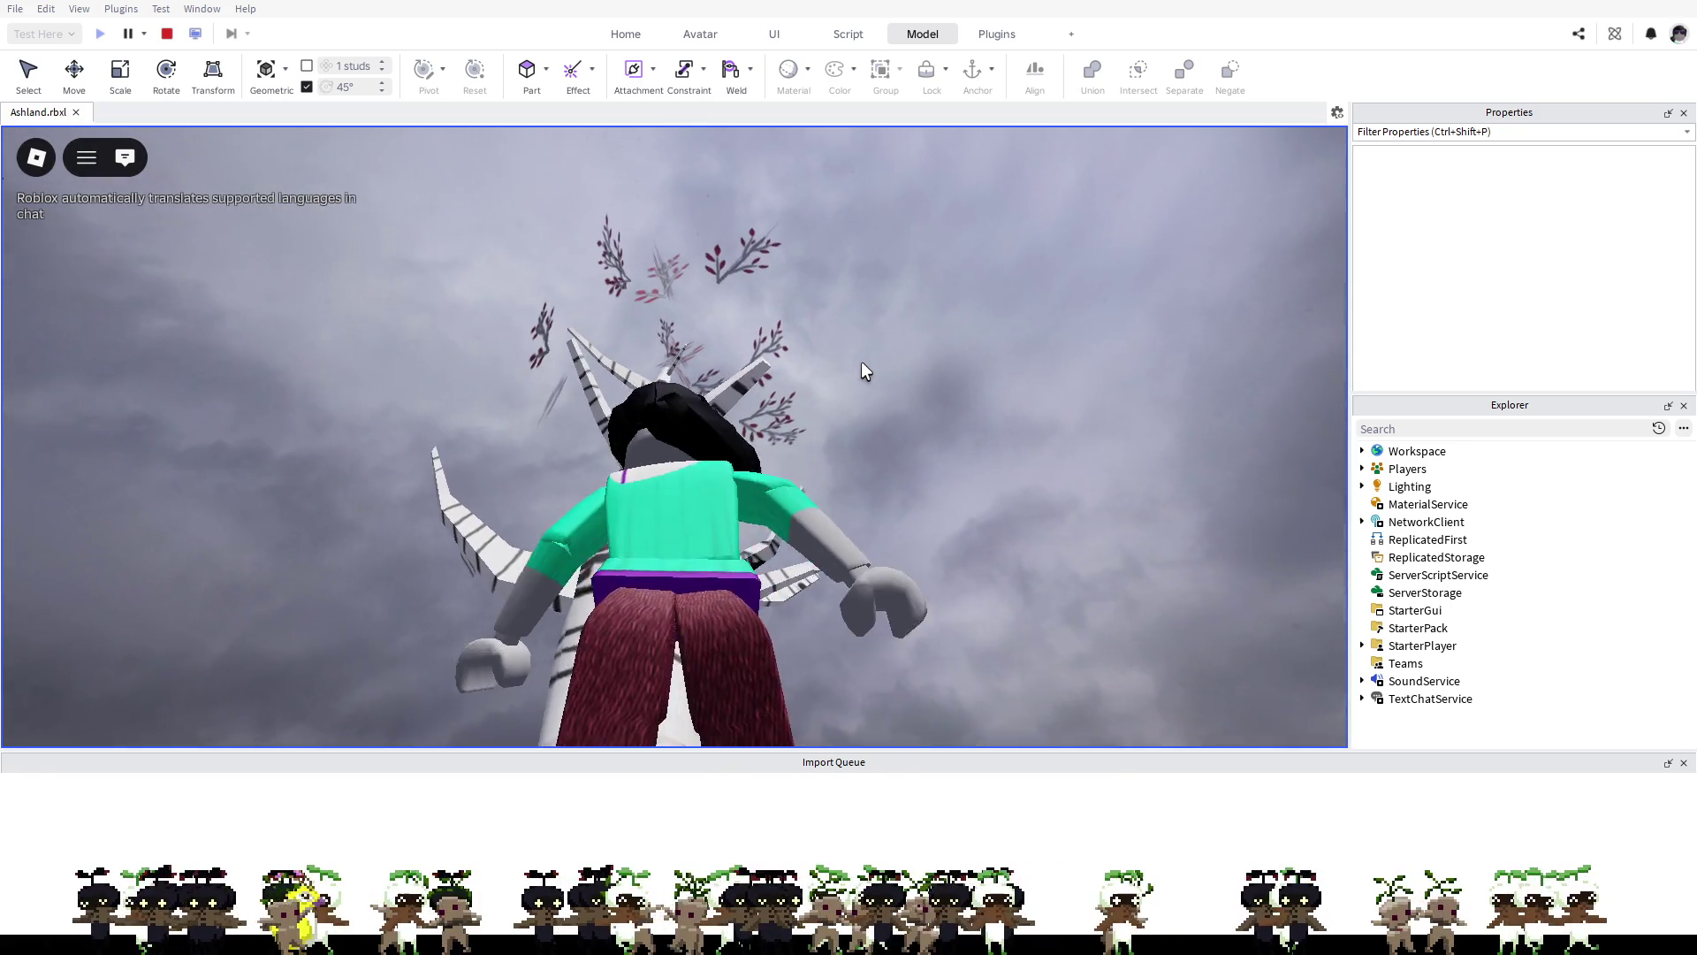
key(w)
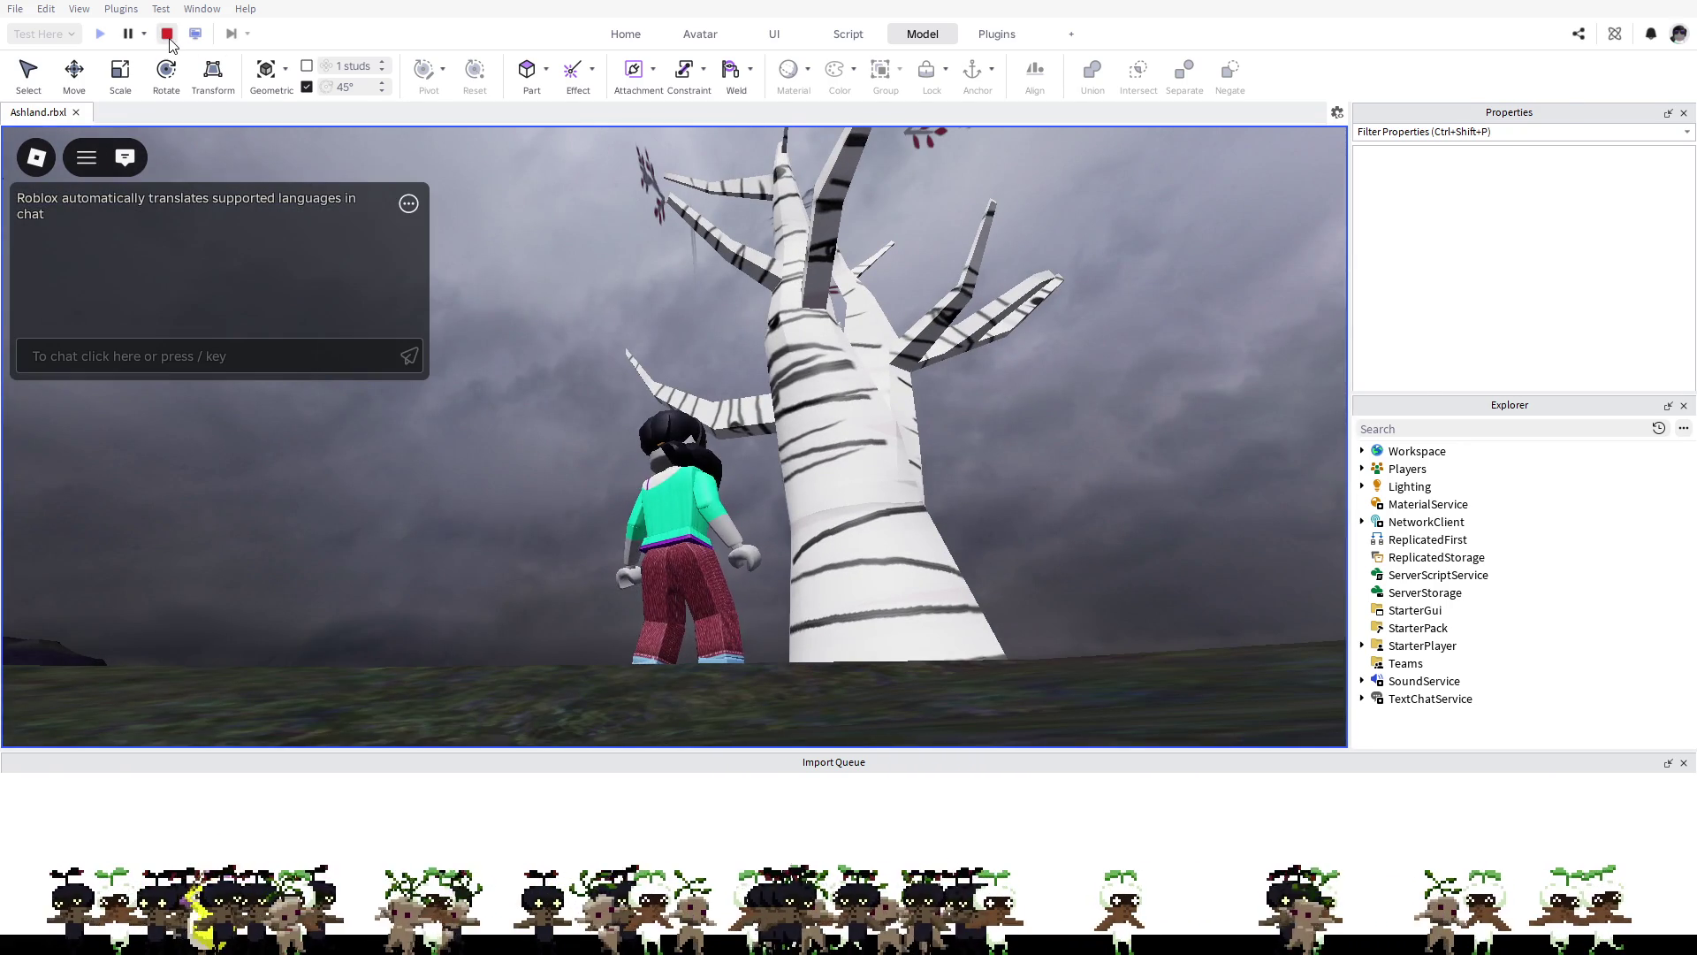
Step: Stop the play test and select the Cylinder trunk and LEAFS parts in Explorer
click(167, 34)
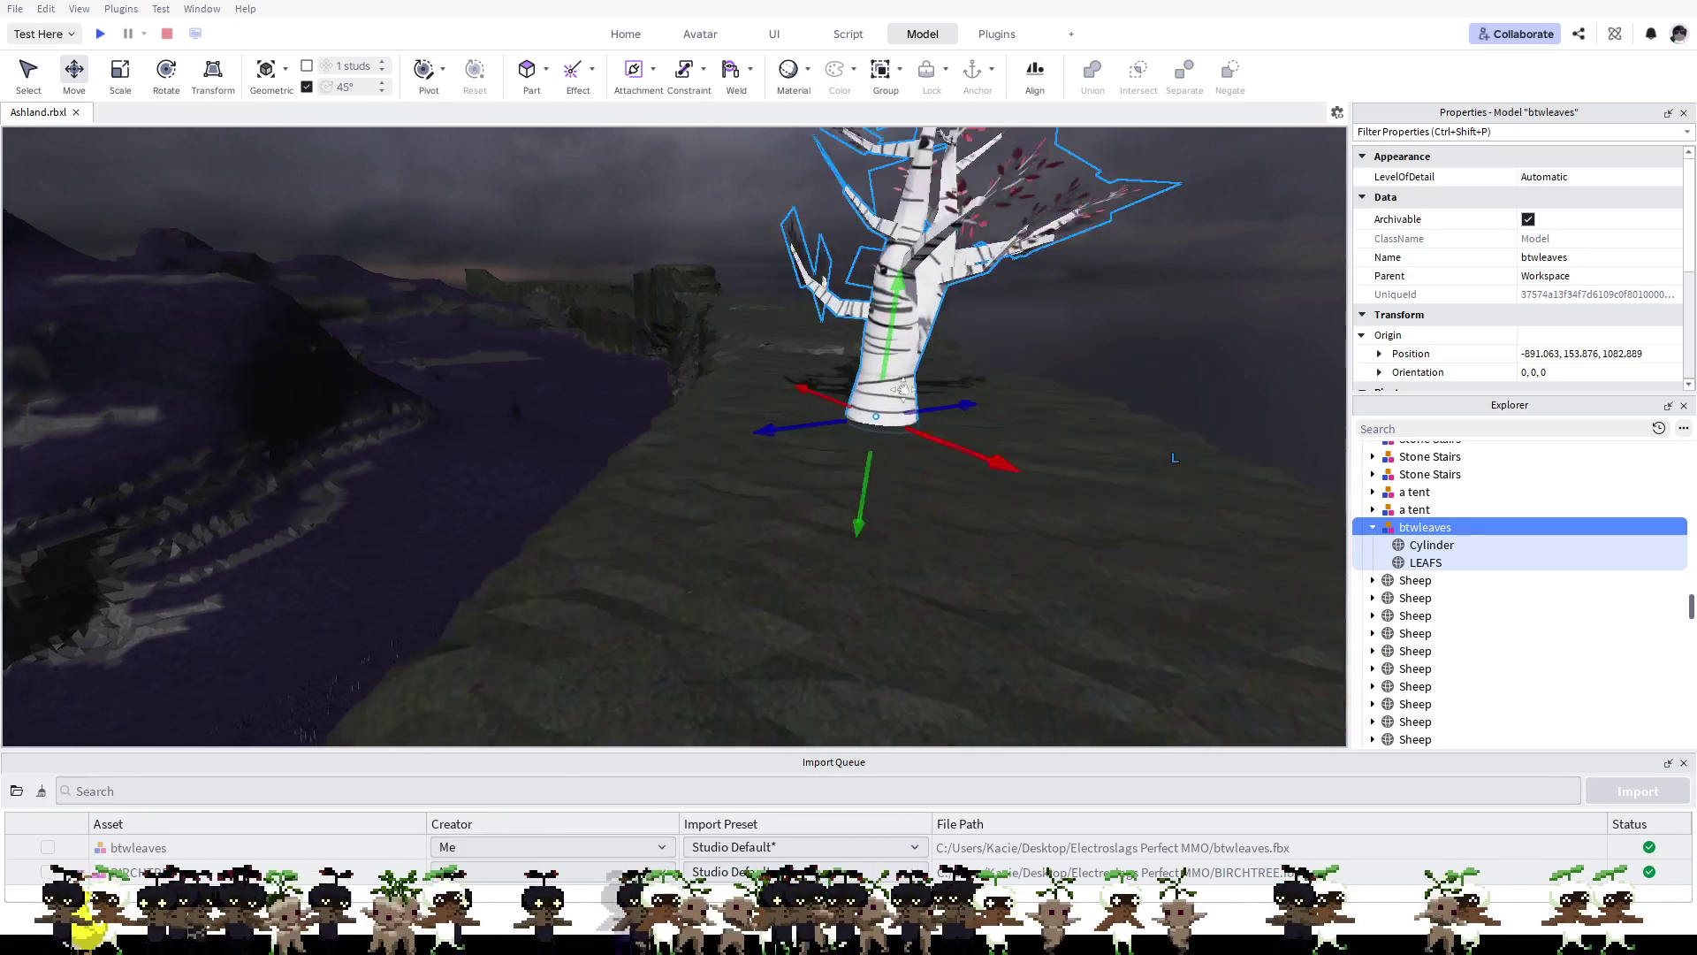
scroll(809, 405, up, 5)
scroll(809, 405, down, 5)
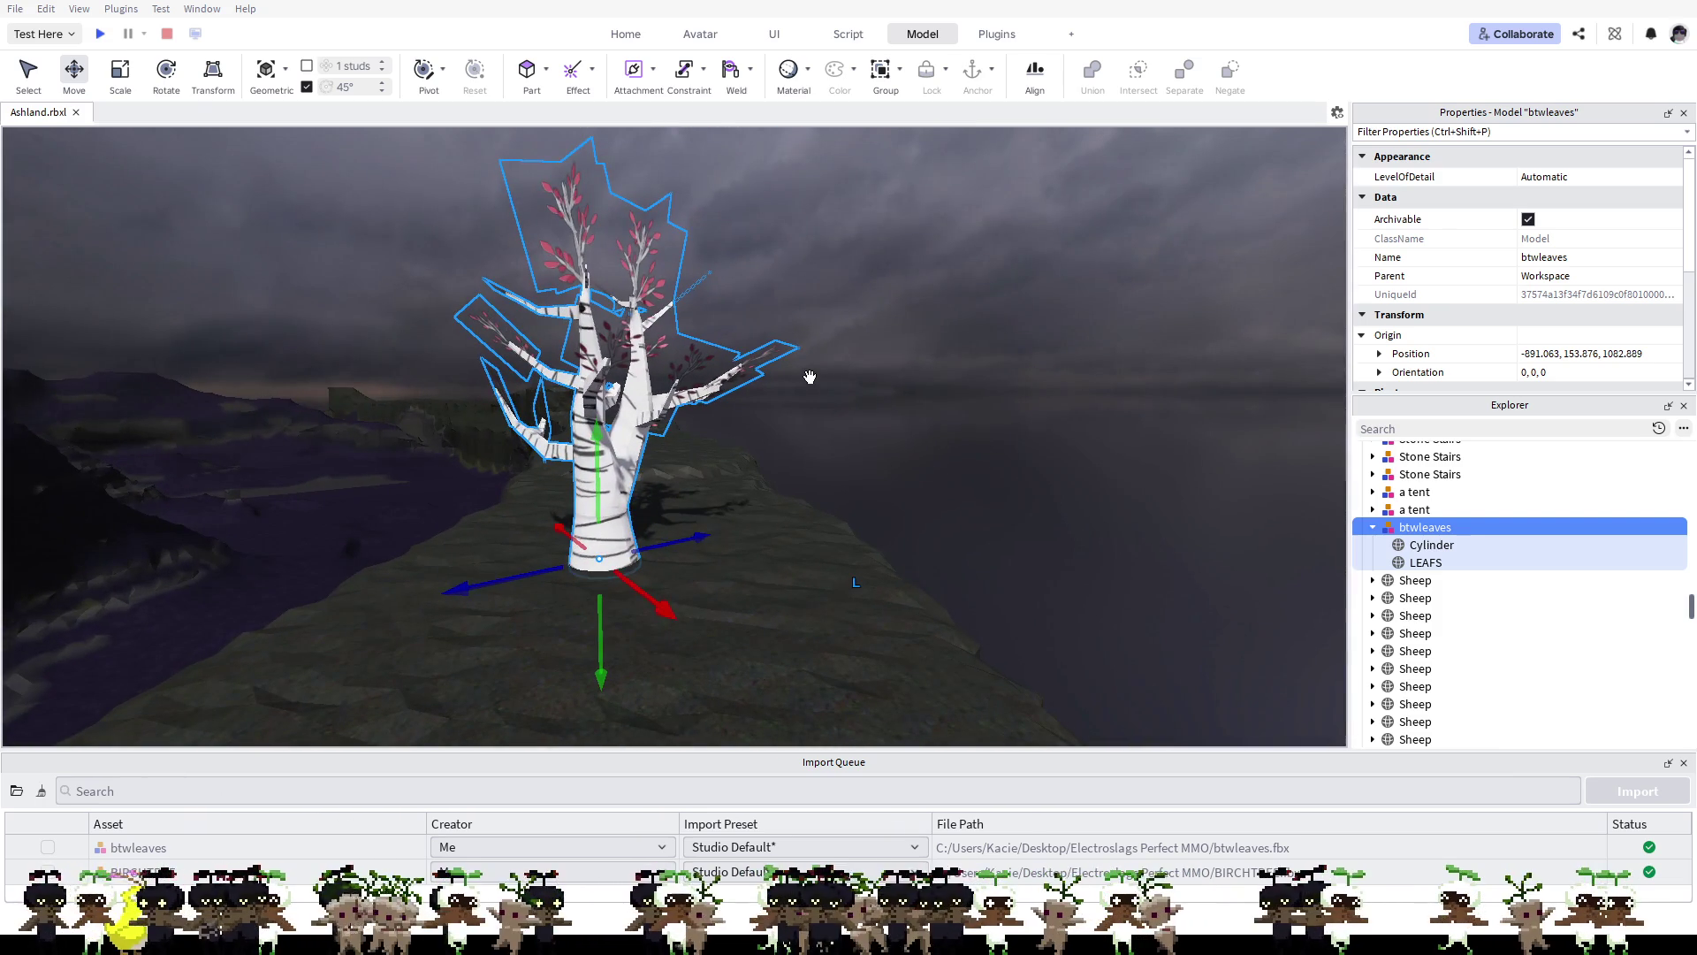
click(1448, 545)
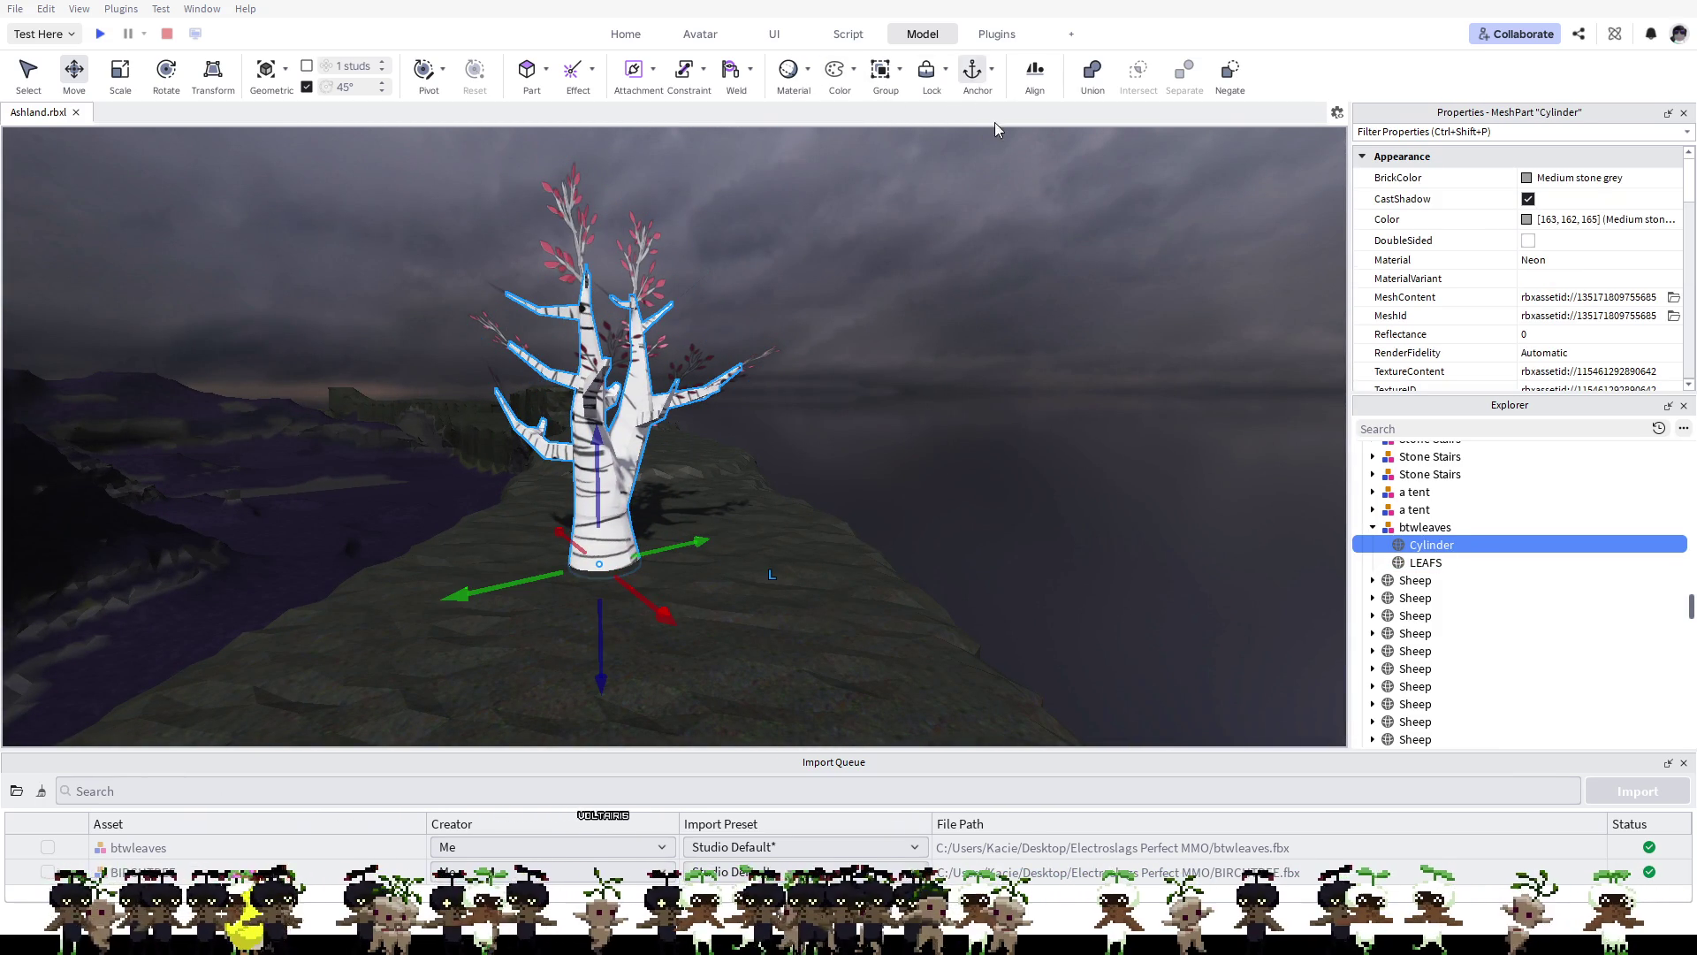
click(1423, 563)
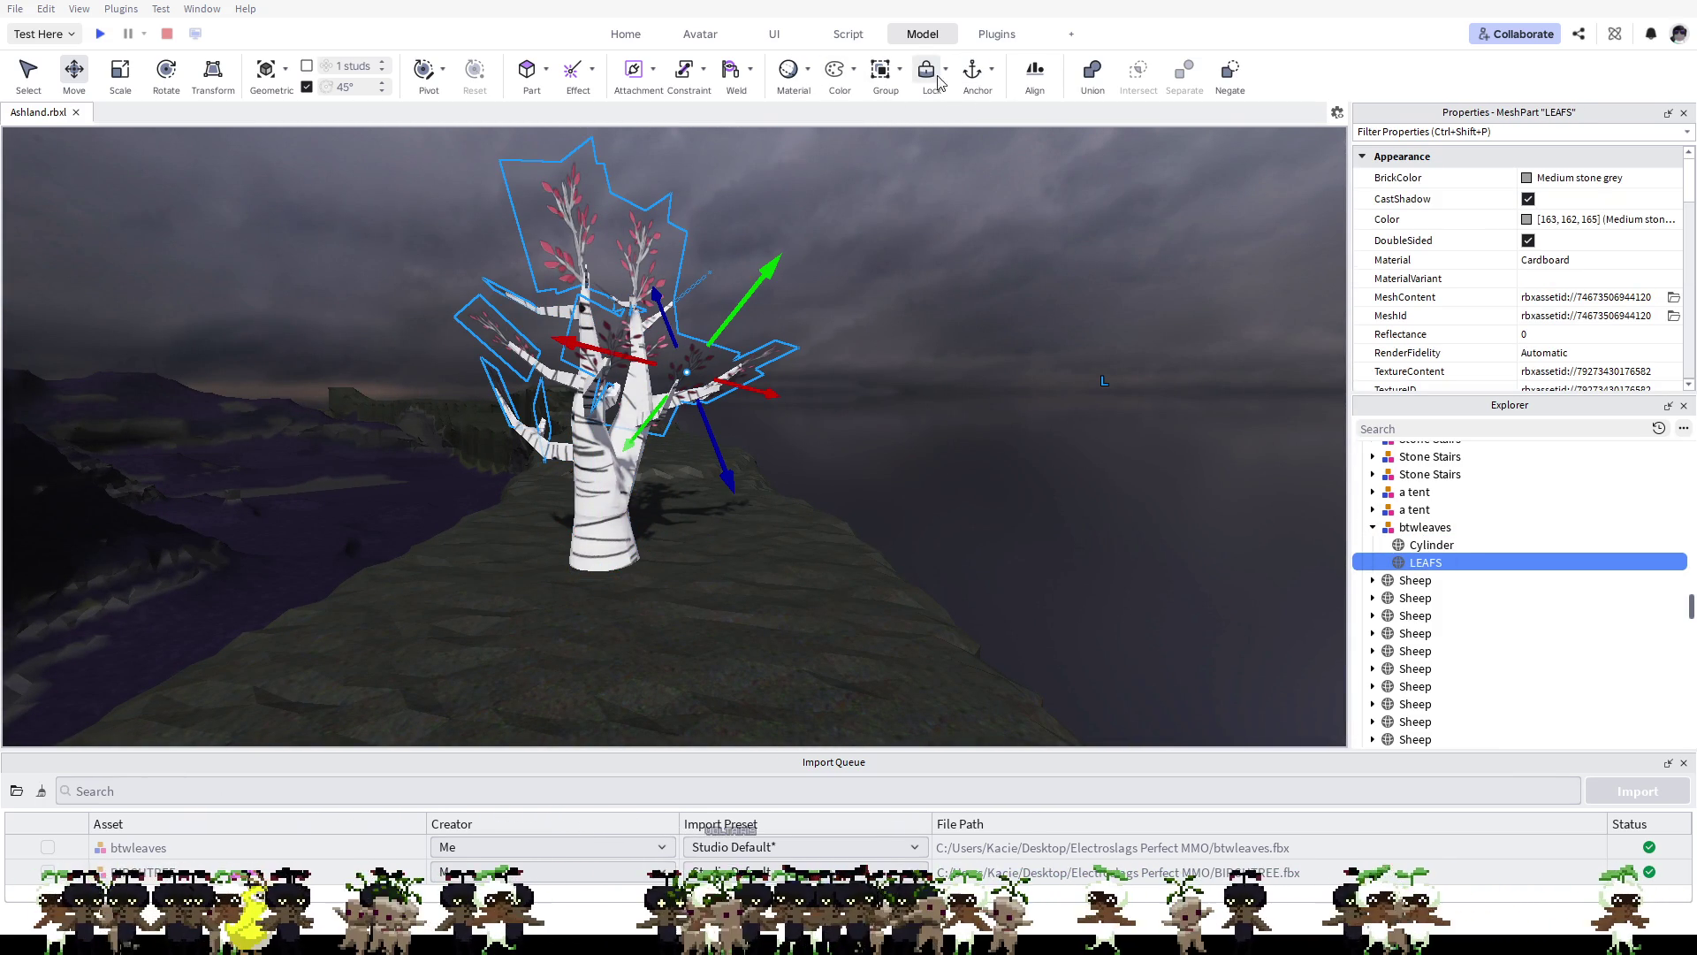
Step: Clear the selection and start a new play test with F5
scroll(810, 454, up, 3)
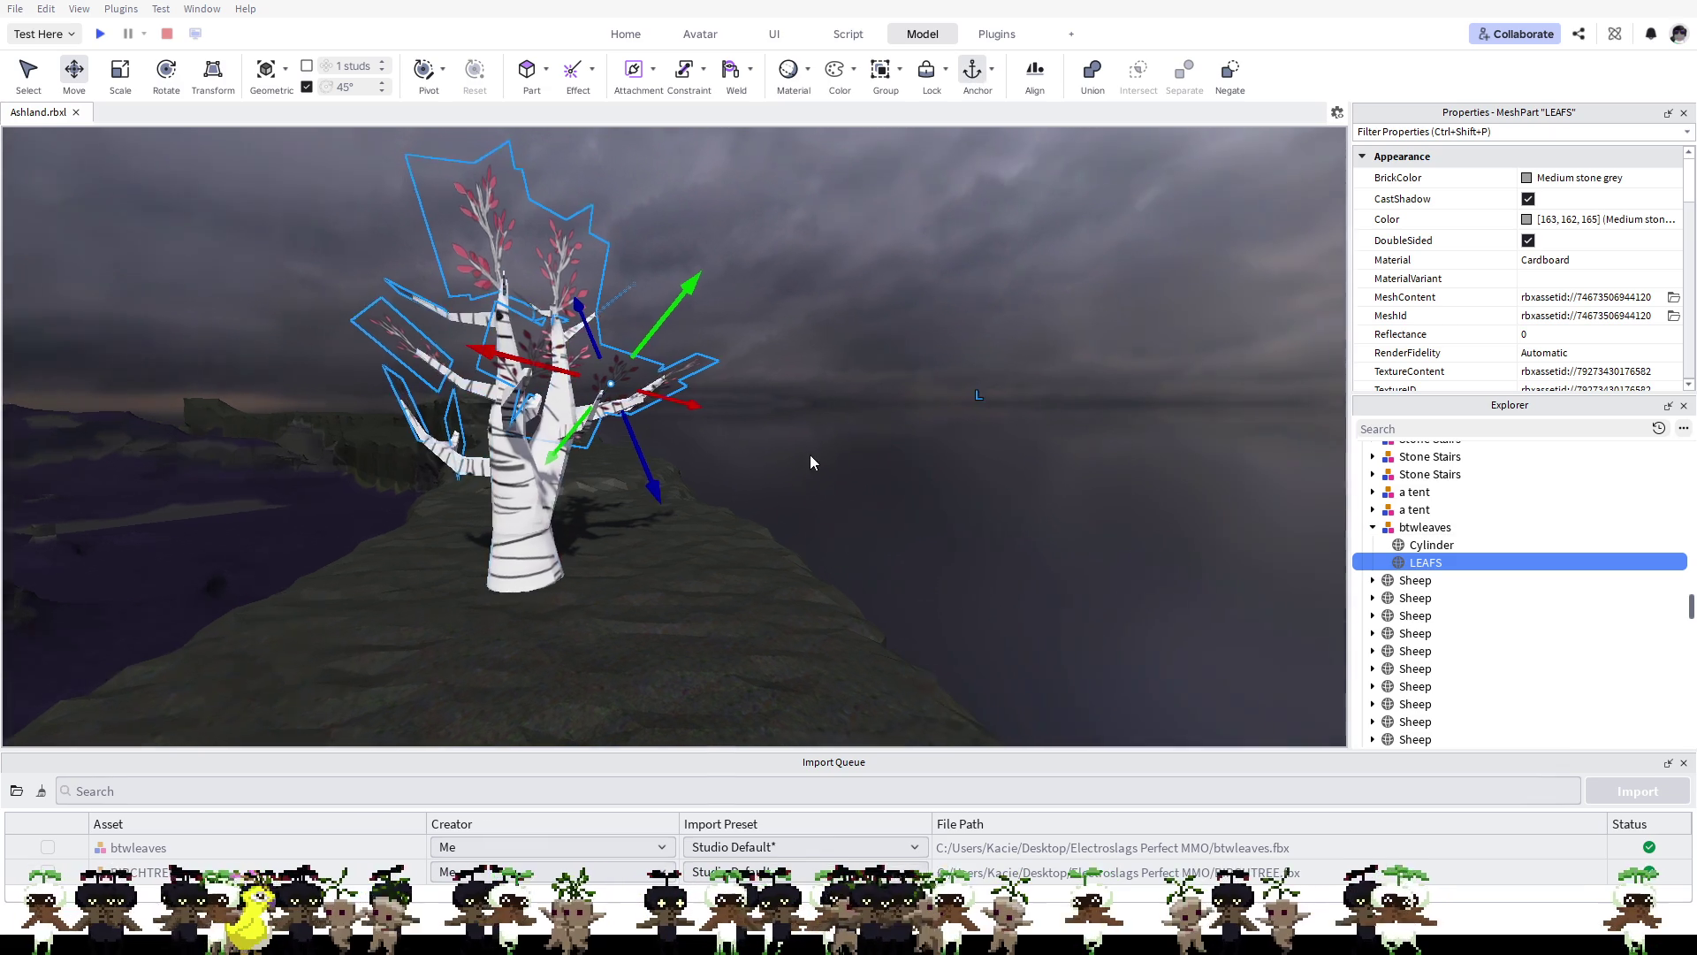
click(830, 459)
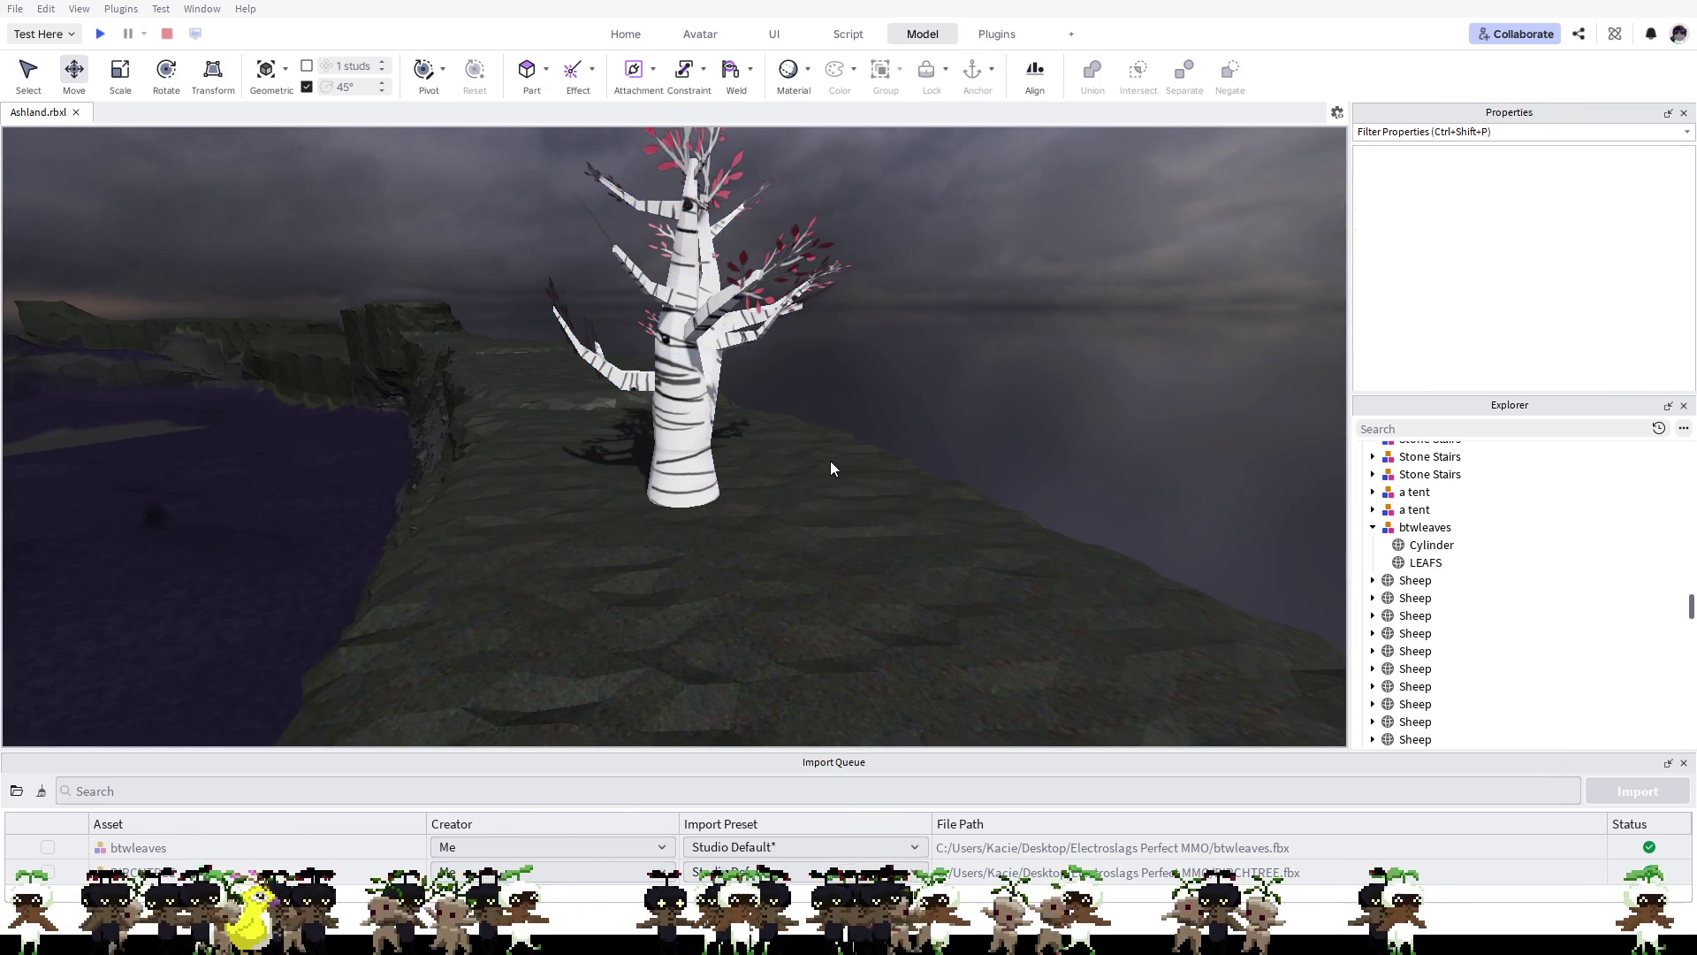
key(F5)
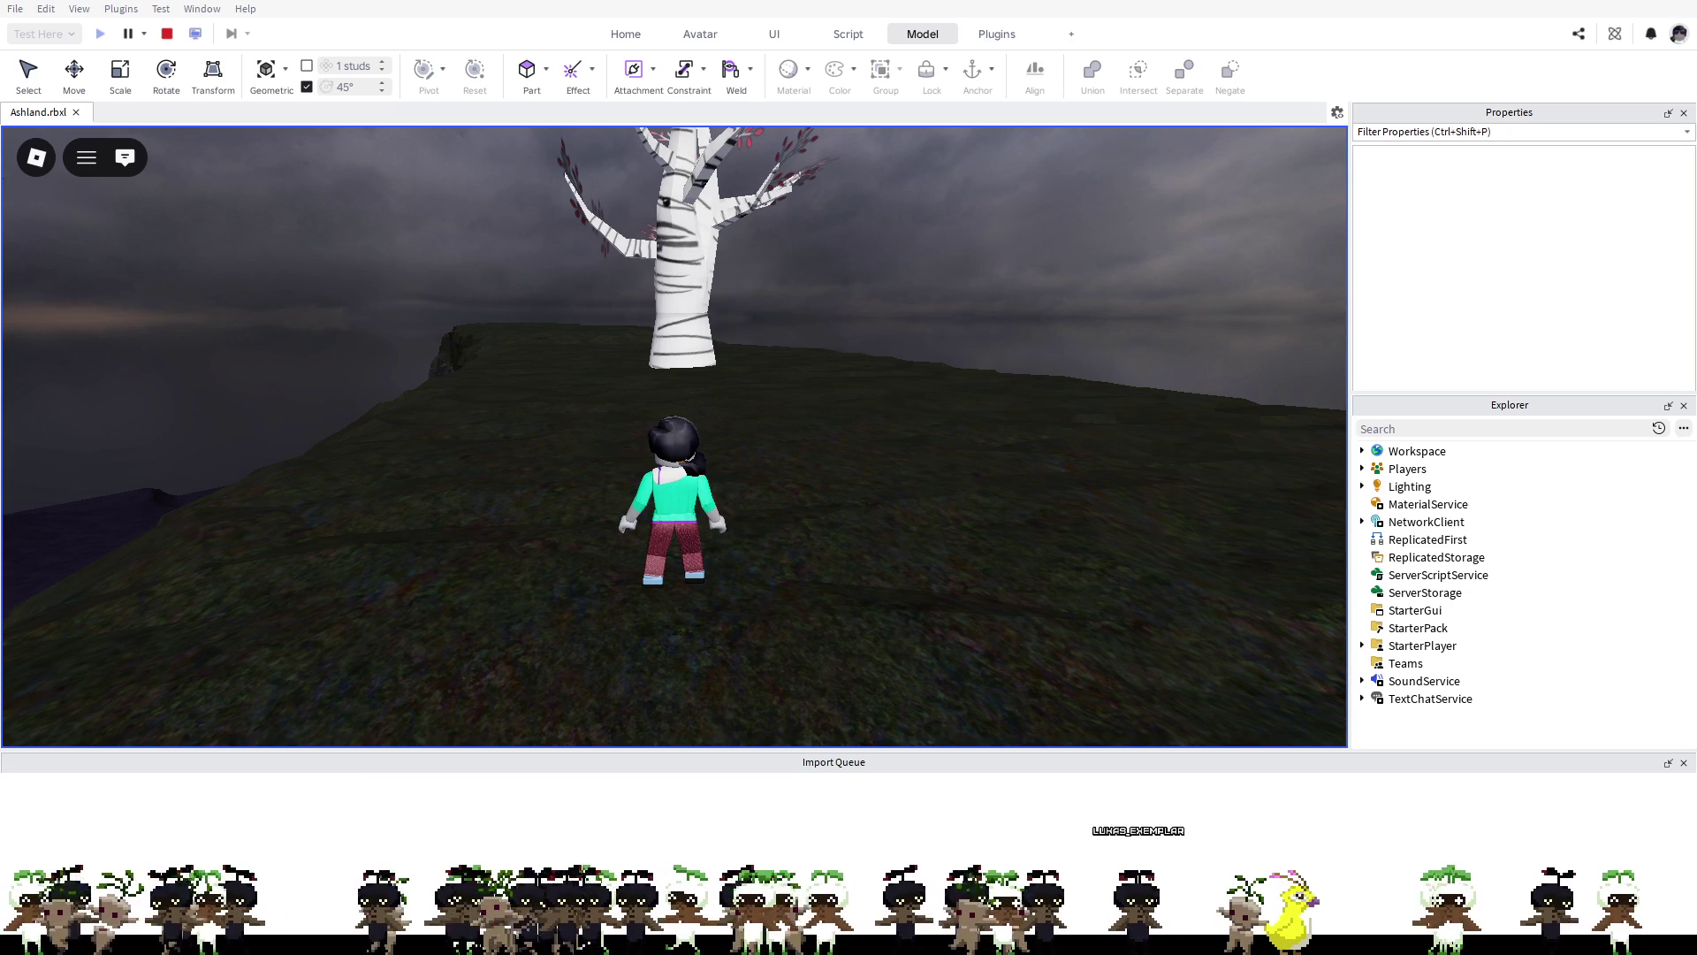
Step: Once the play test loads, run the avatar forward toward the birch tree's trunk
key(w)
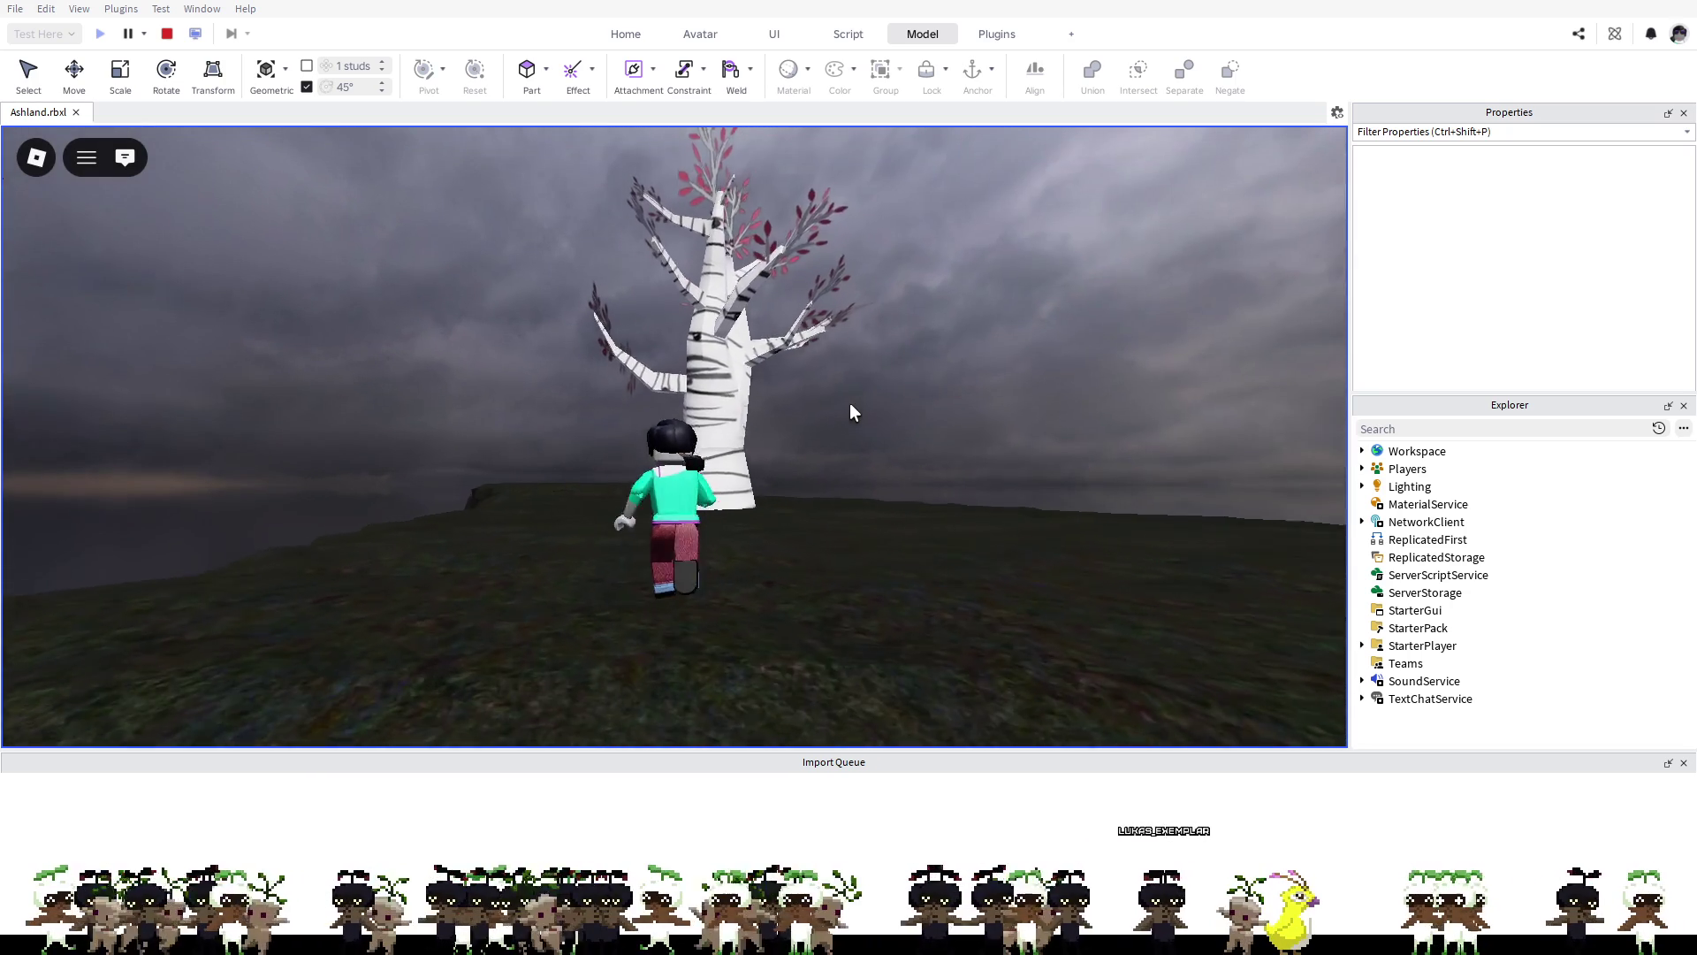
key(a)
key(a)
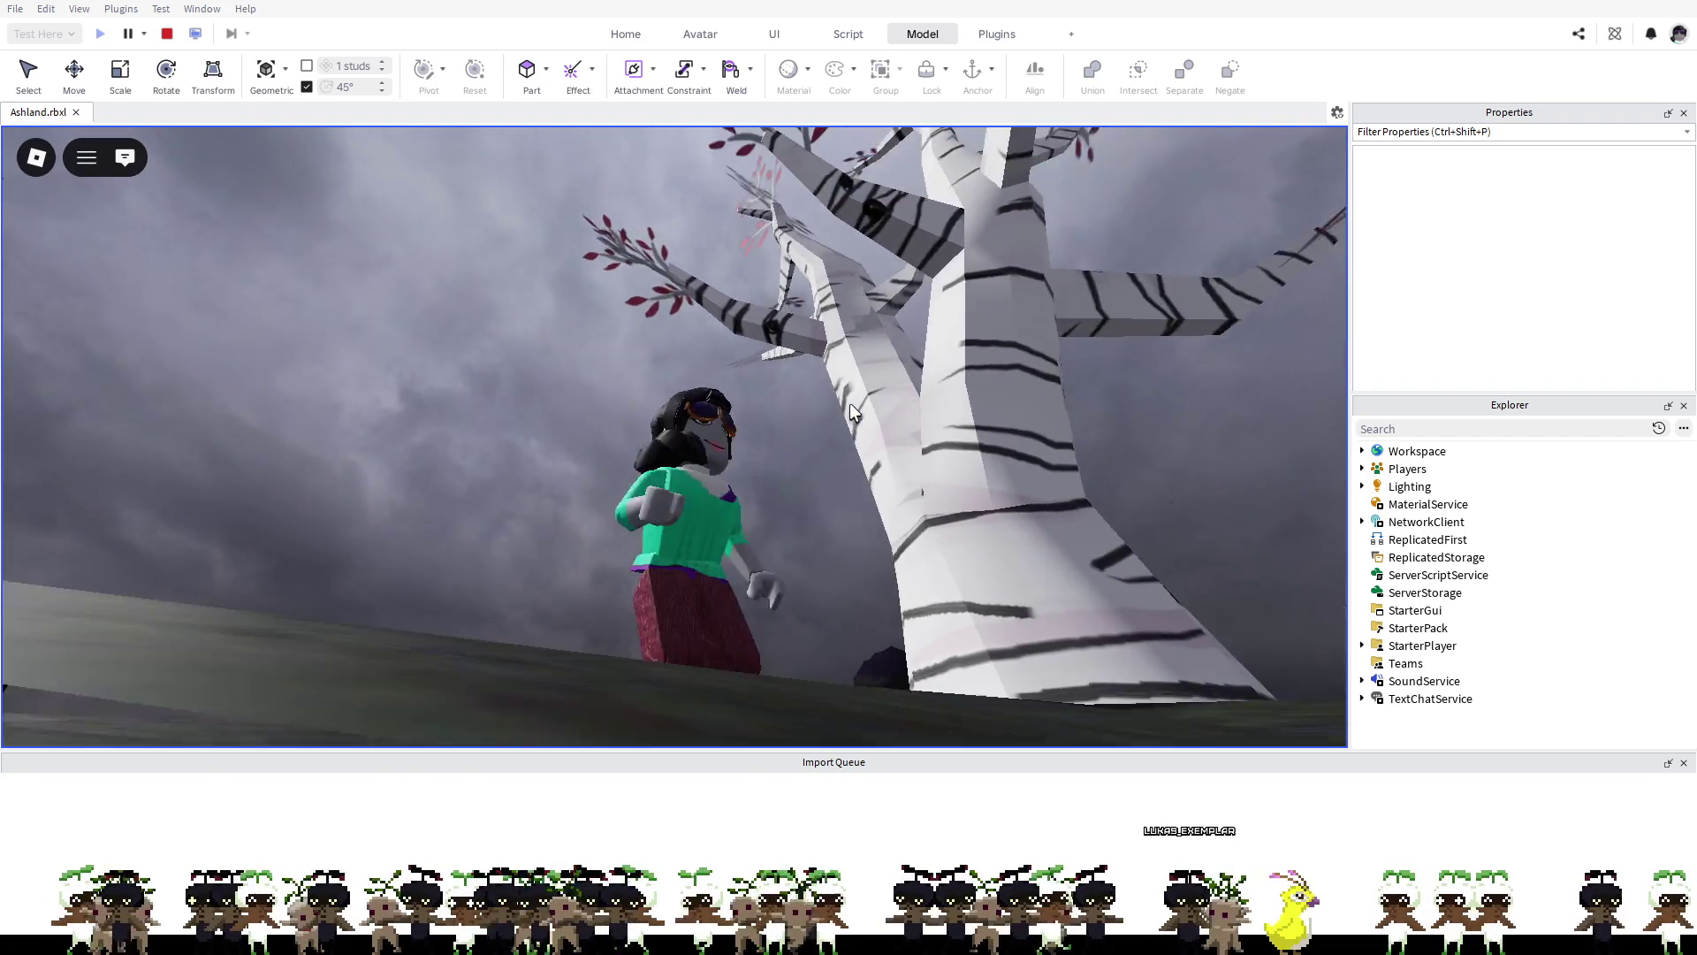
key(s)
key(w)
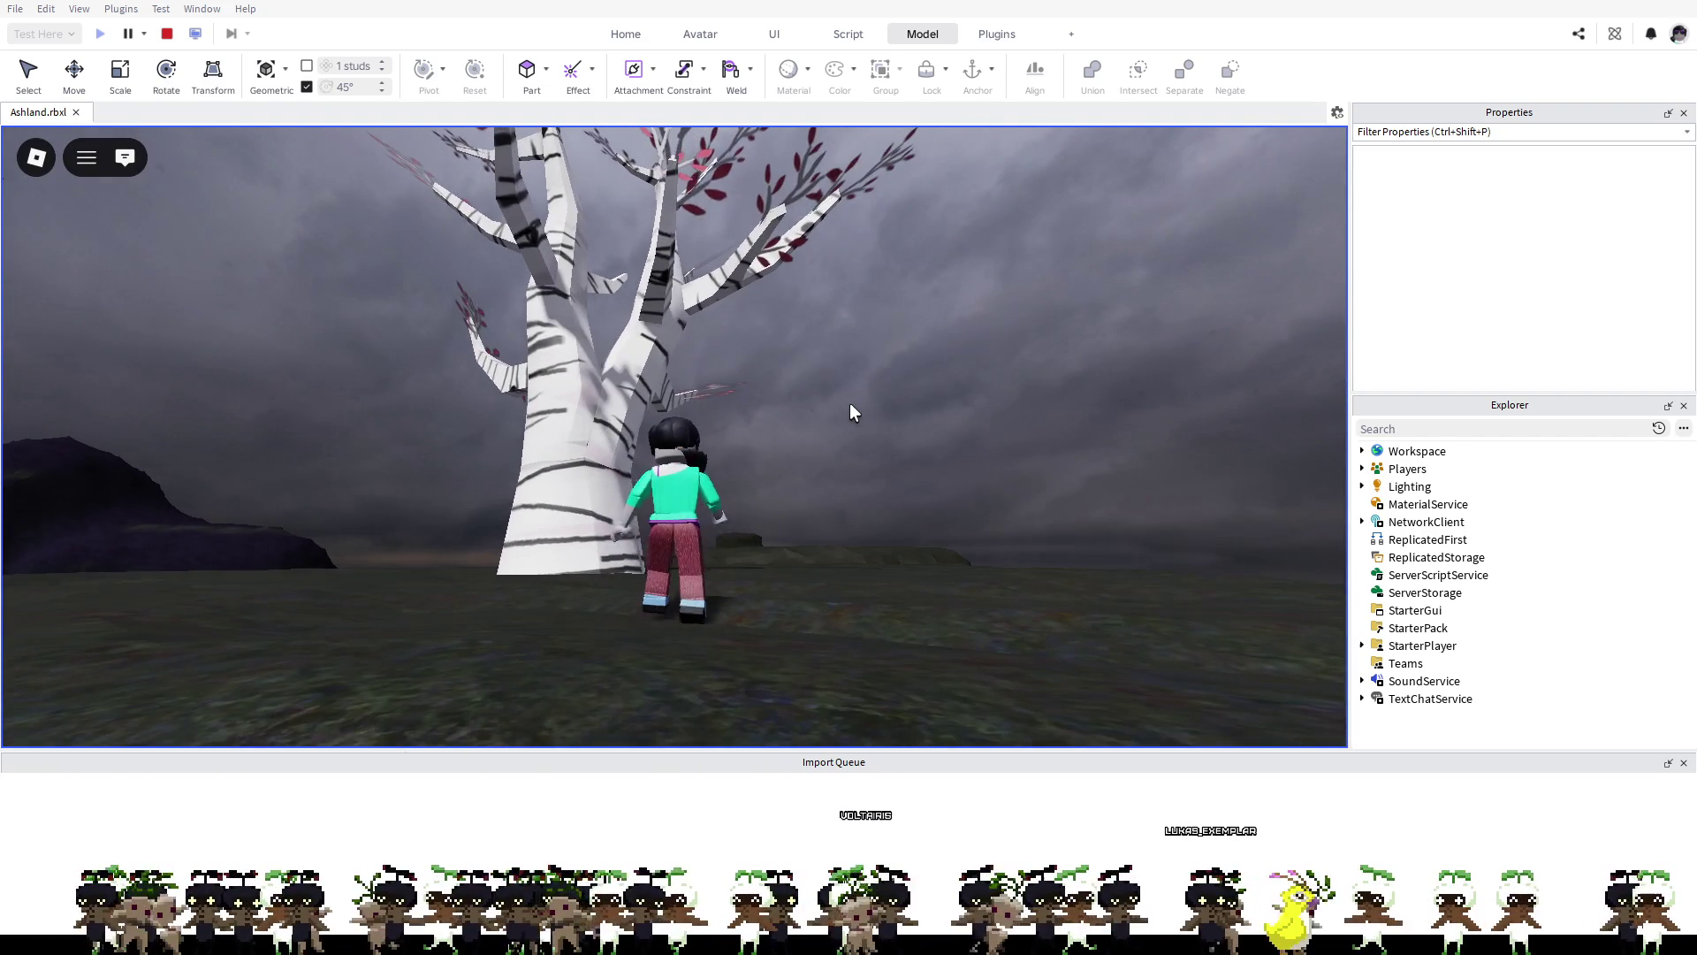
key(a)
key(a)
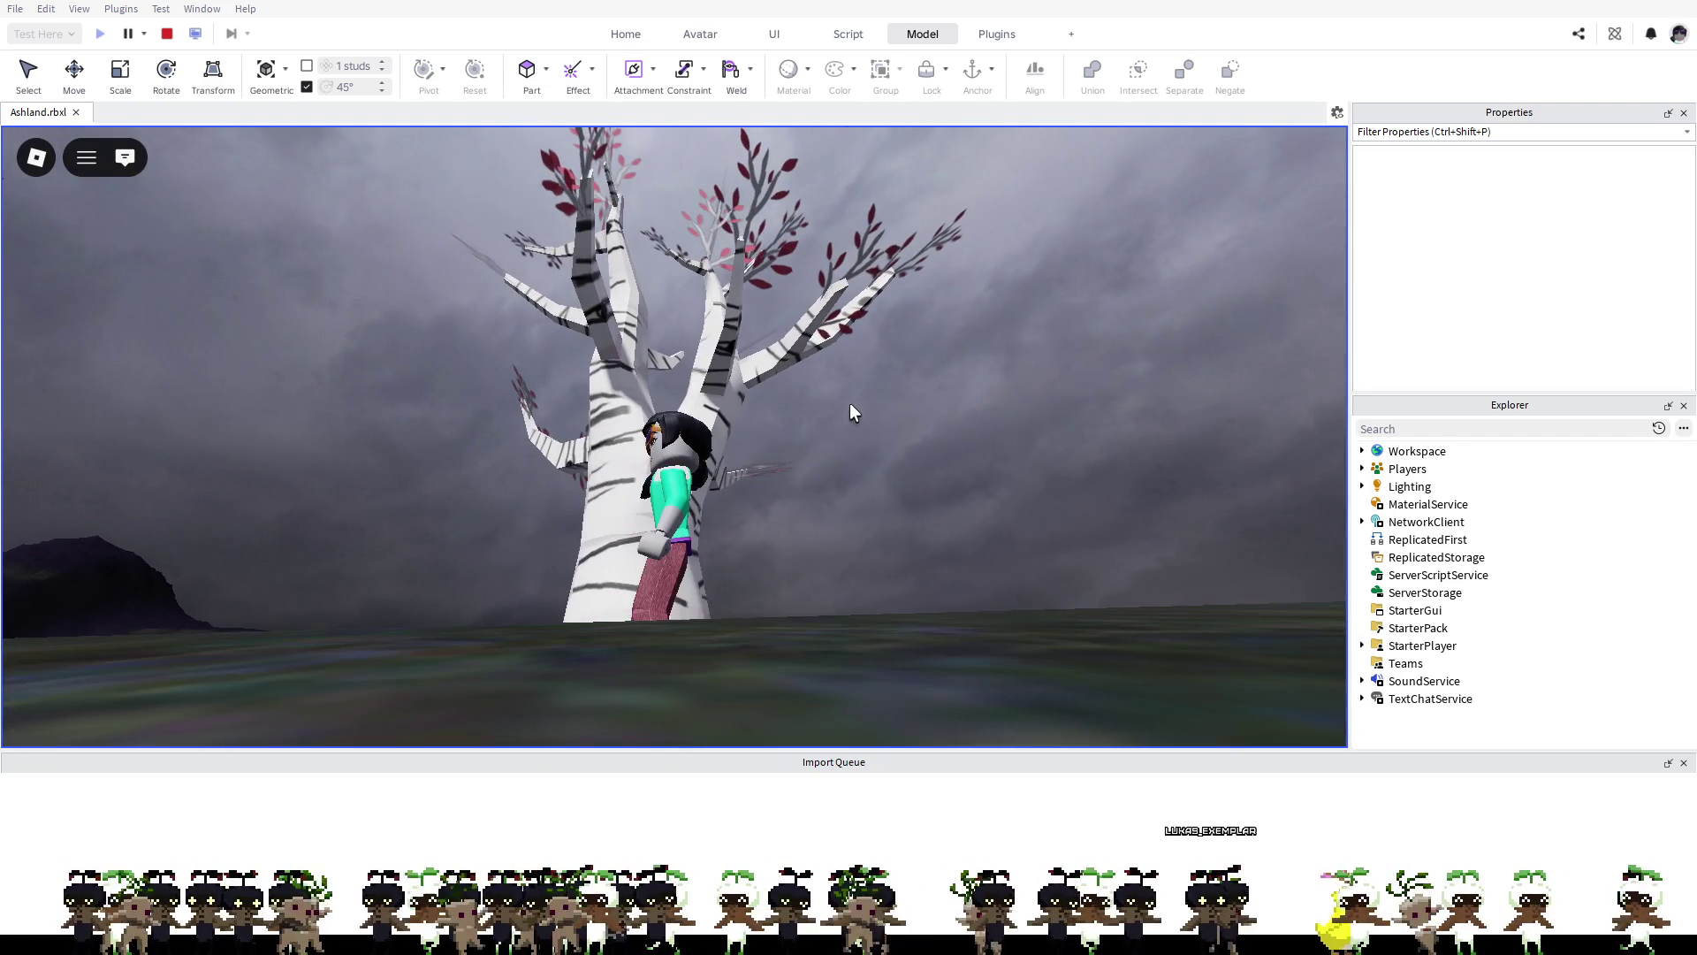
key(a)
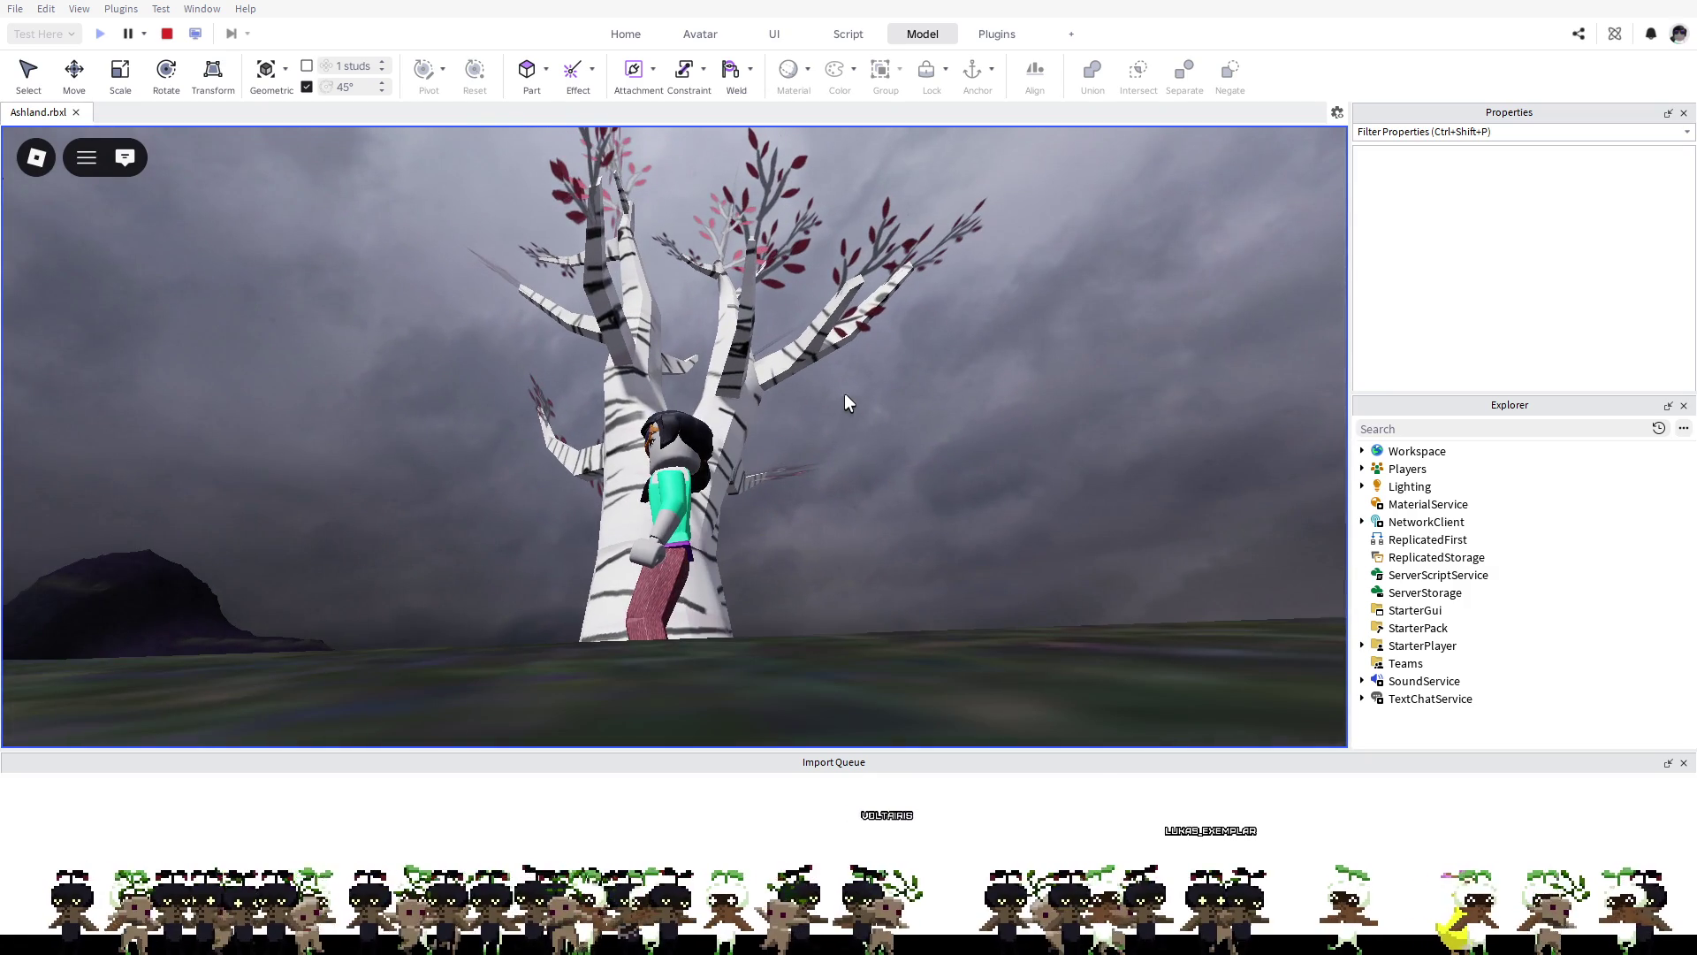
key(a)
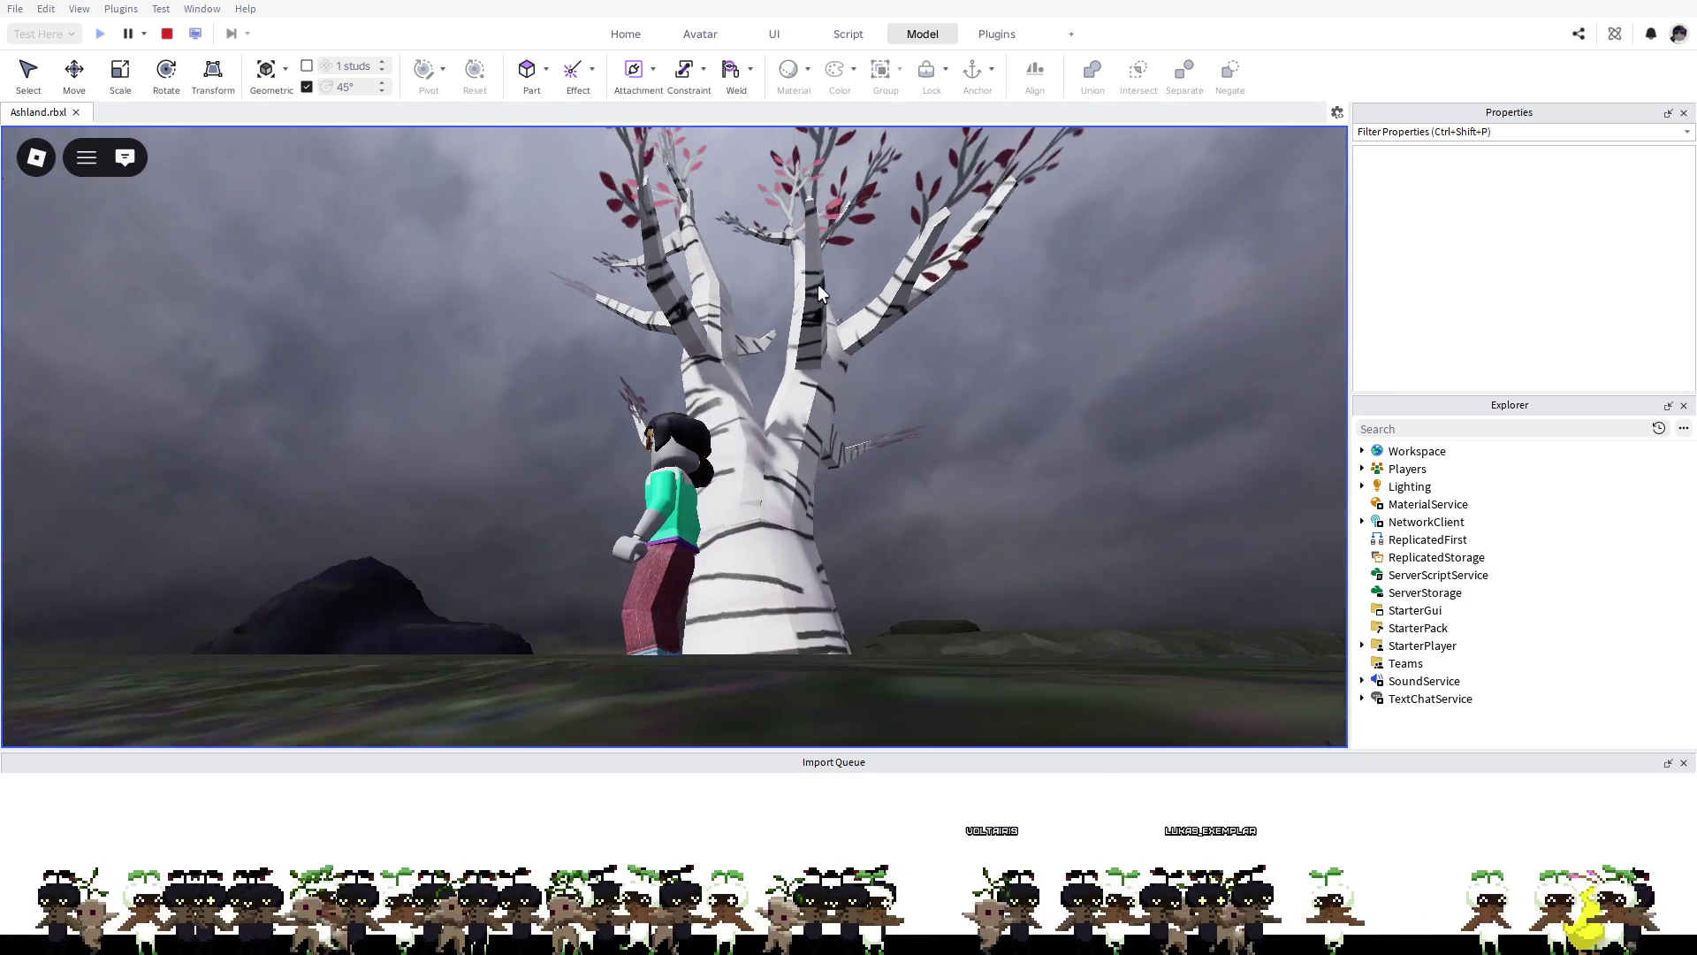
key(d)
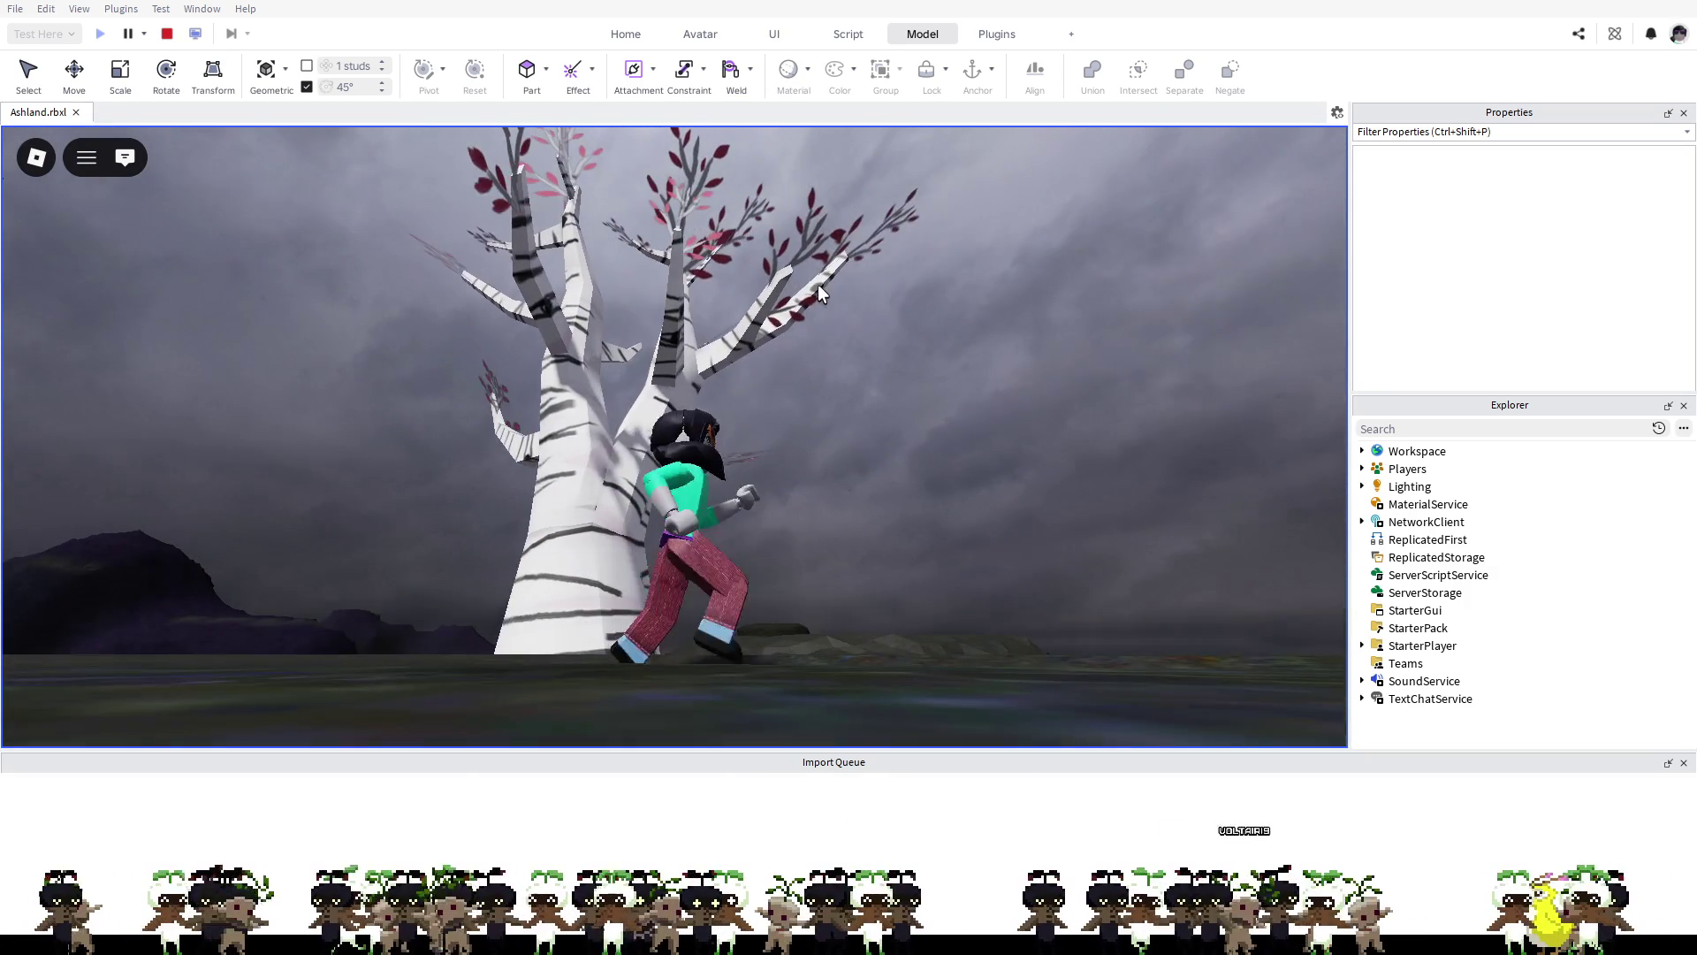
key(s)
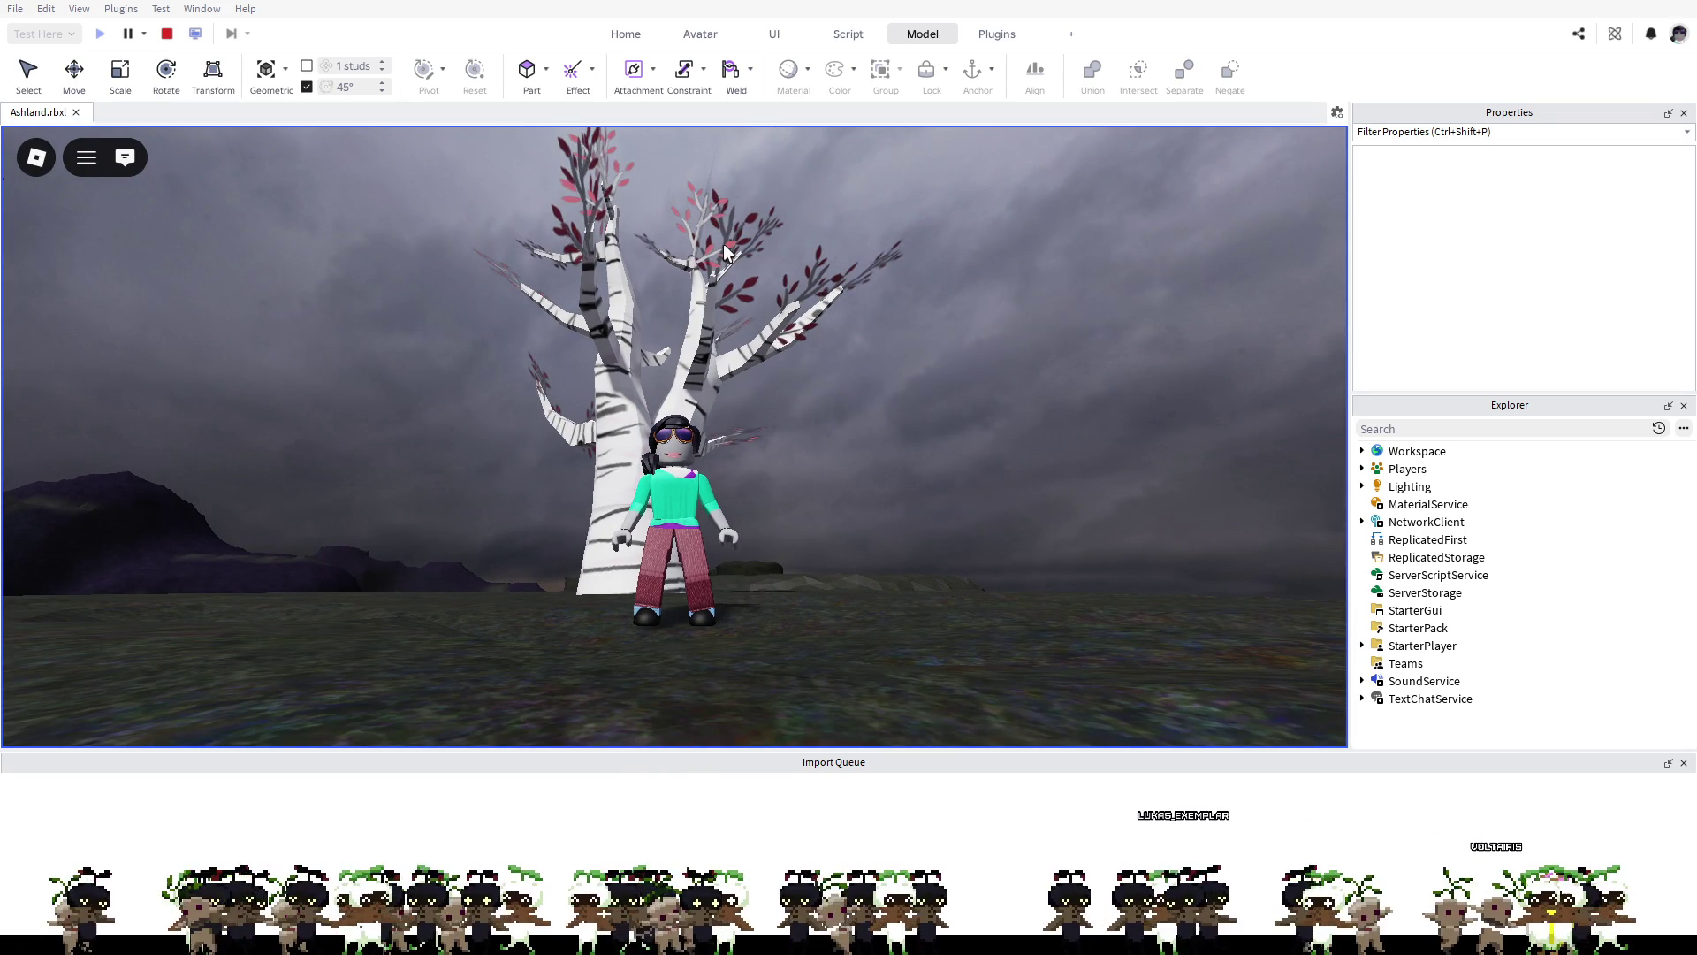
key(d)
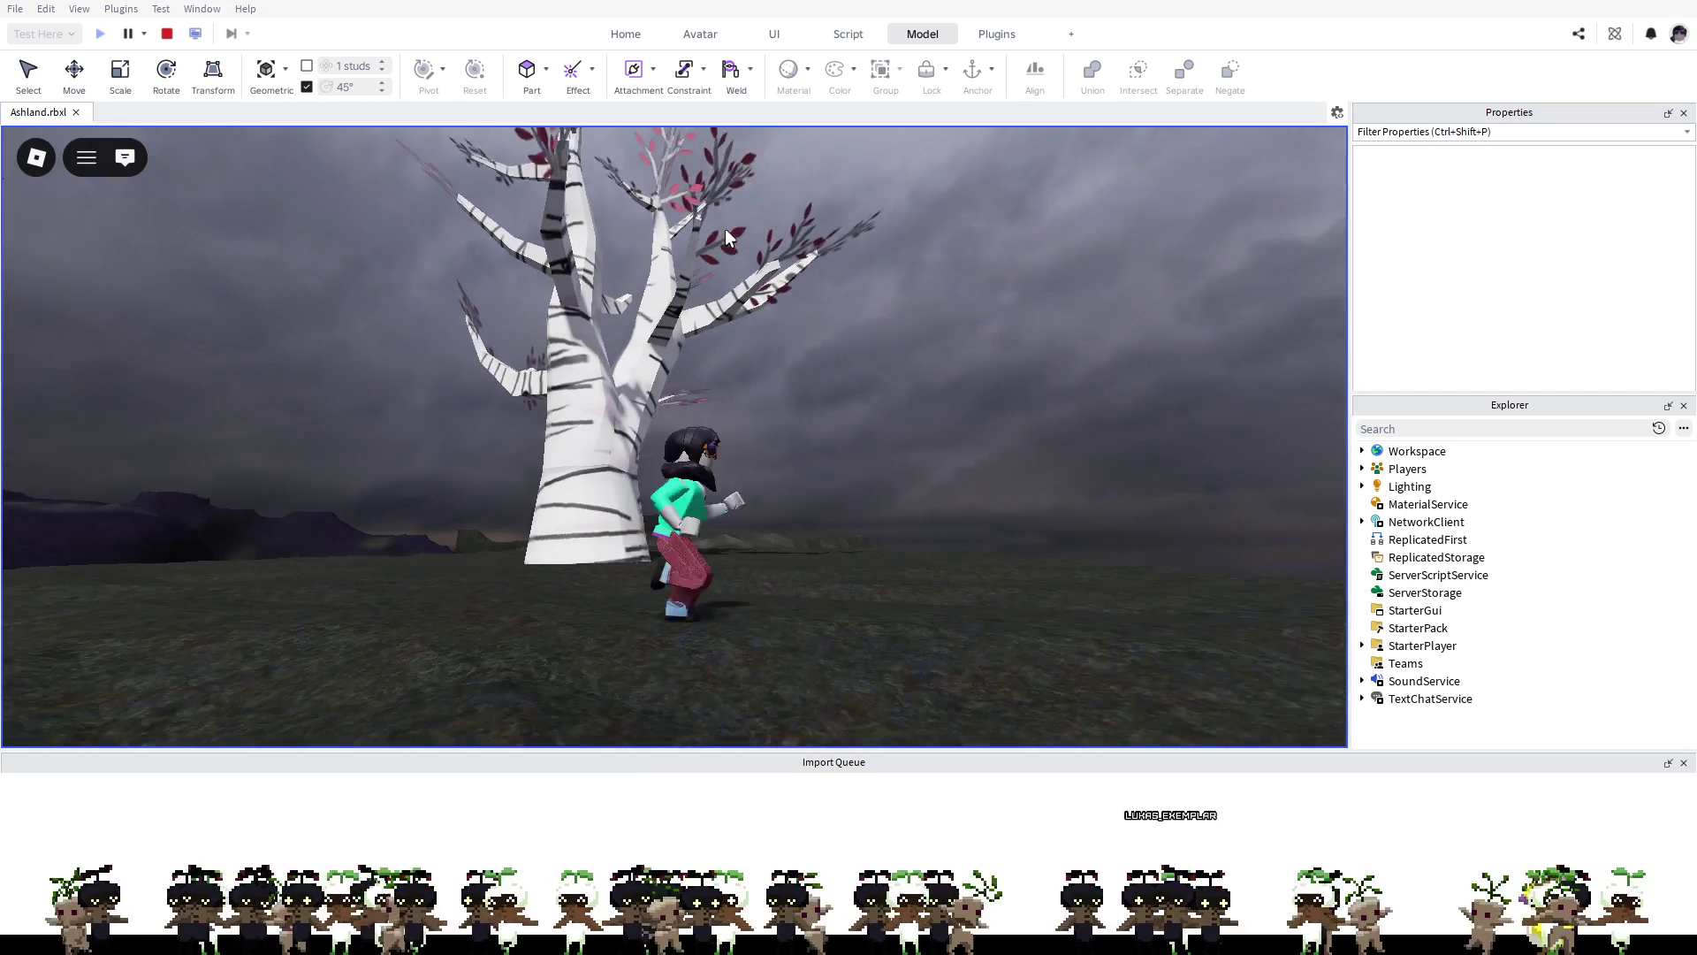
key(s)
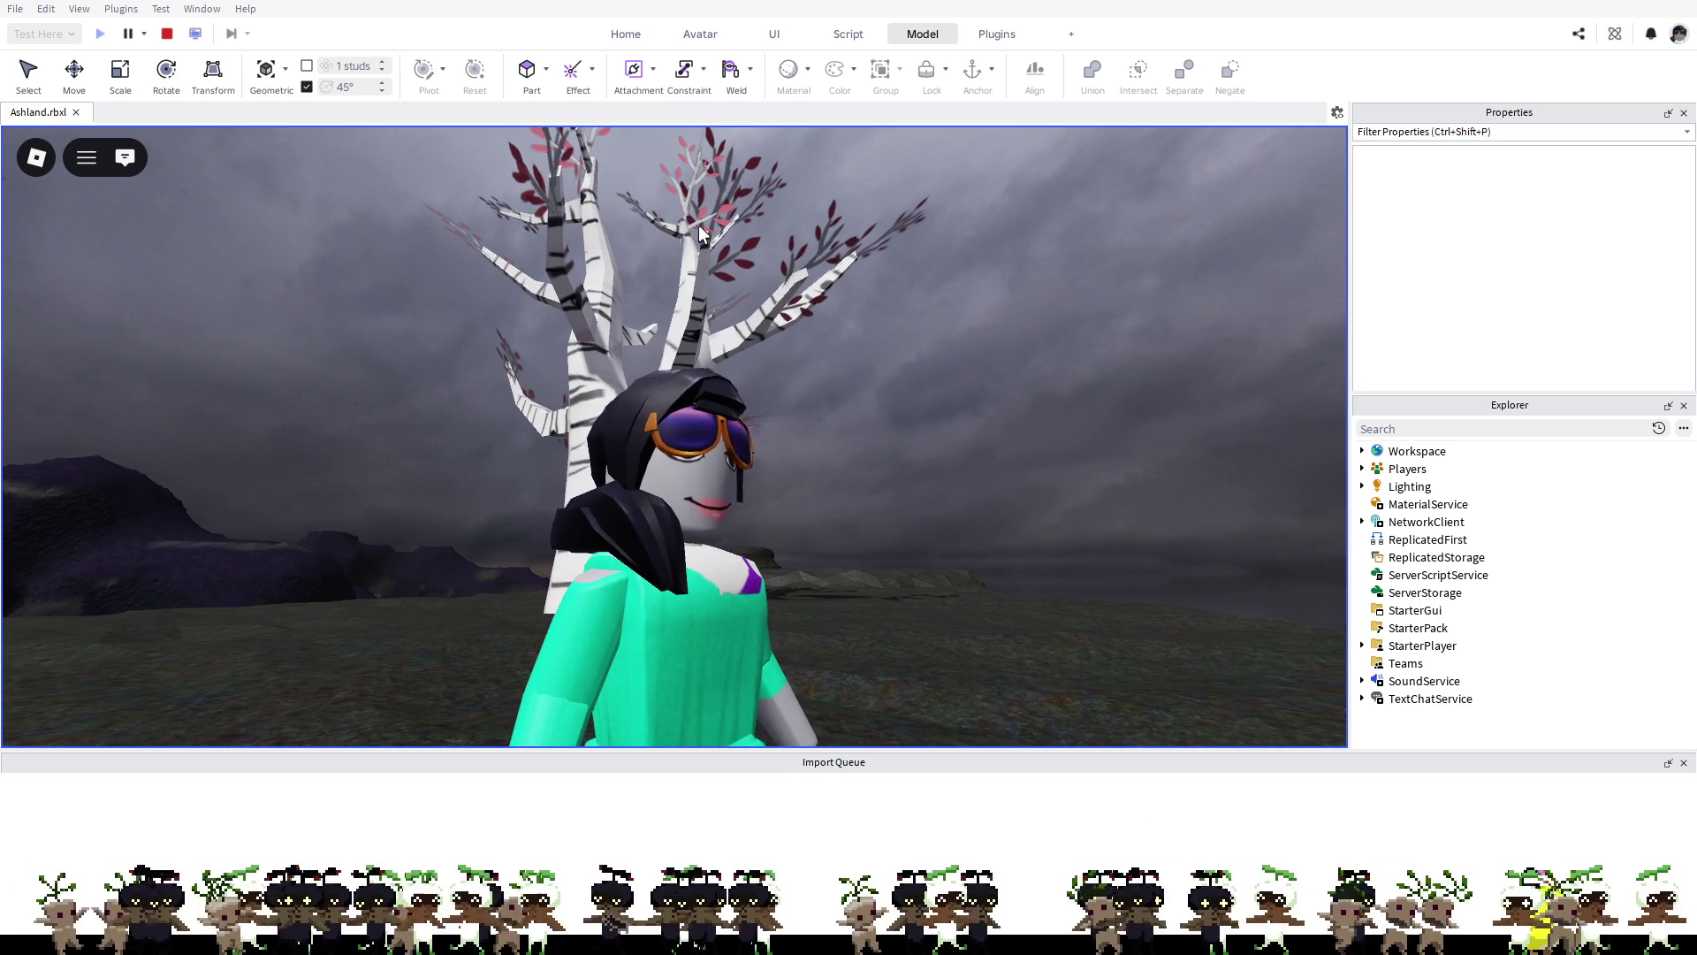
key(d)
key(w)
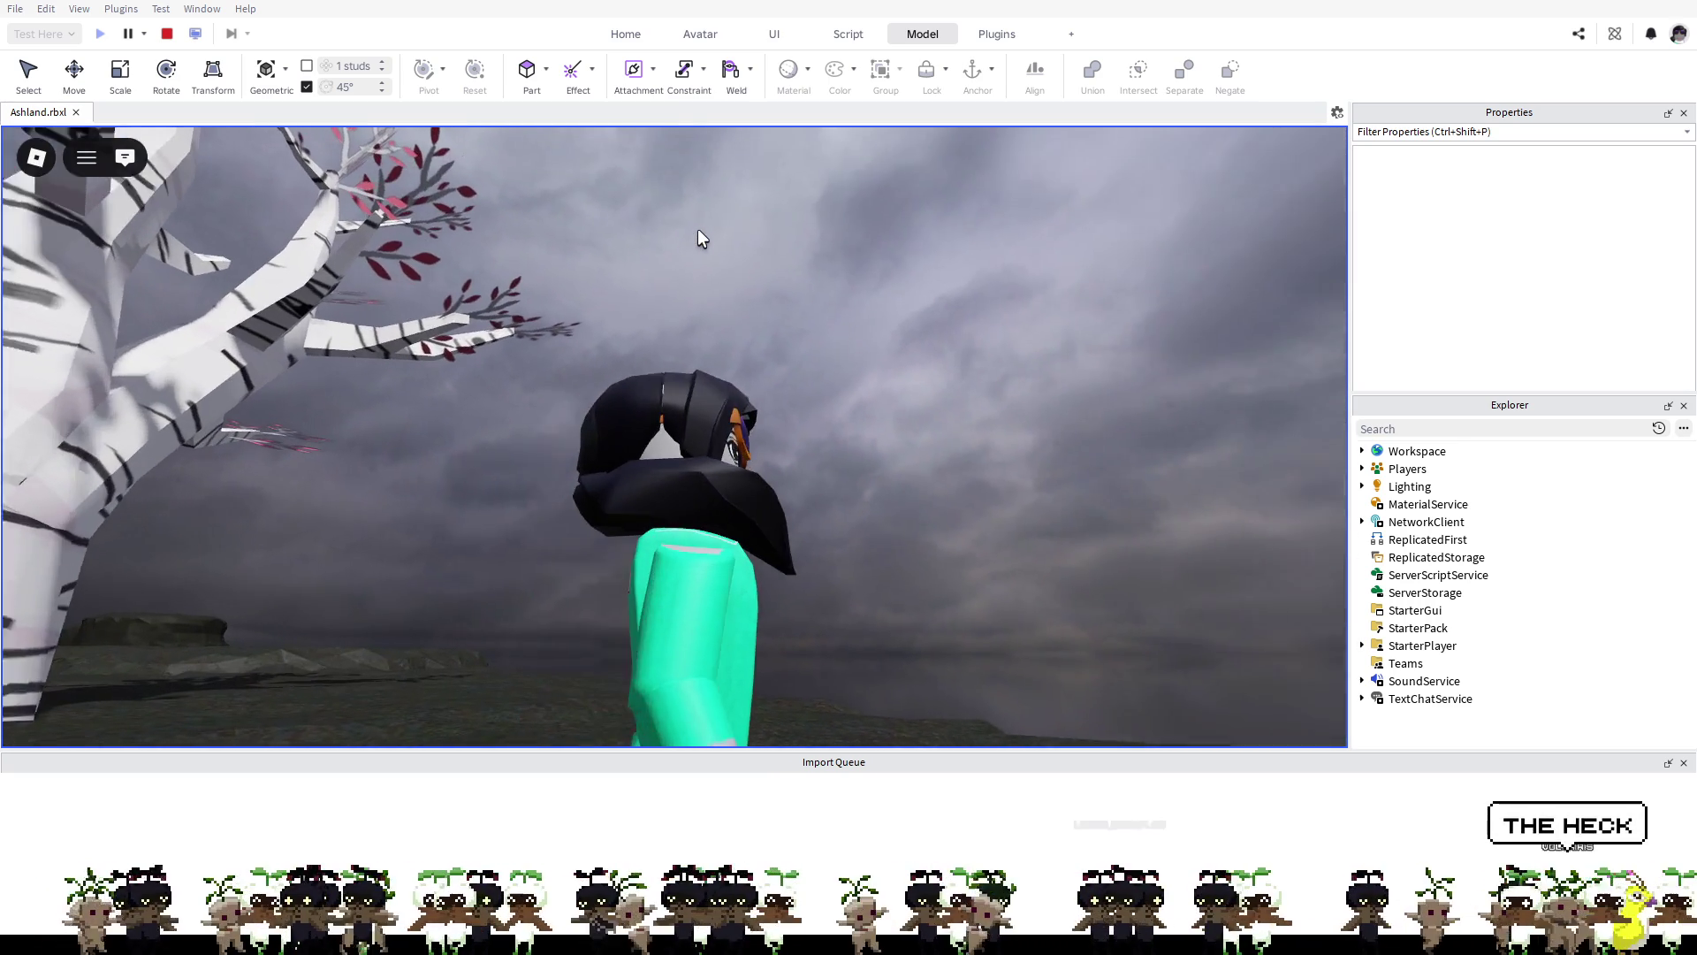
key(s)
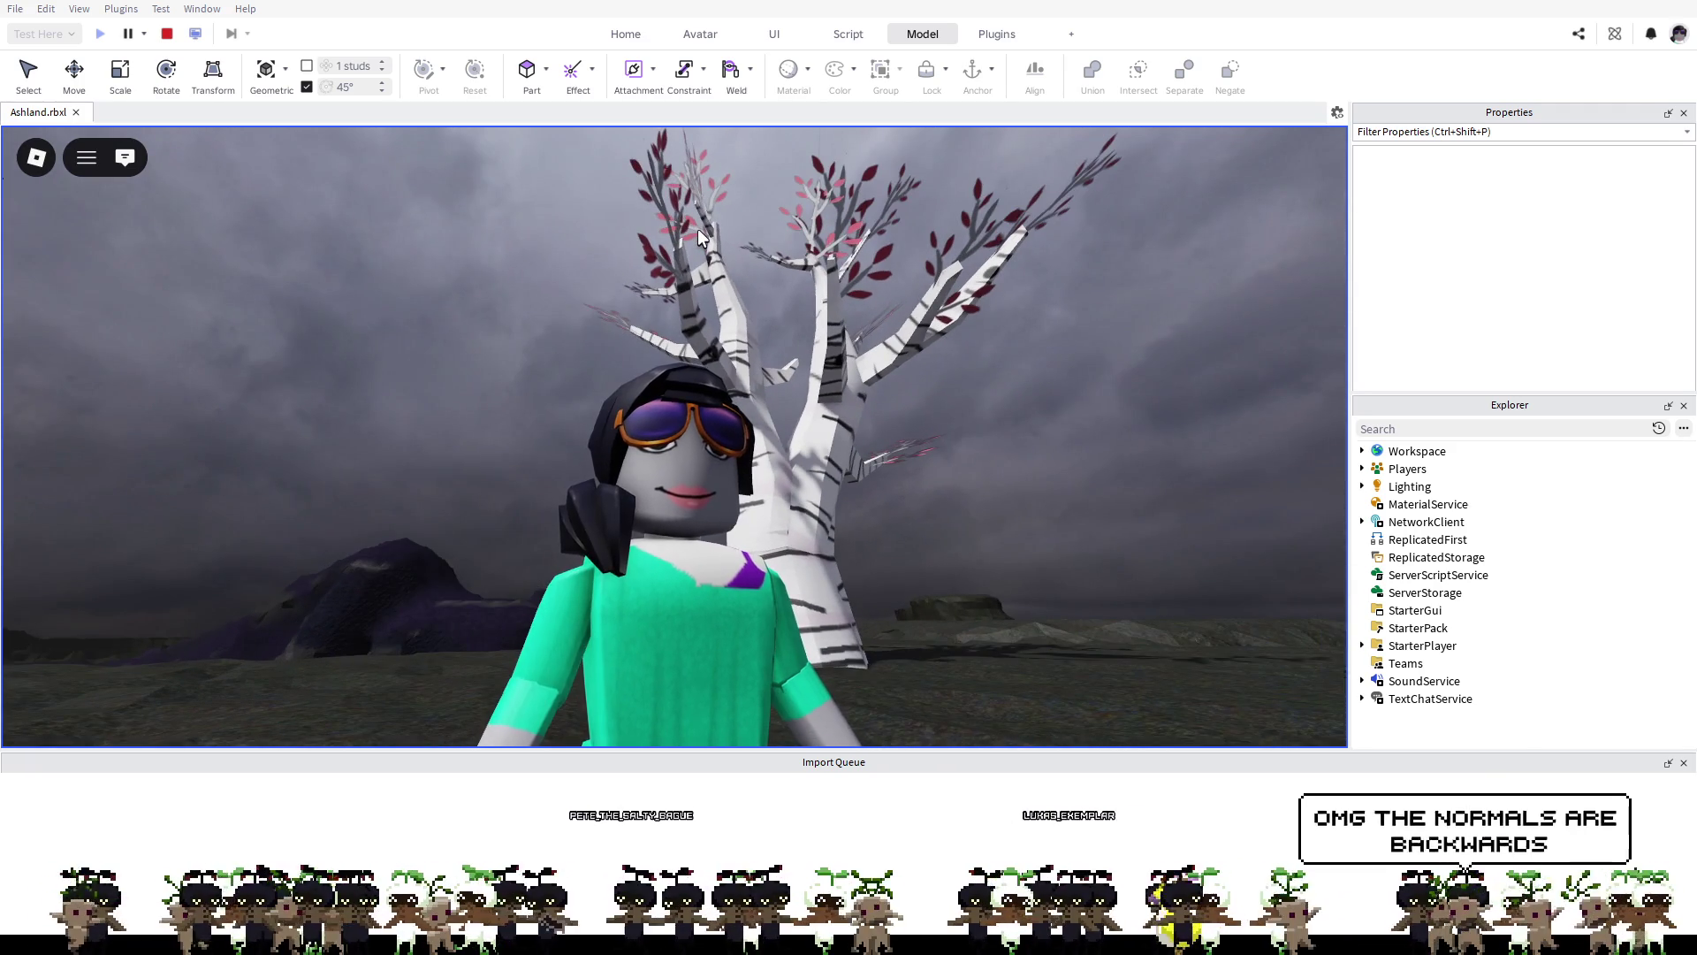
key(w)
key(w)
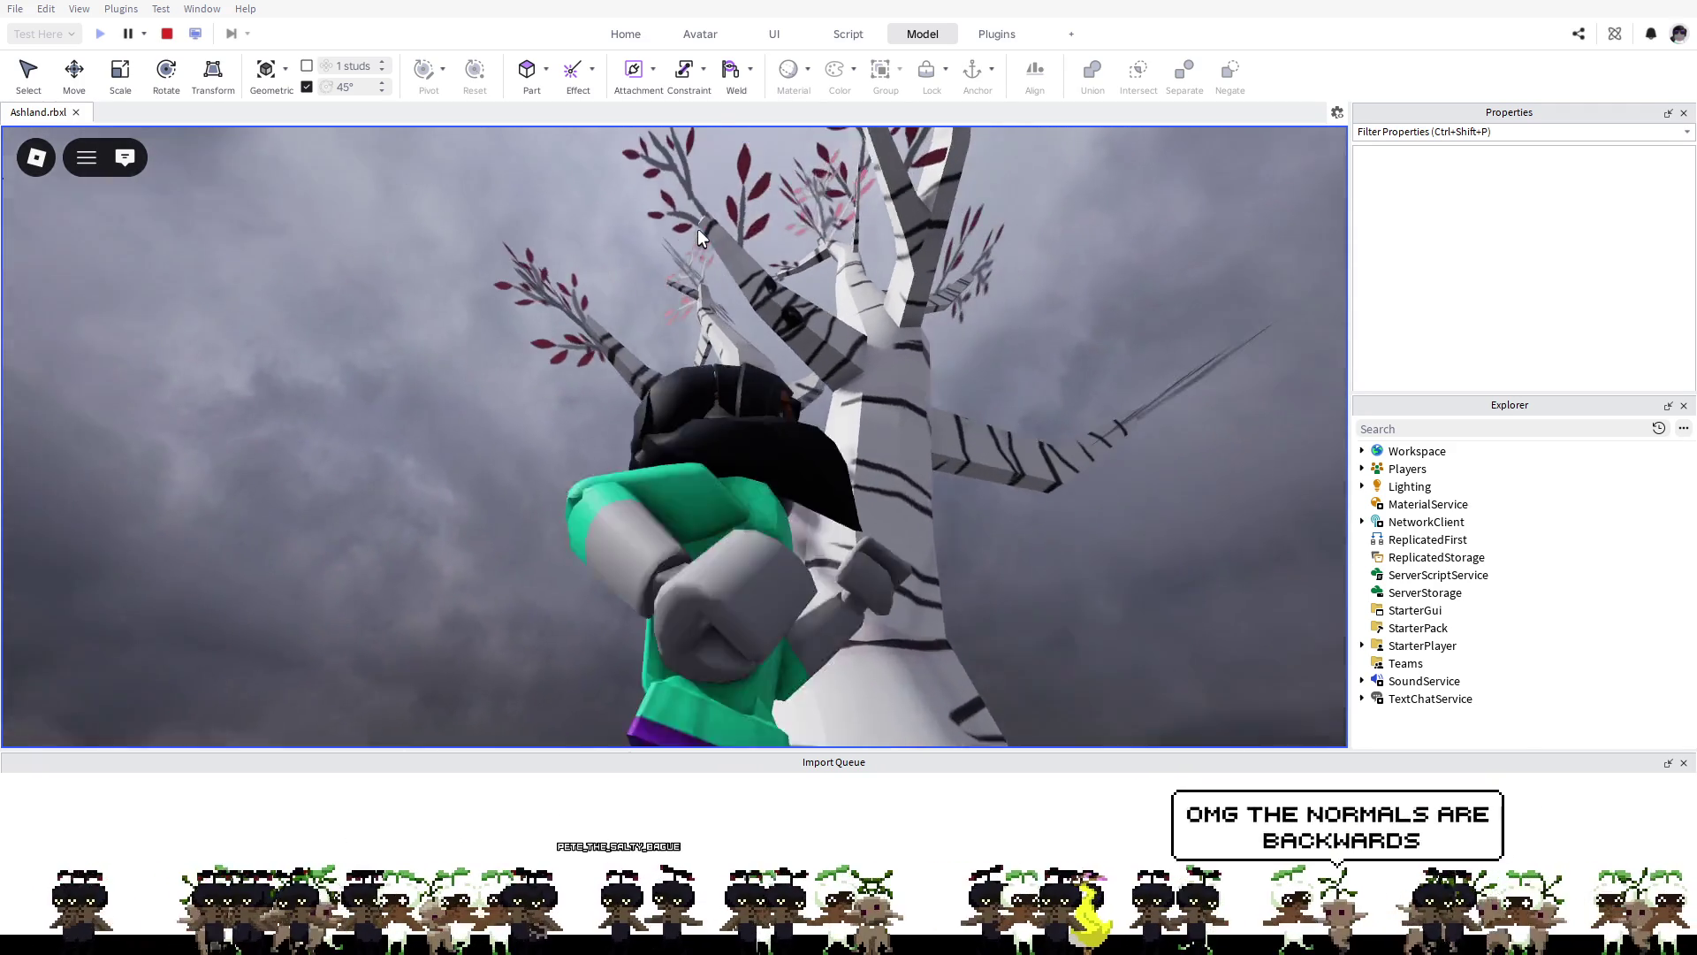
key(w)
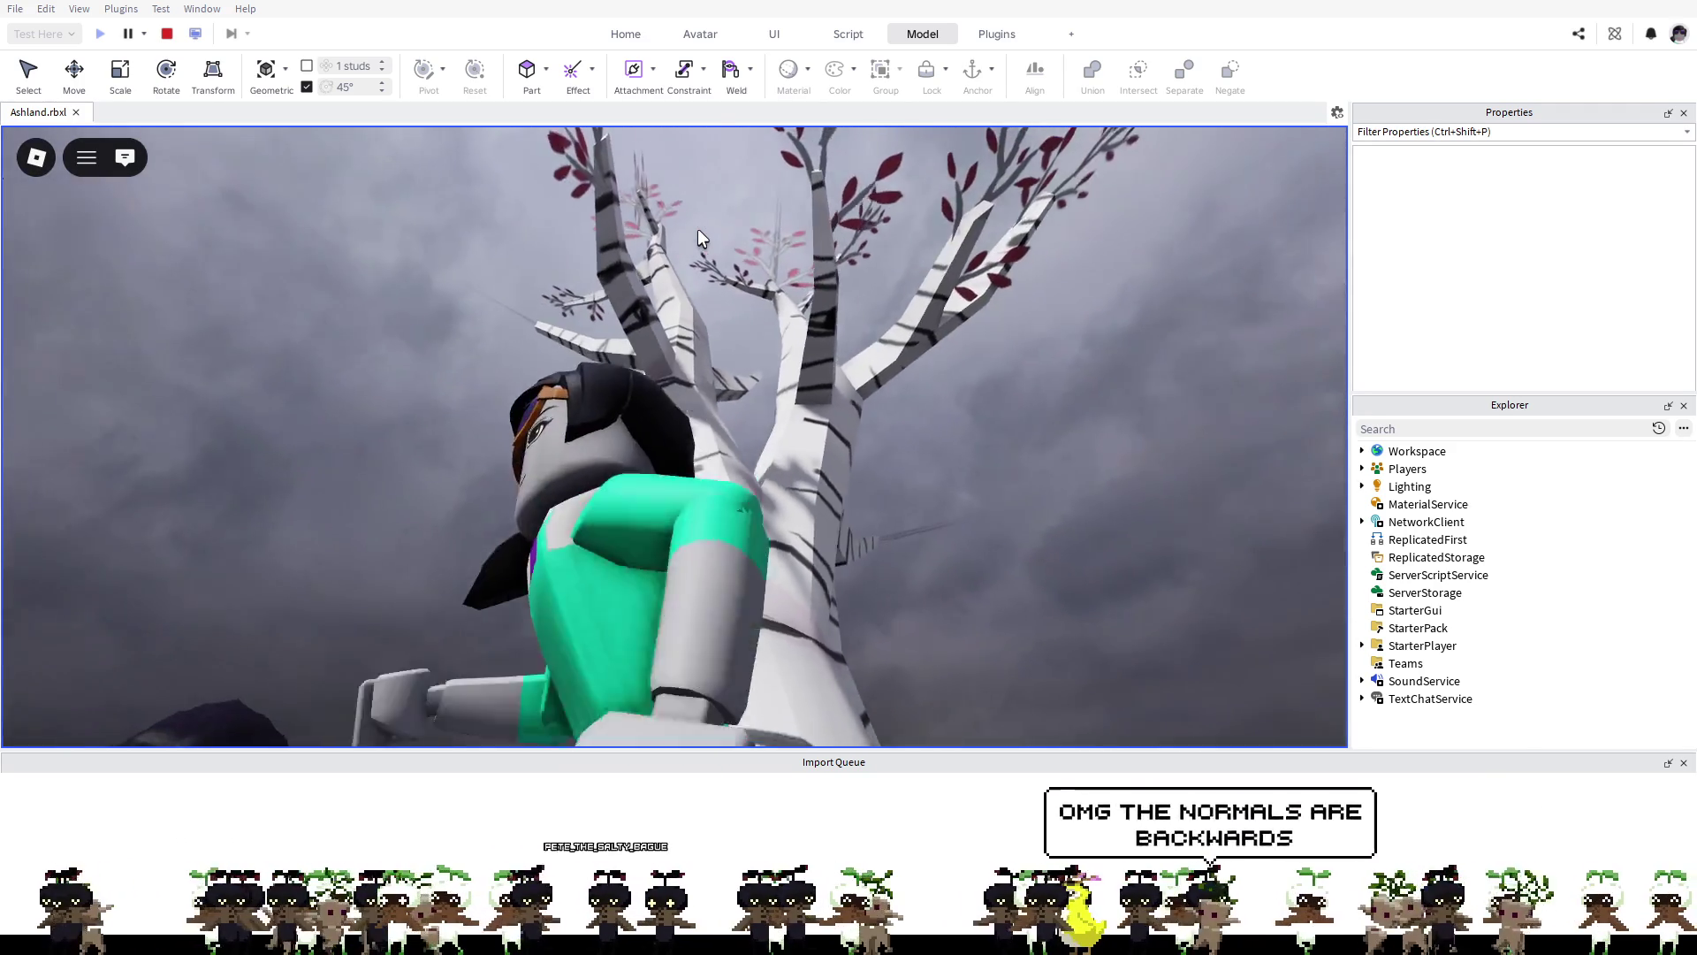
key(s)
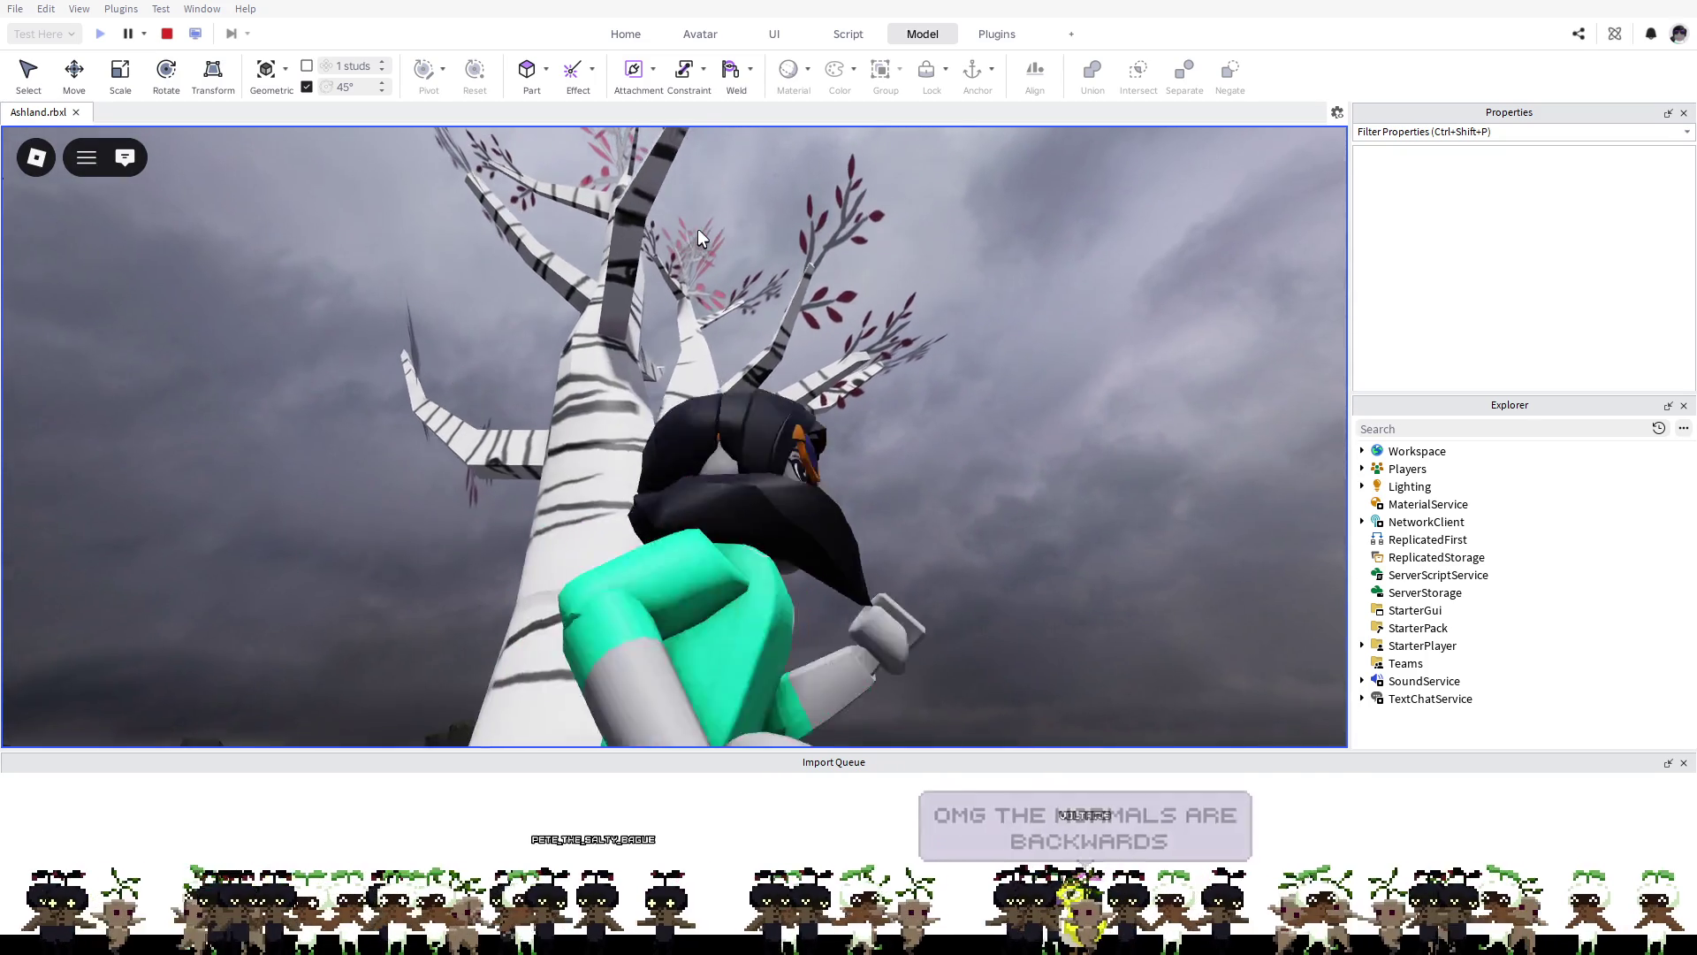
key(w)
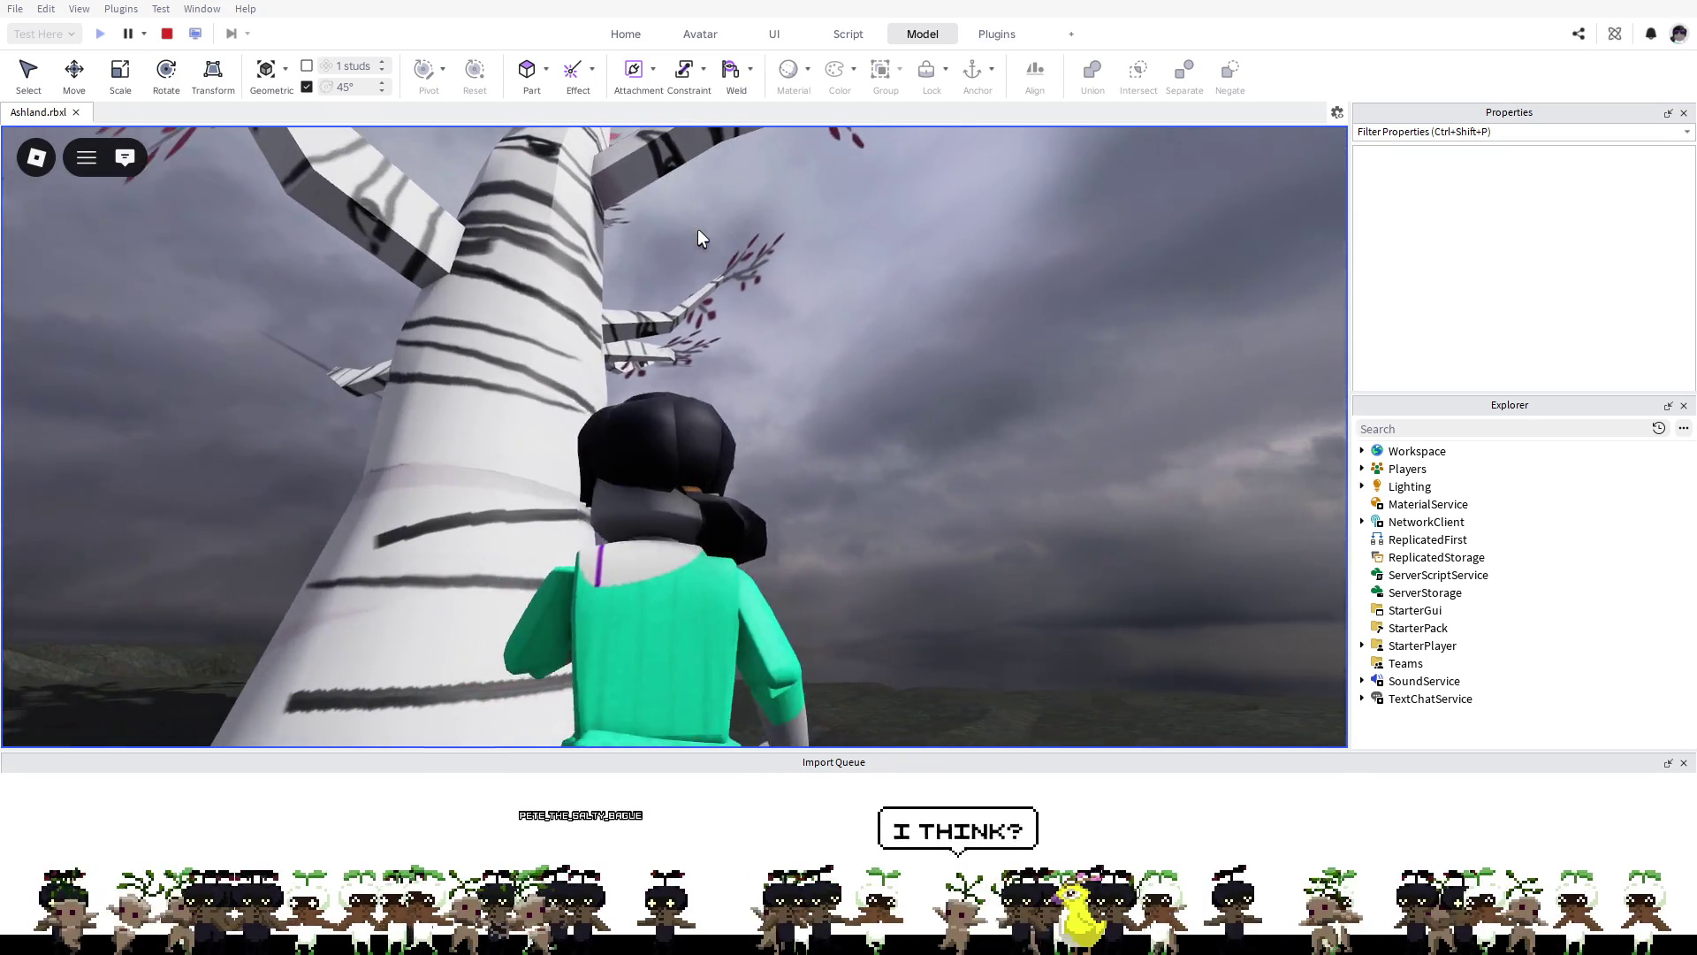
key(w)
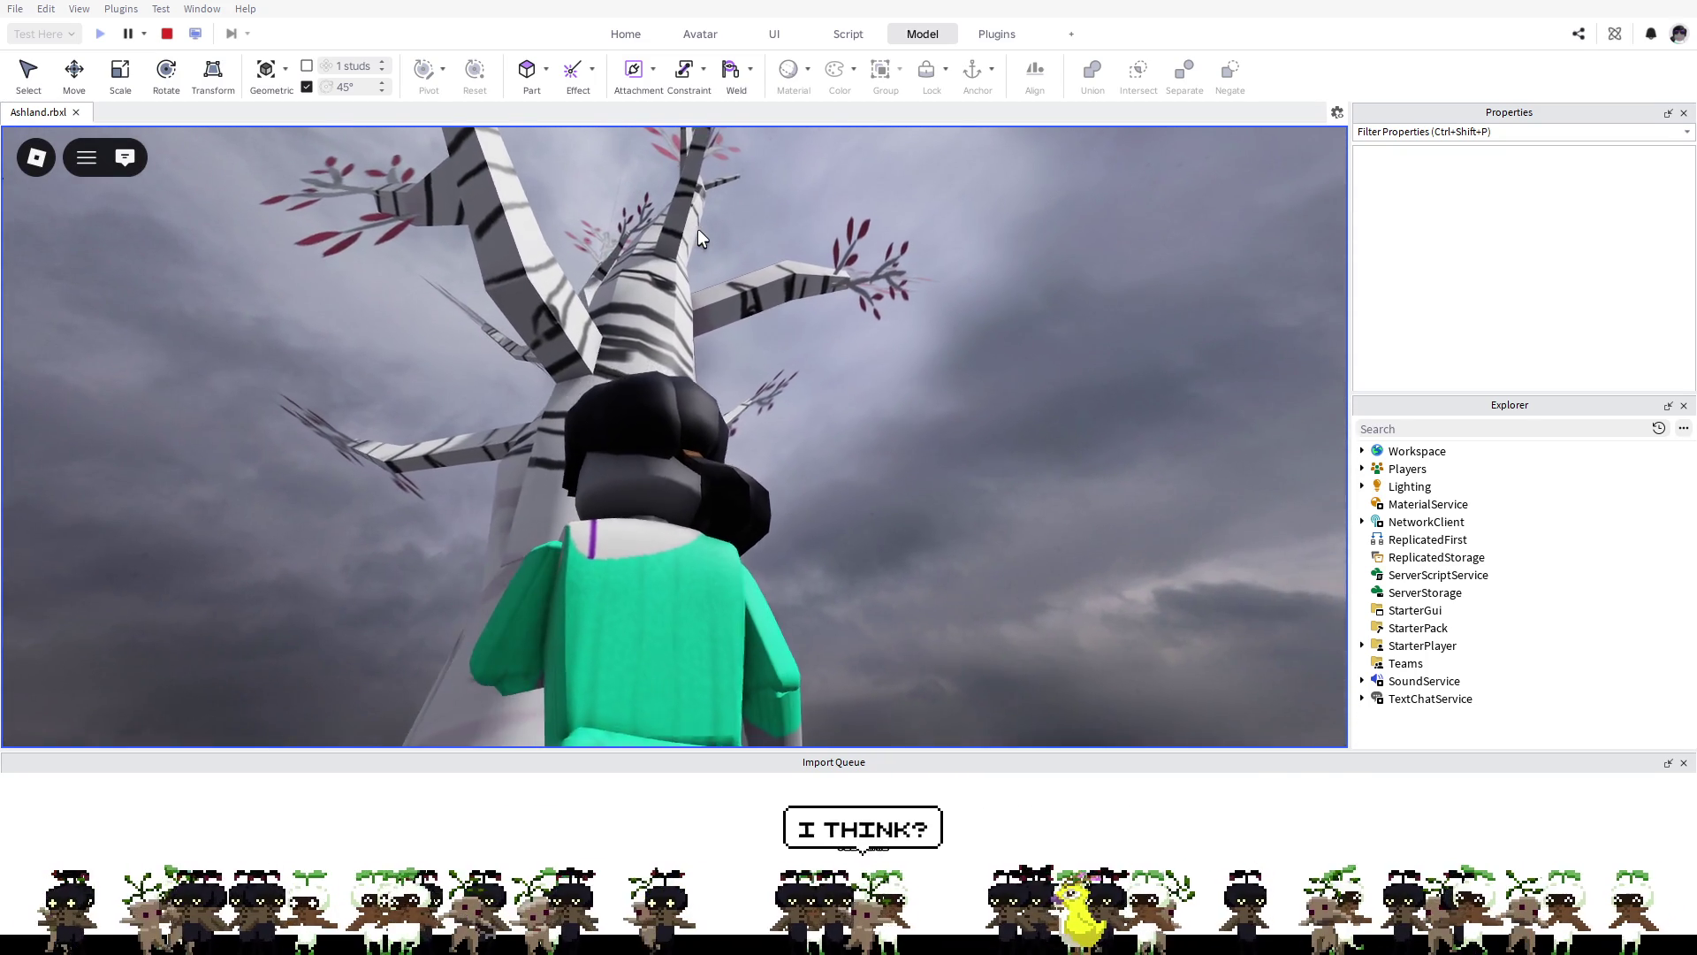
key(a)
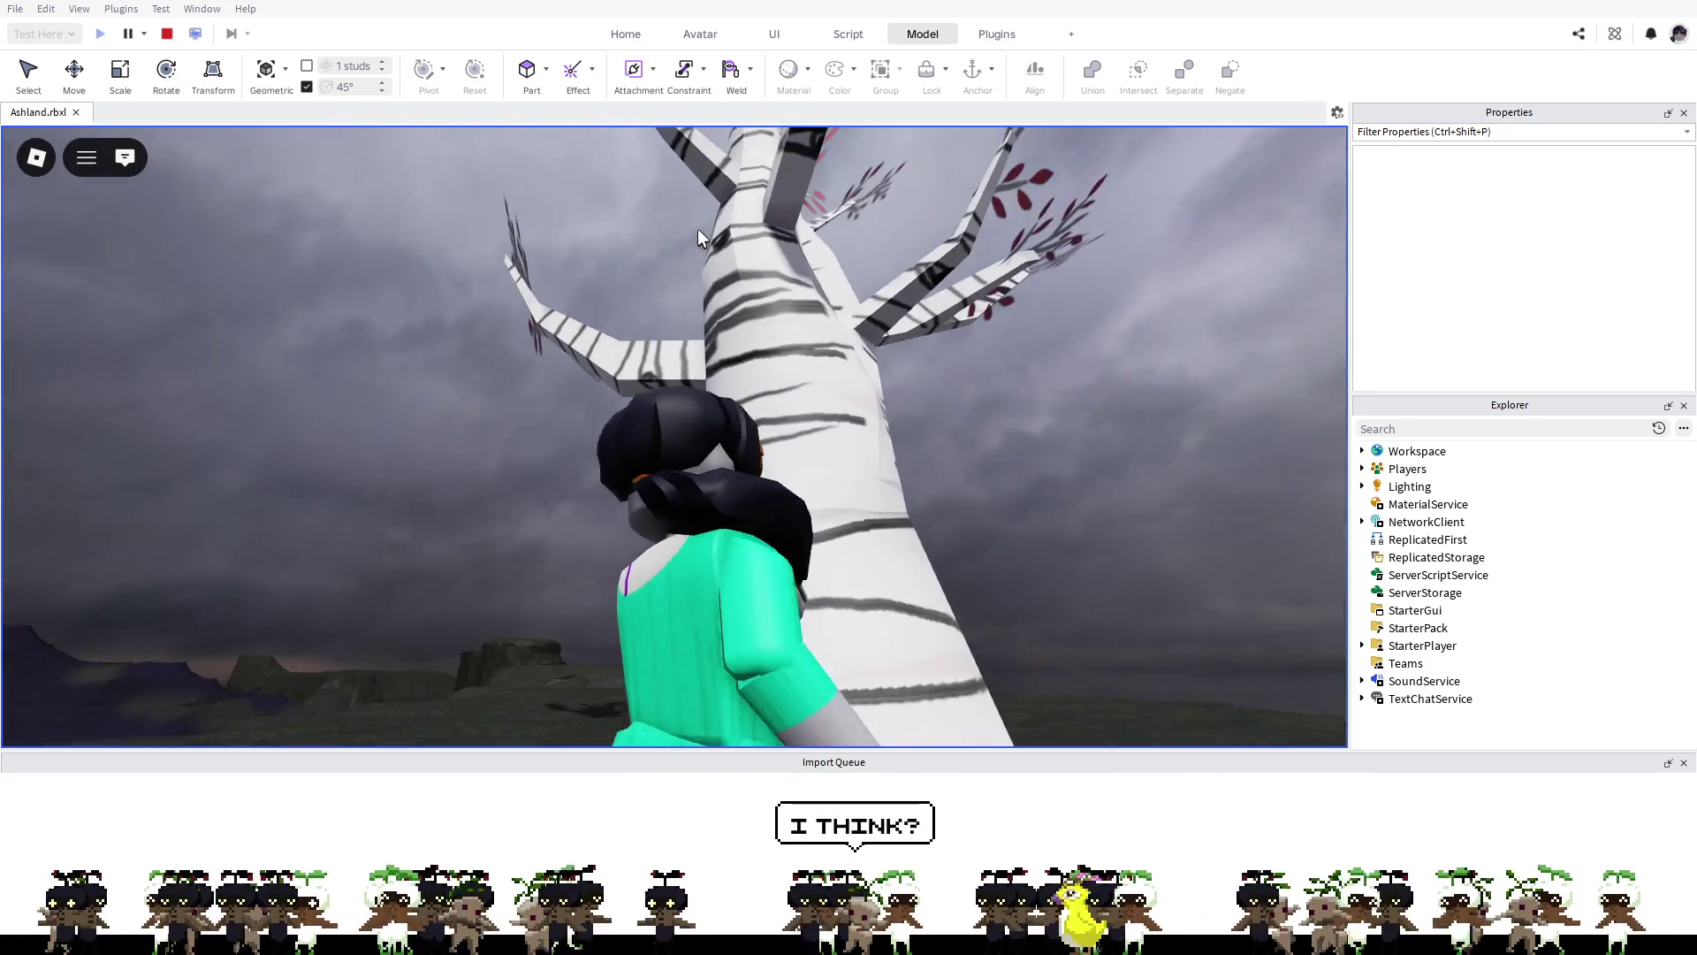
key(w)
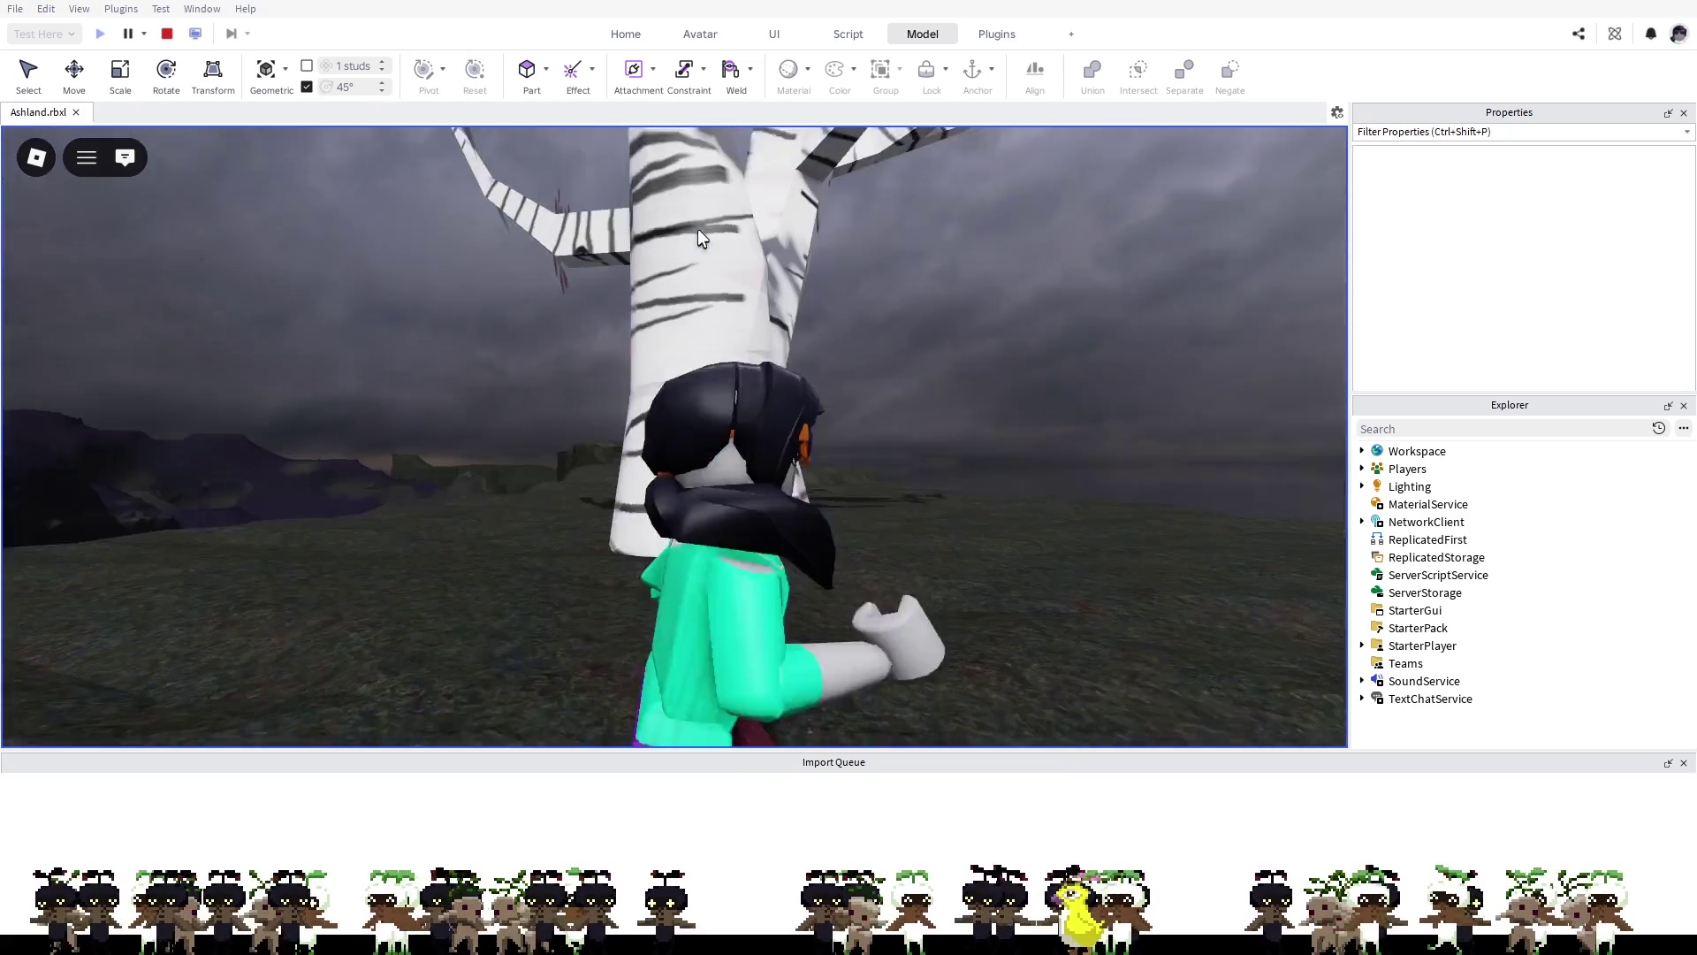
key(w)
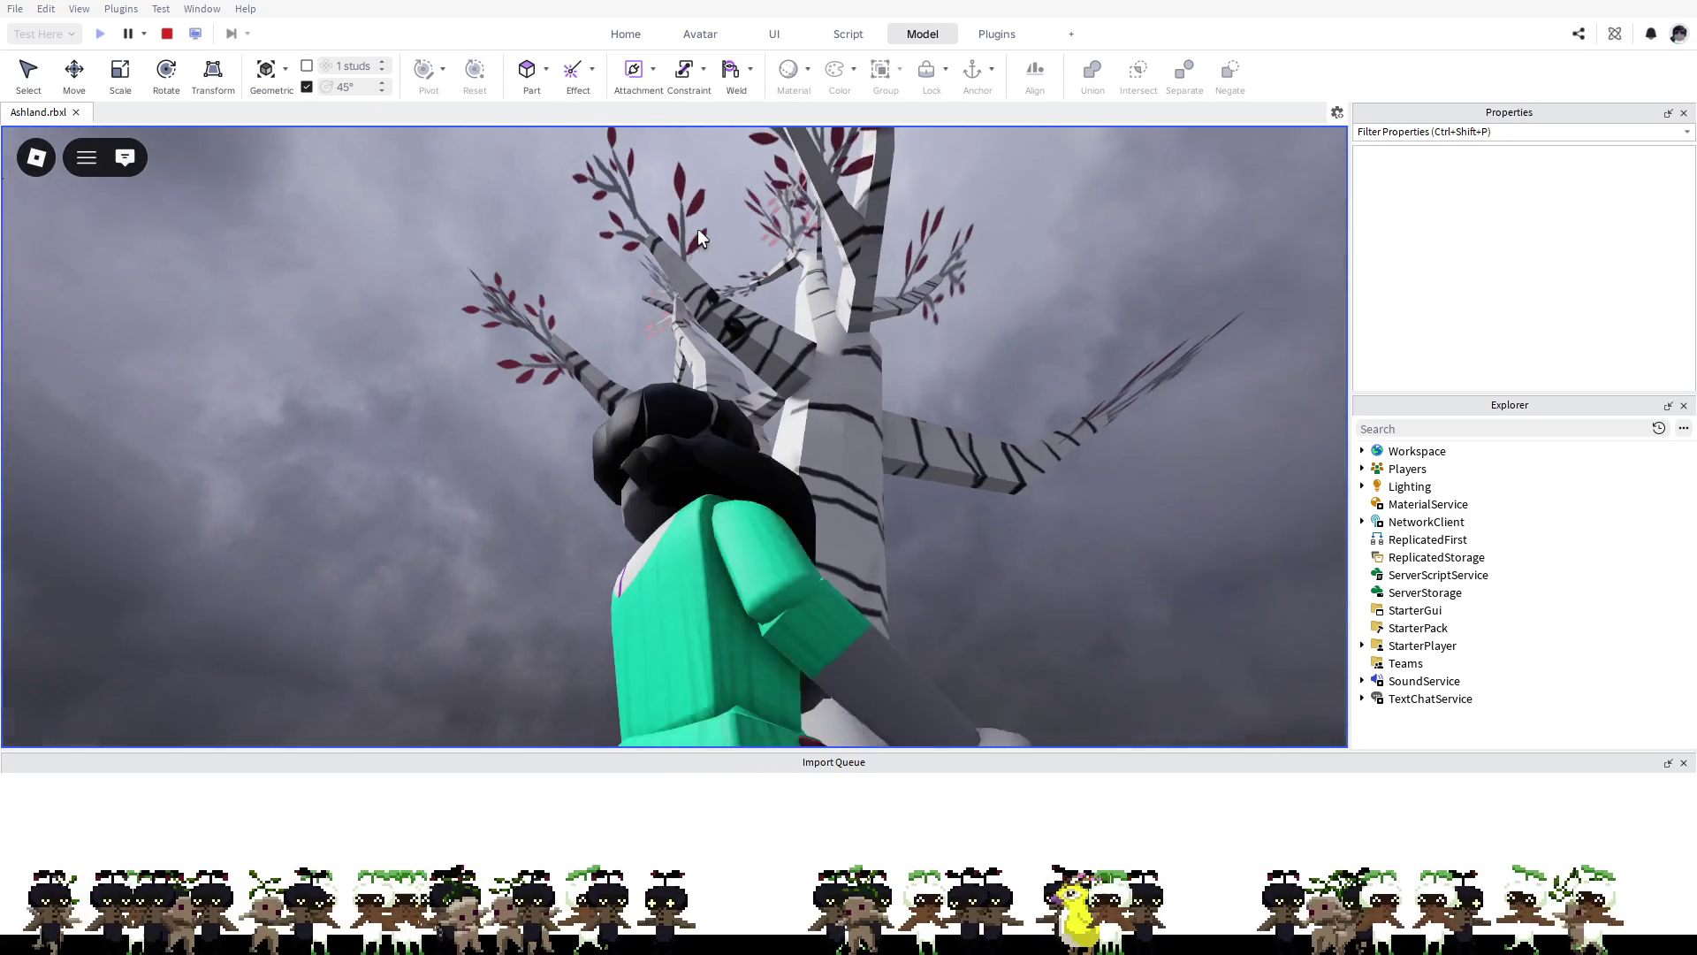
key(w)
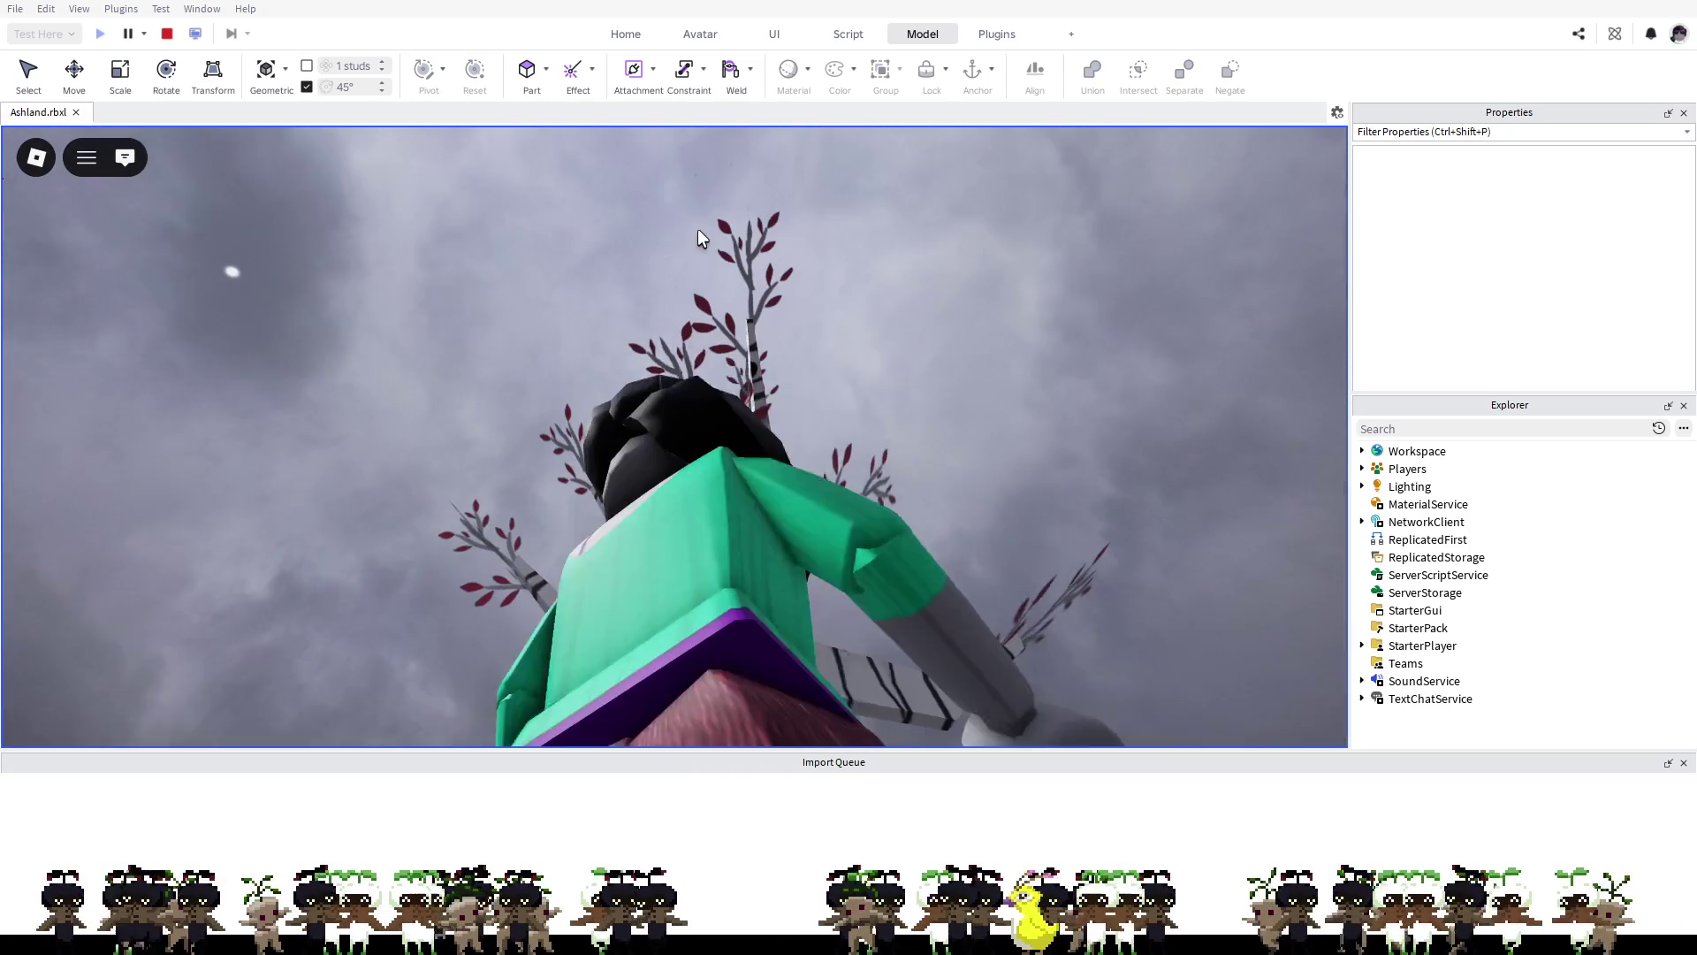
key(w)
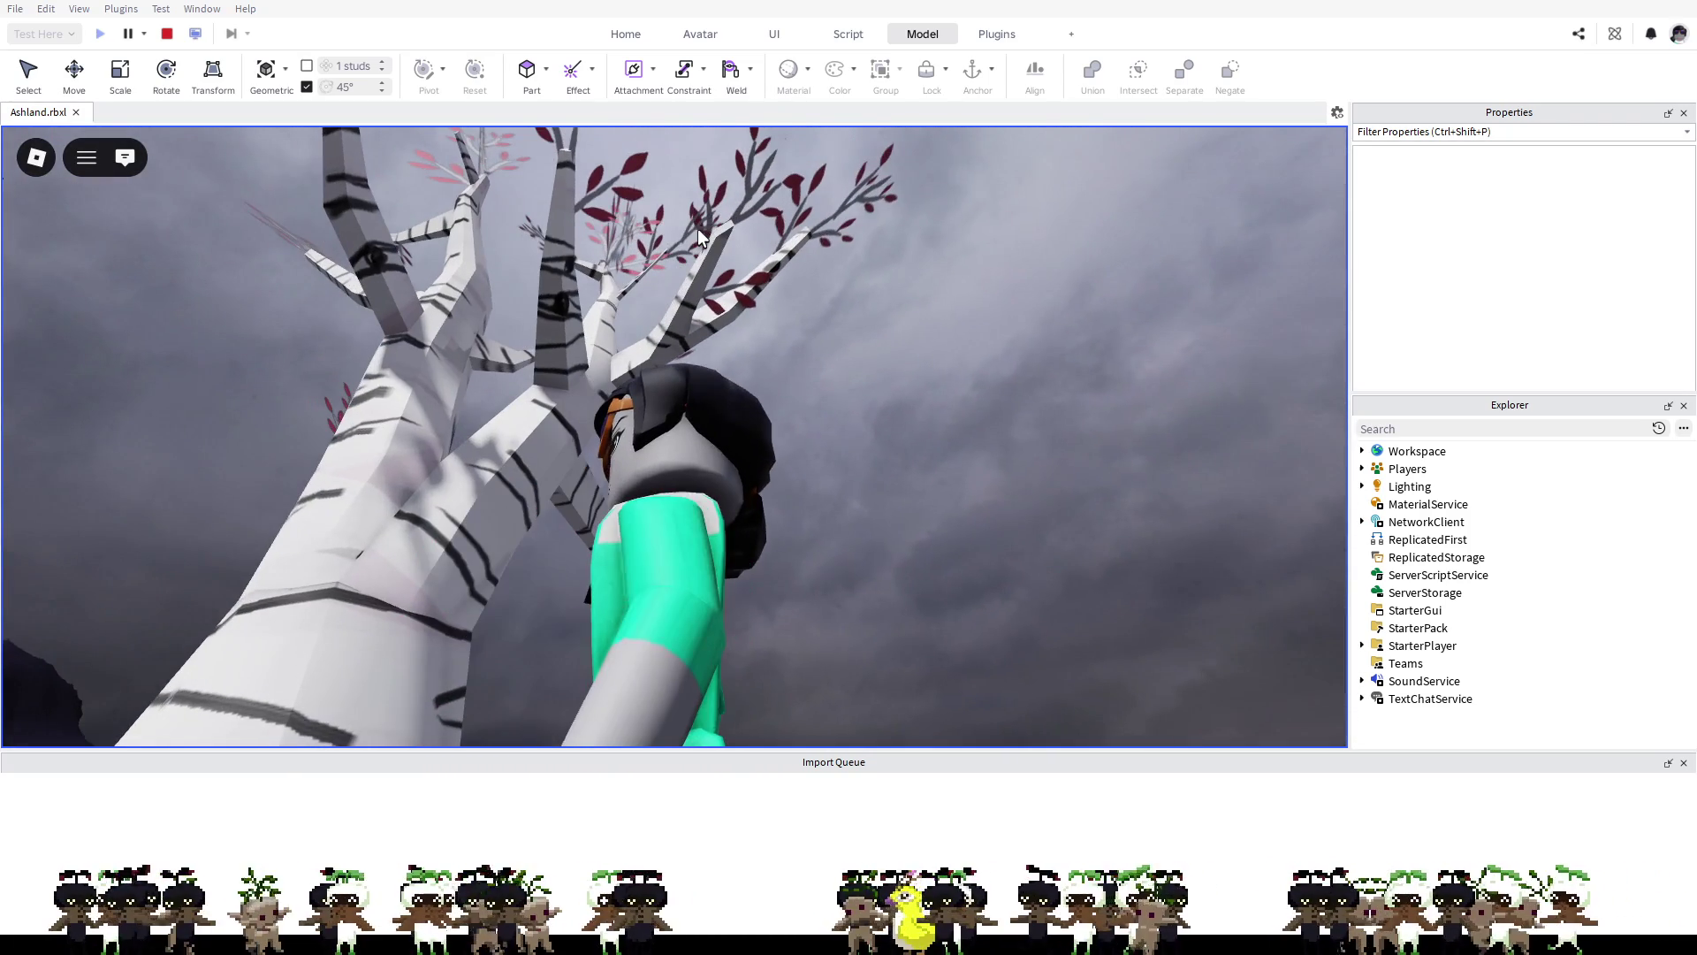
key(s)
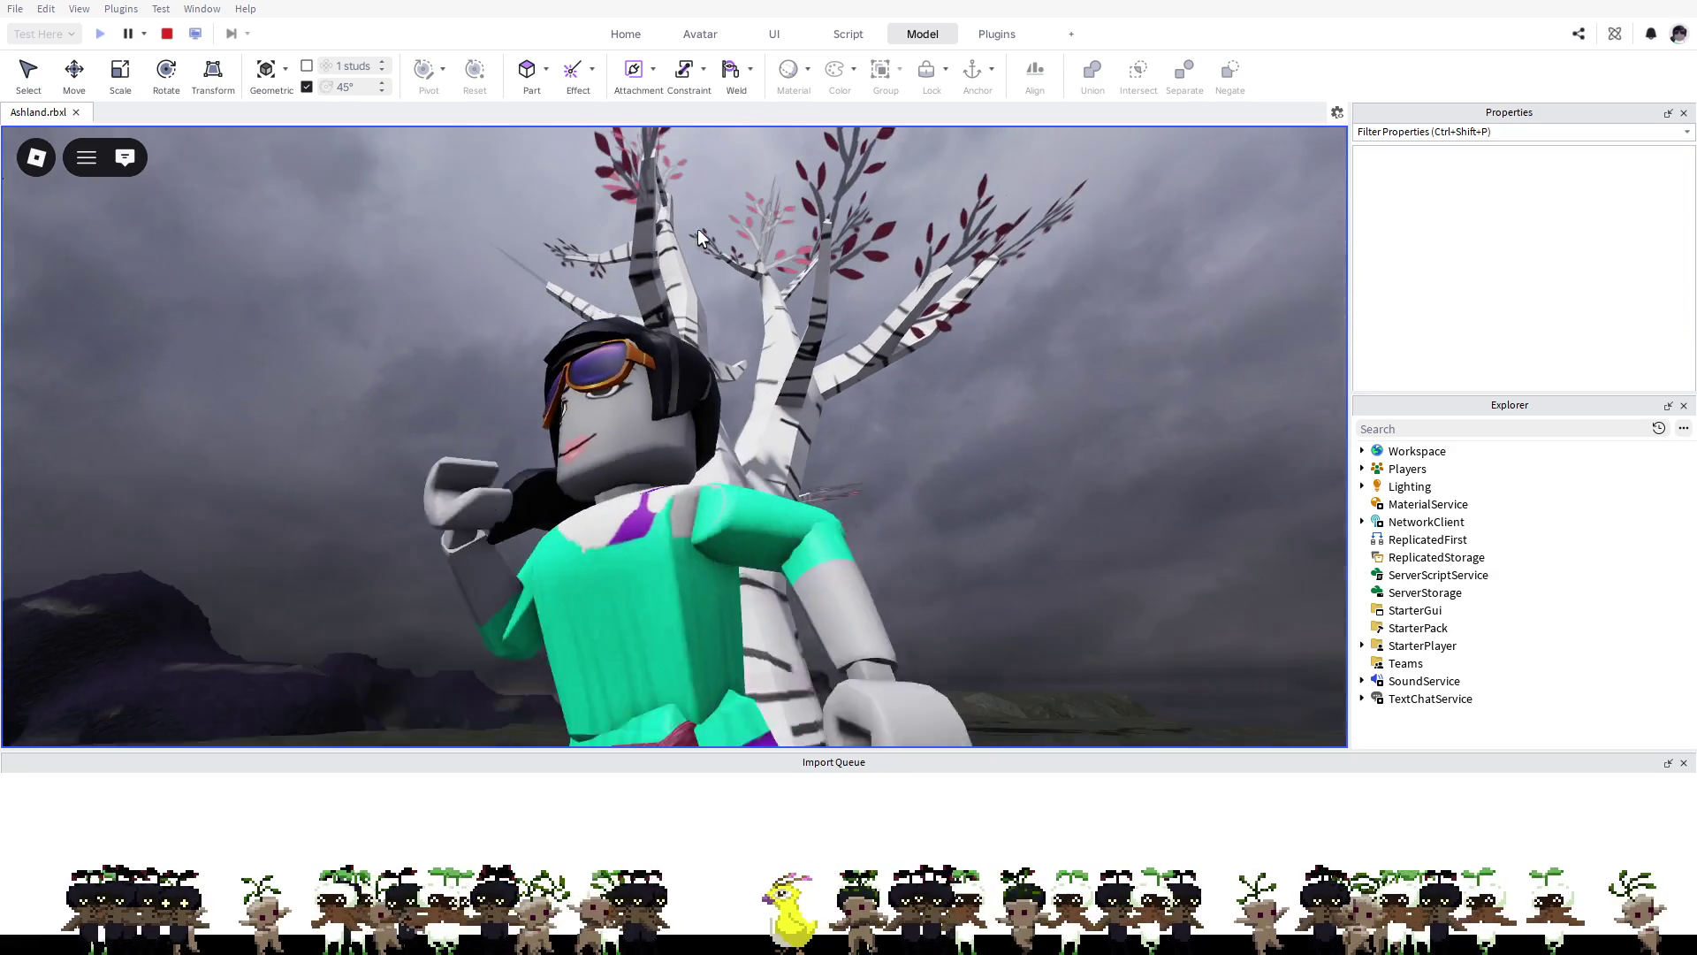
key(w)
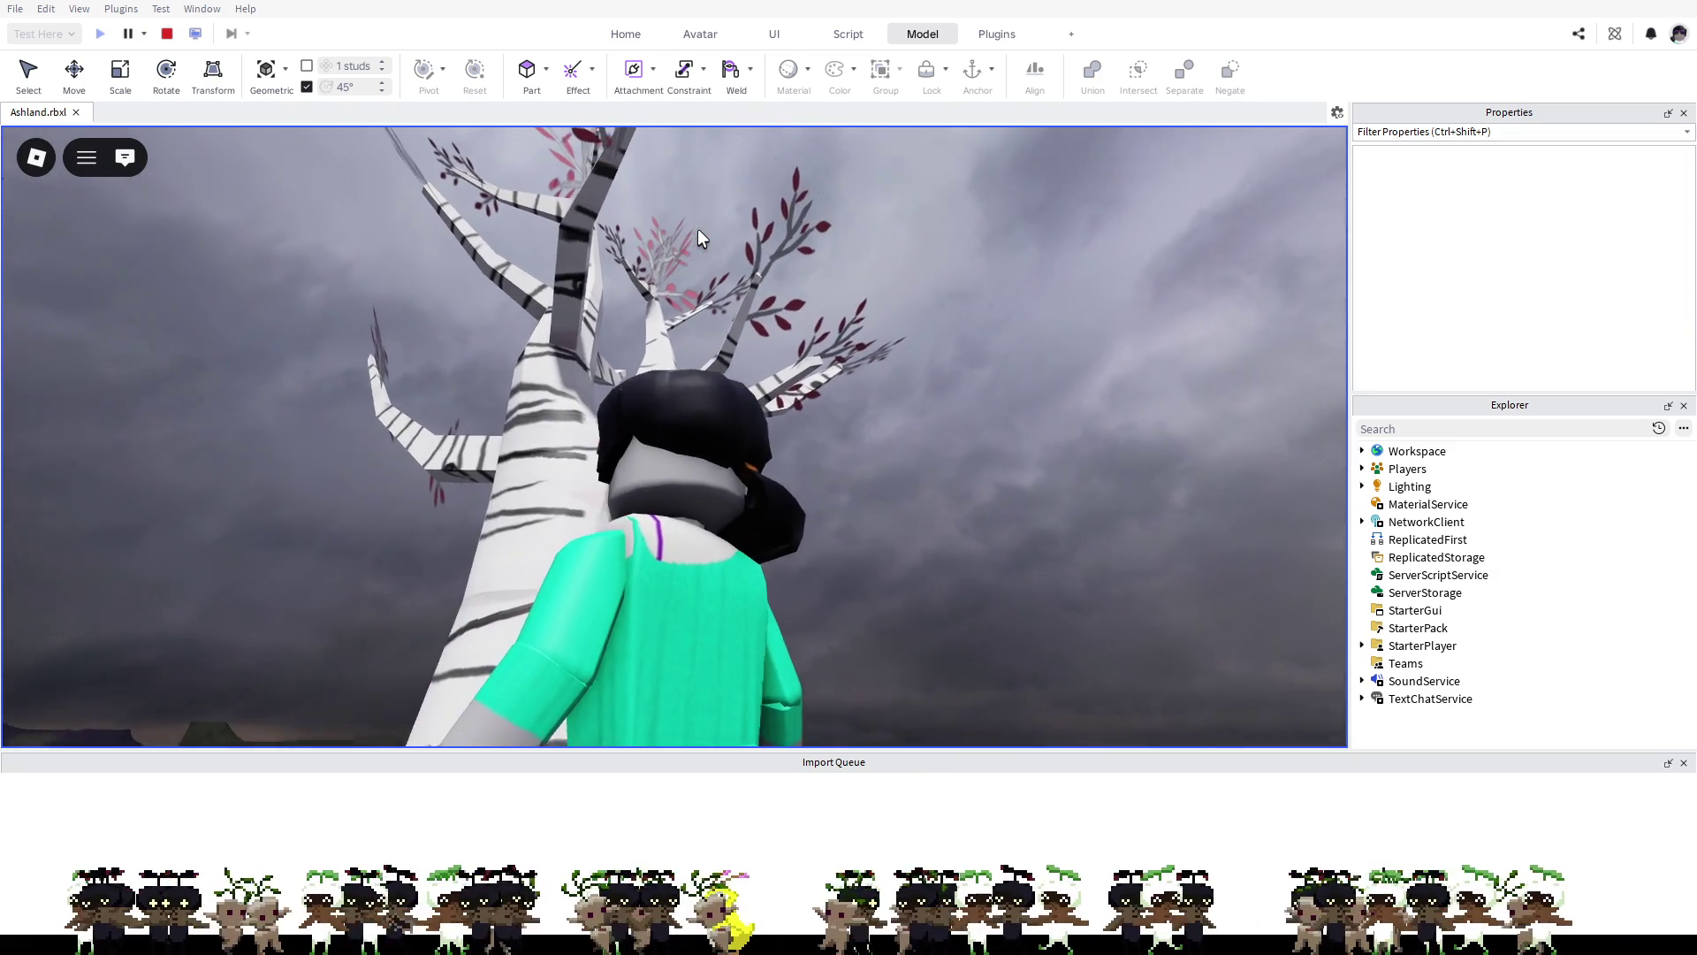
key(w)
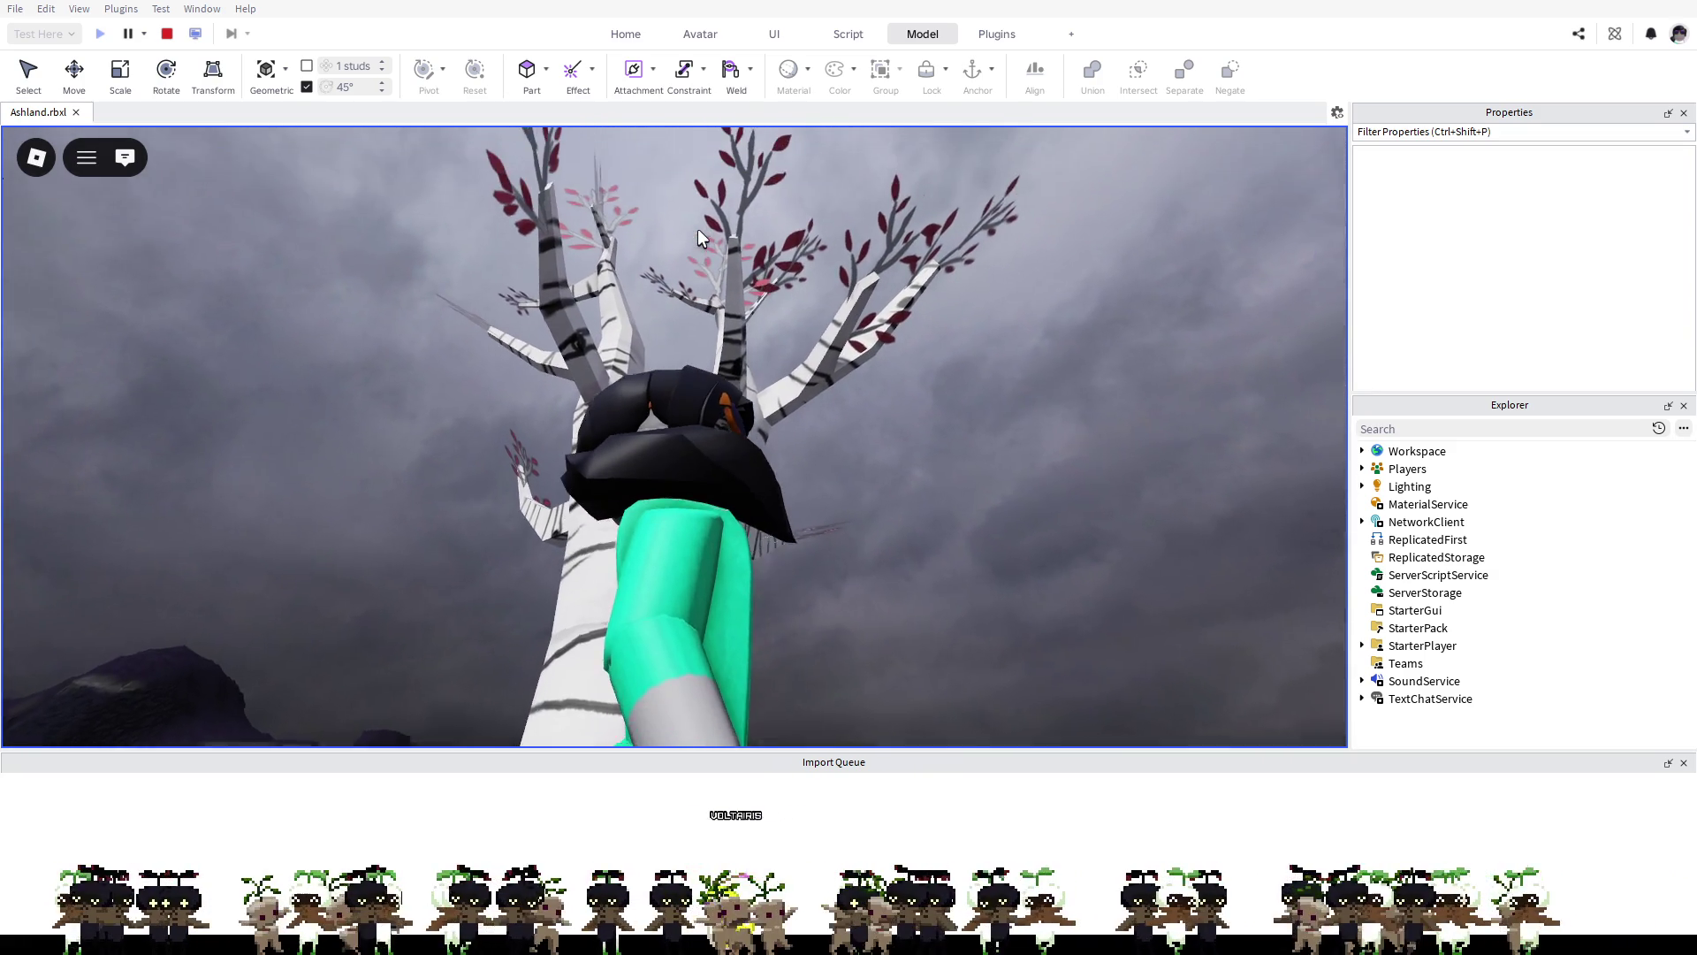
key(w)
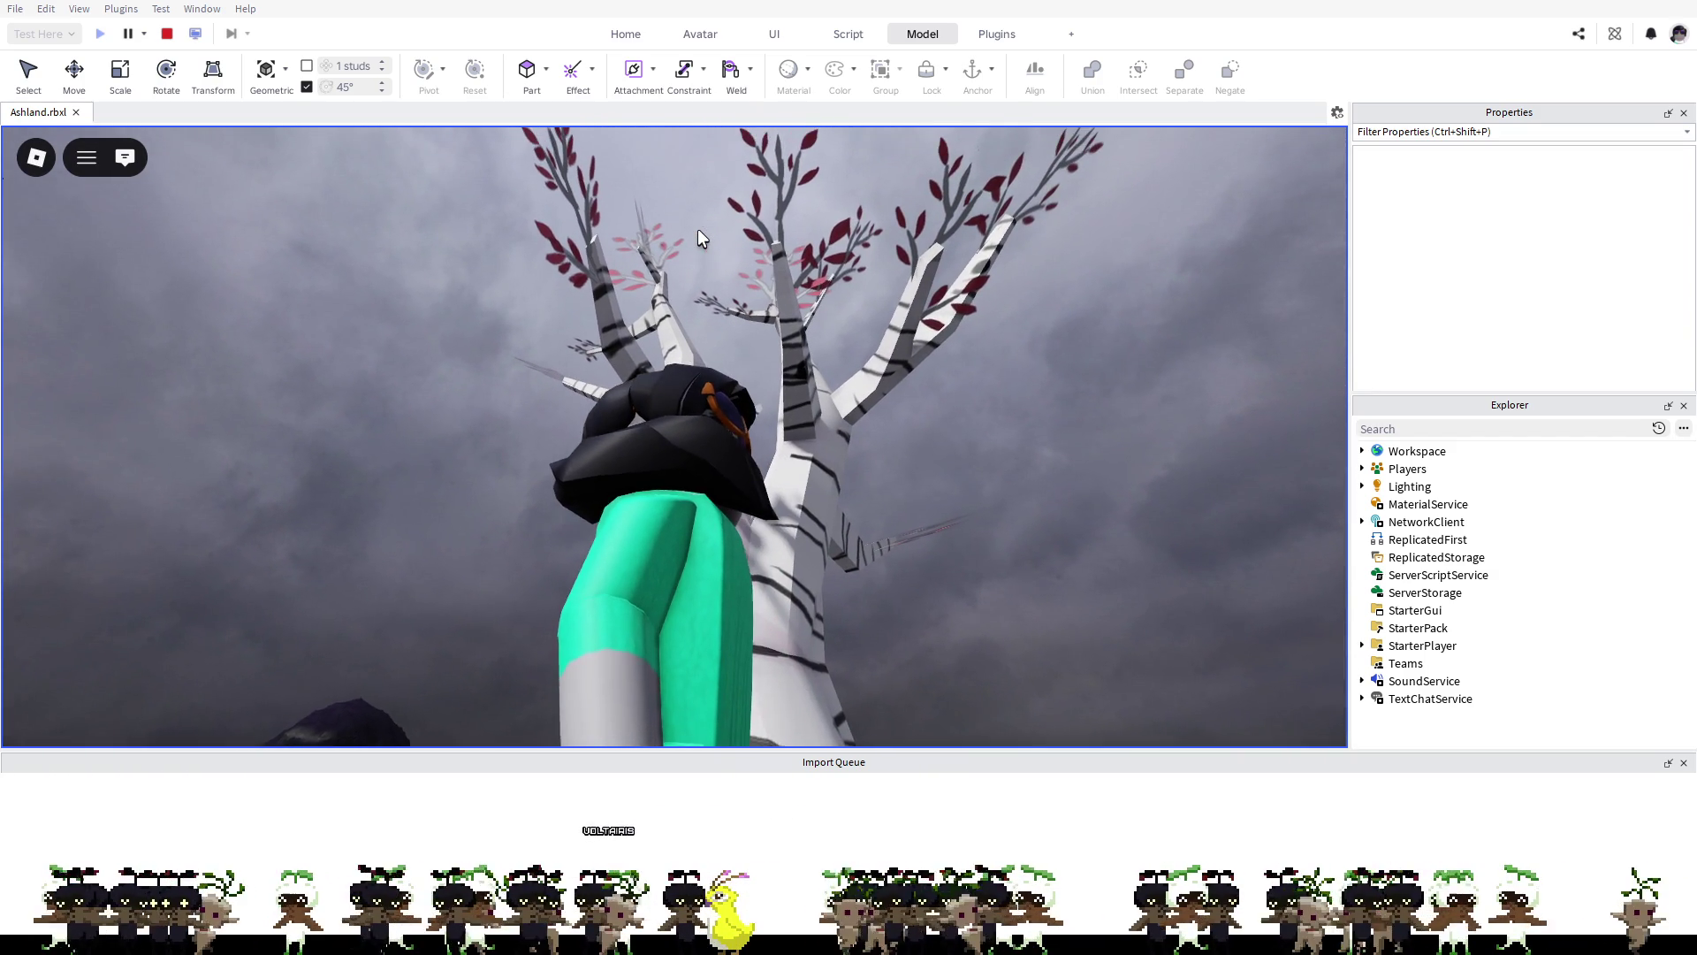
key(w)
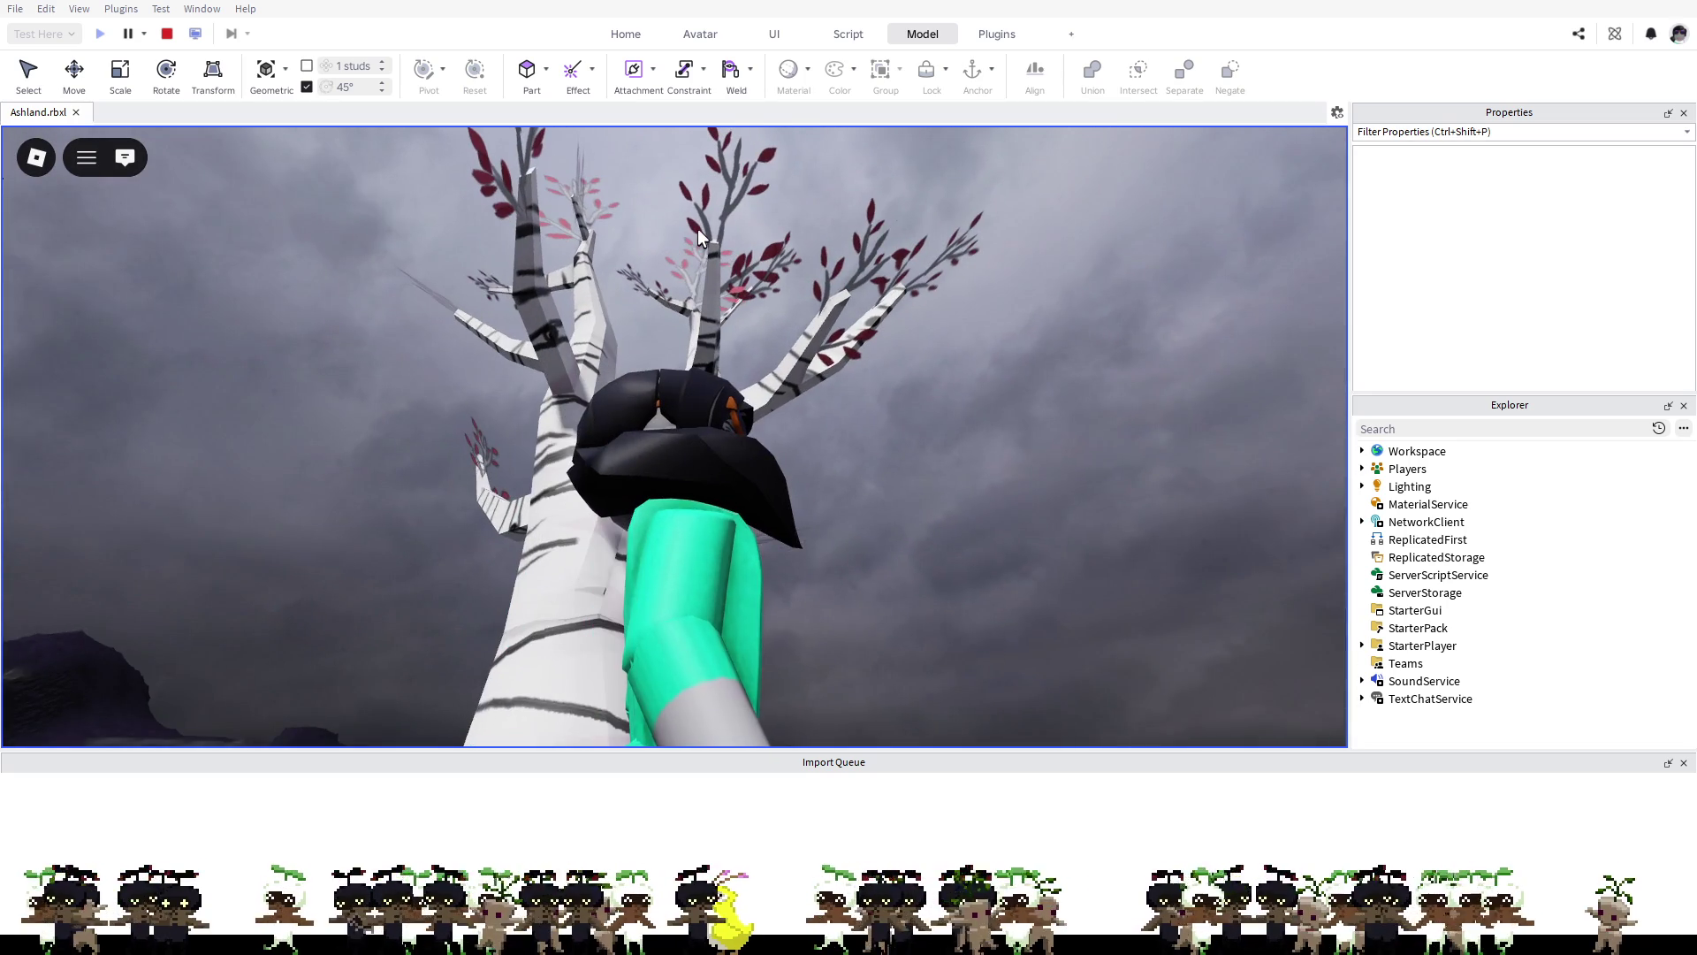
key(w)
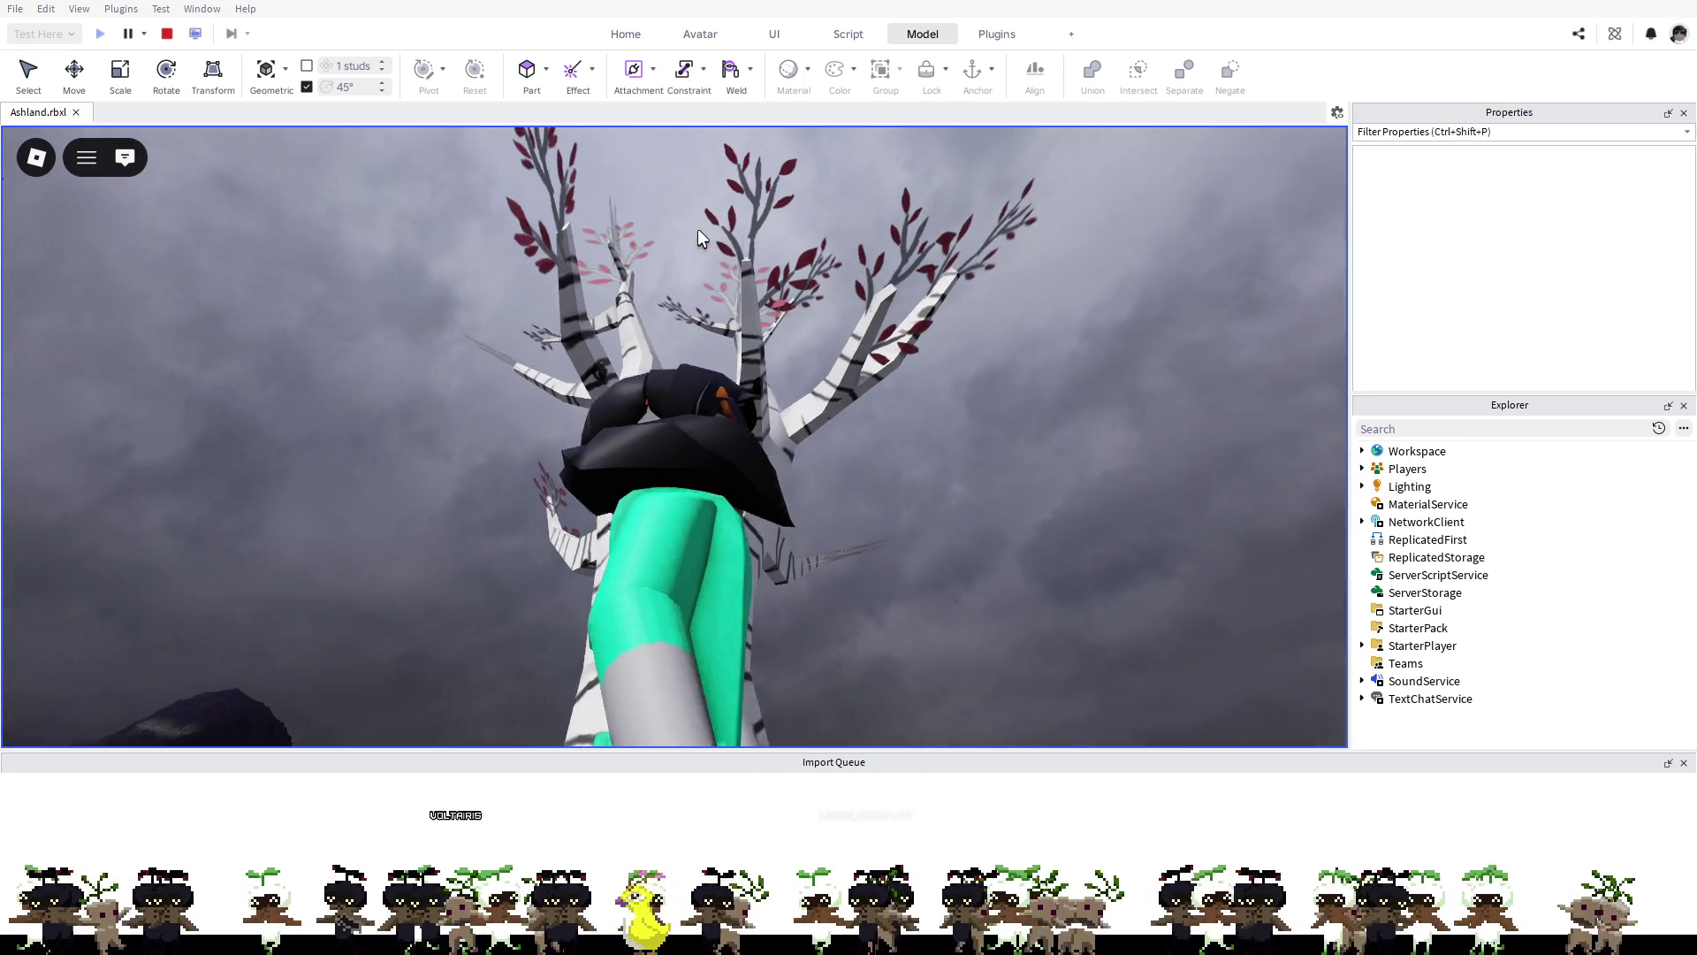
key(s)
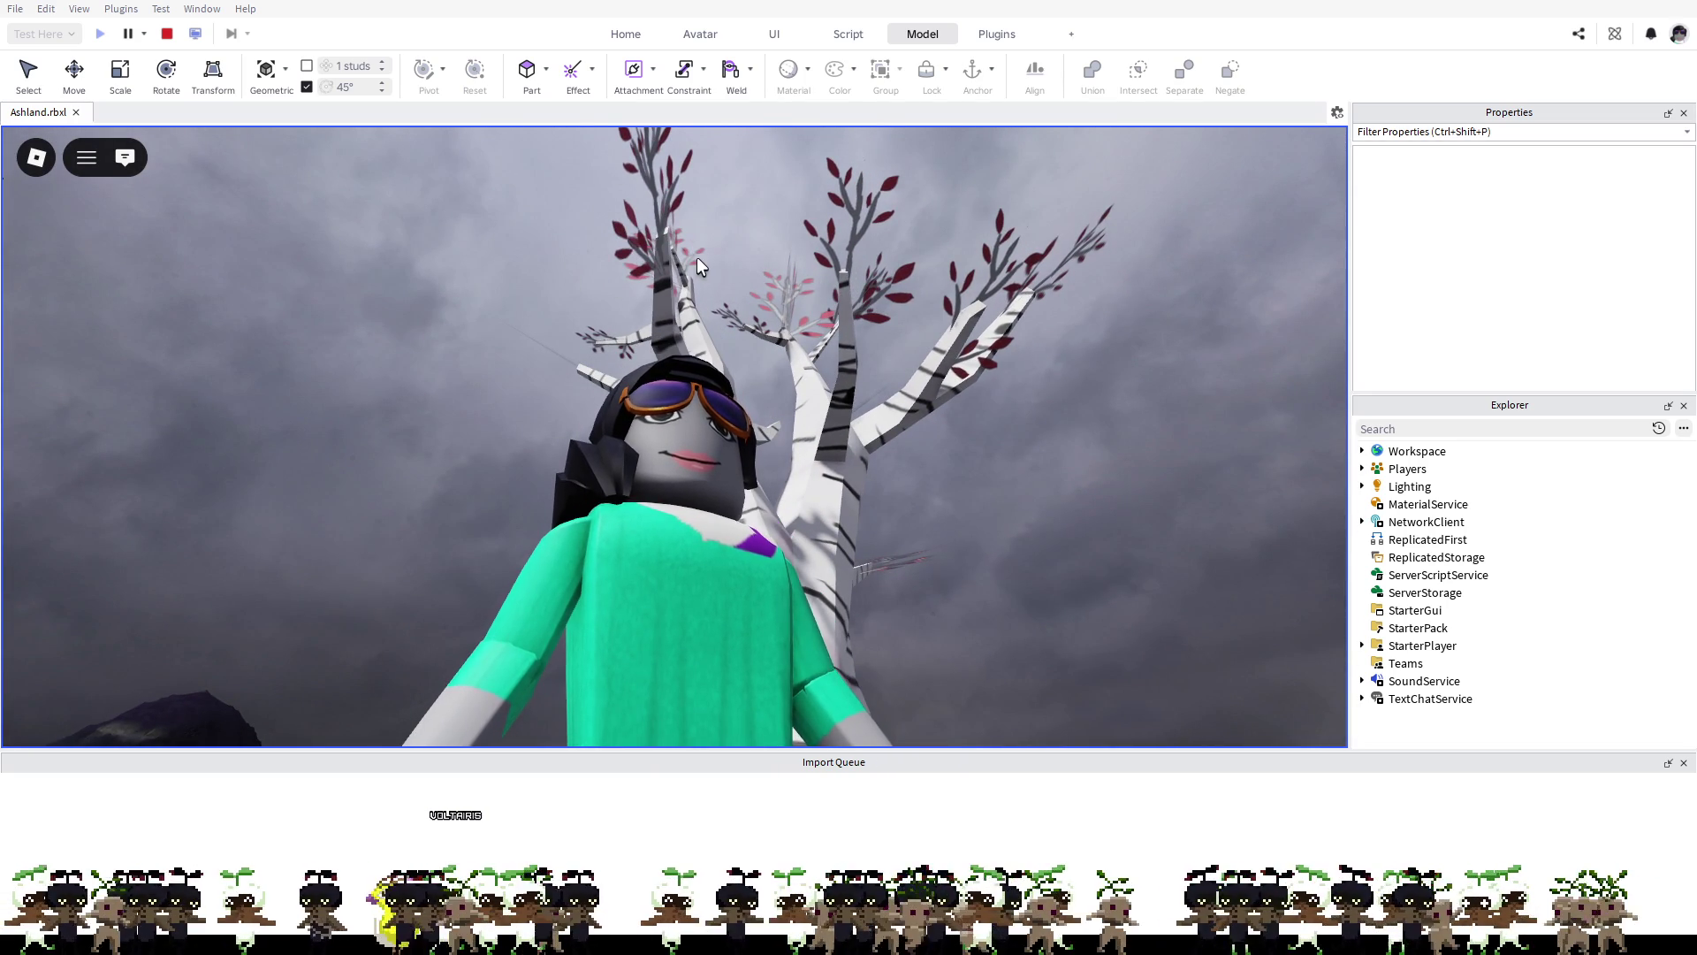
key(w)
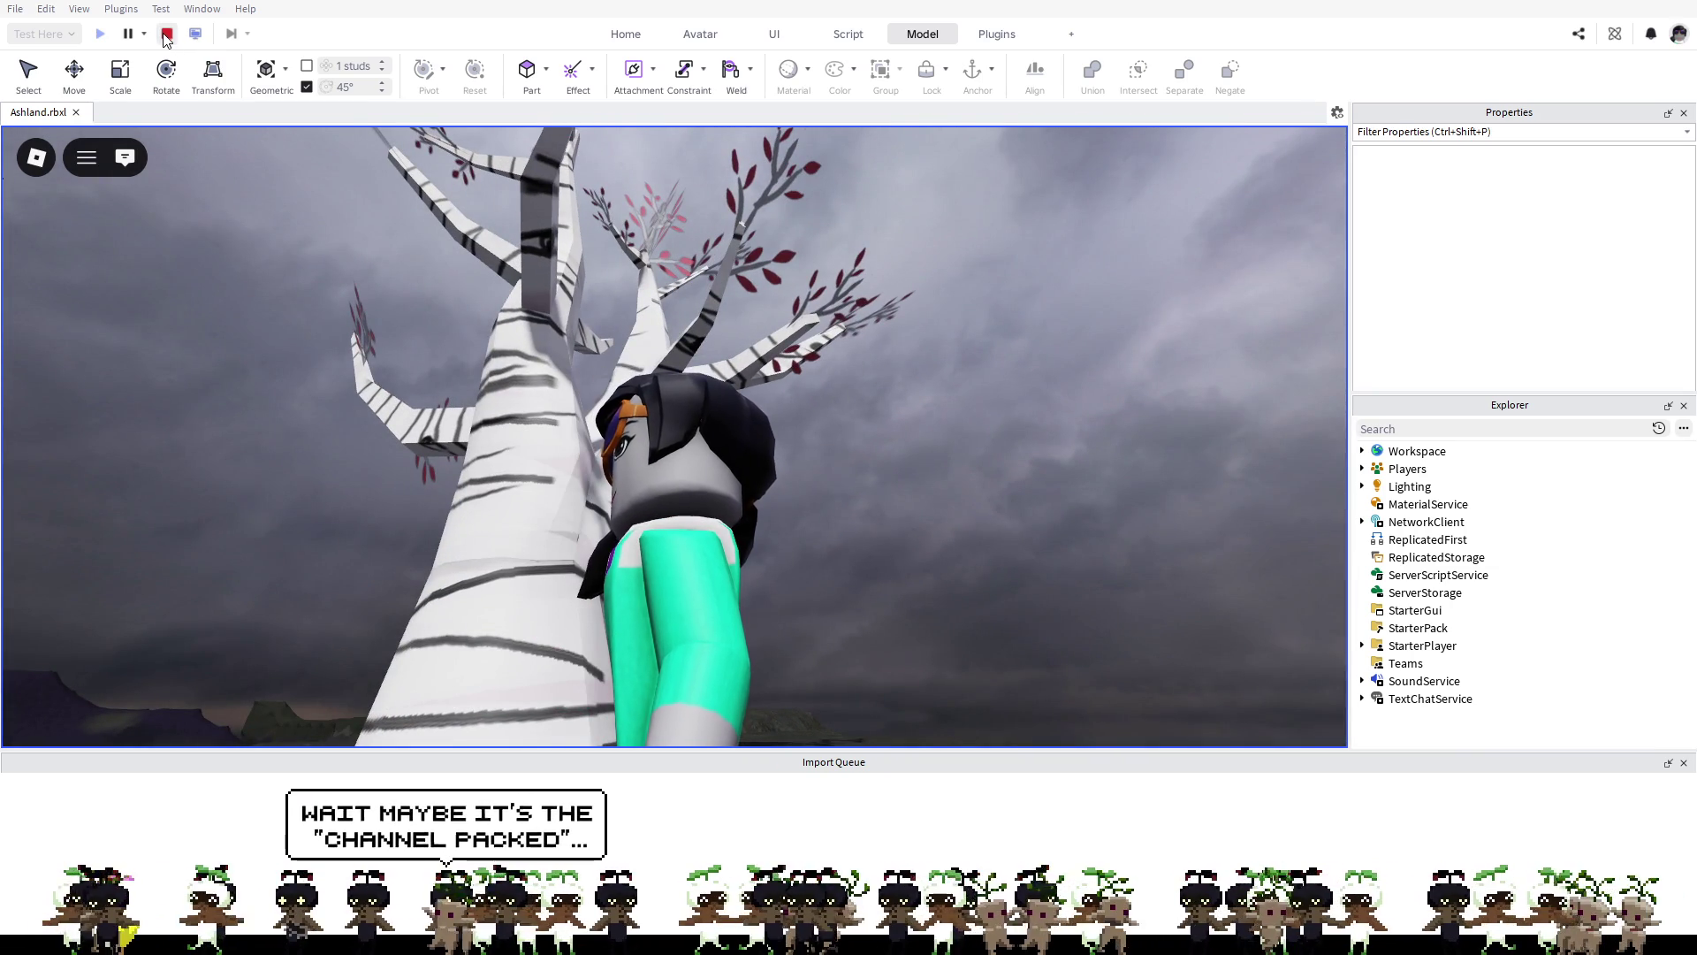
click(166, 33)
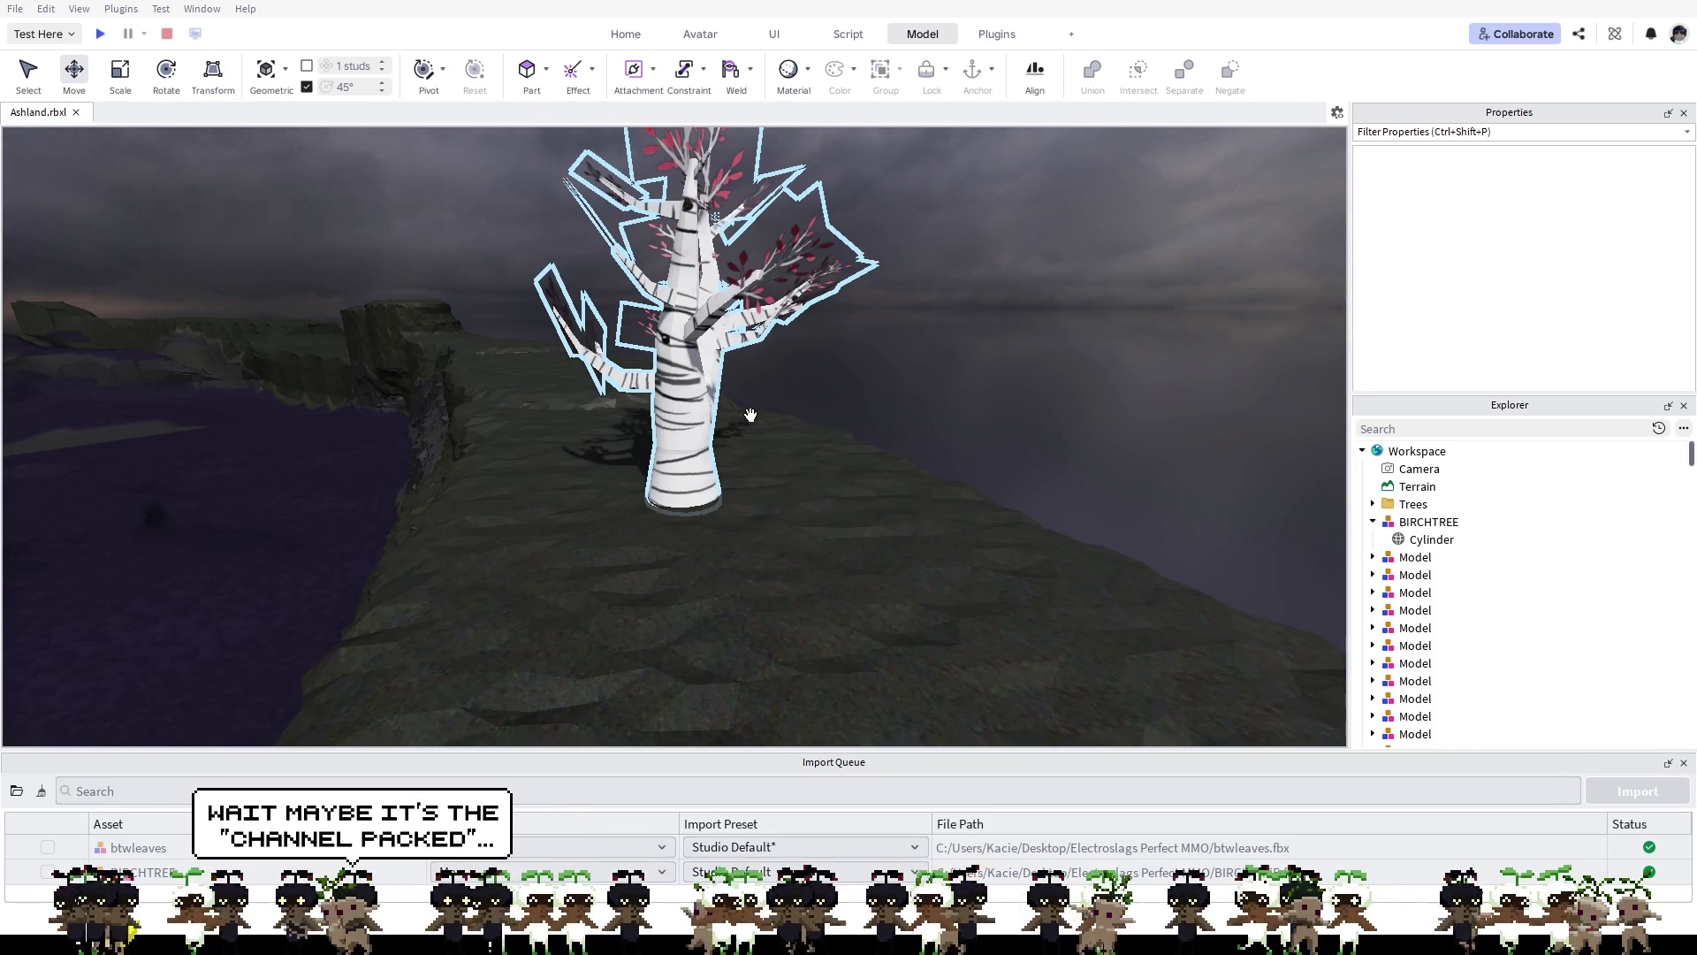
Step: Select the btwleaves model, then switch between its Cylinder trunk and LEAFS parts in Explorer
click(820, 409)
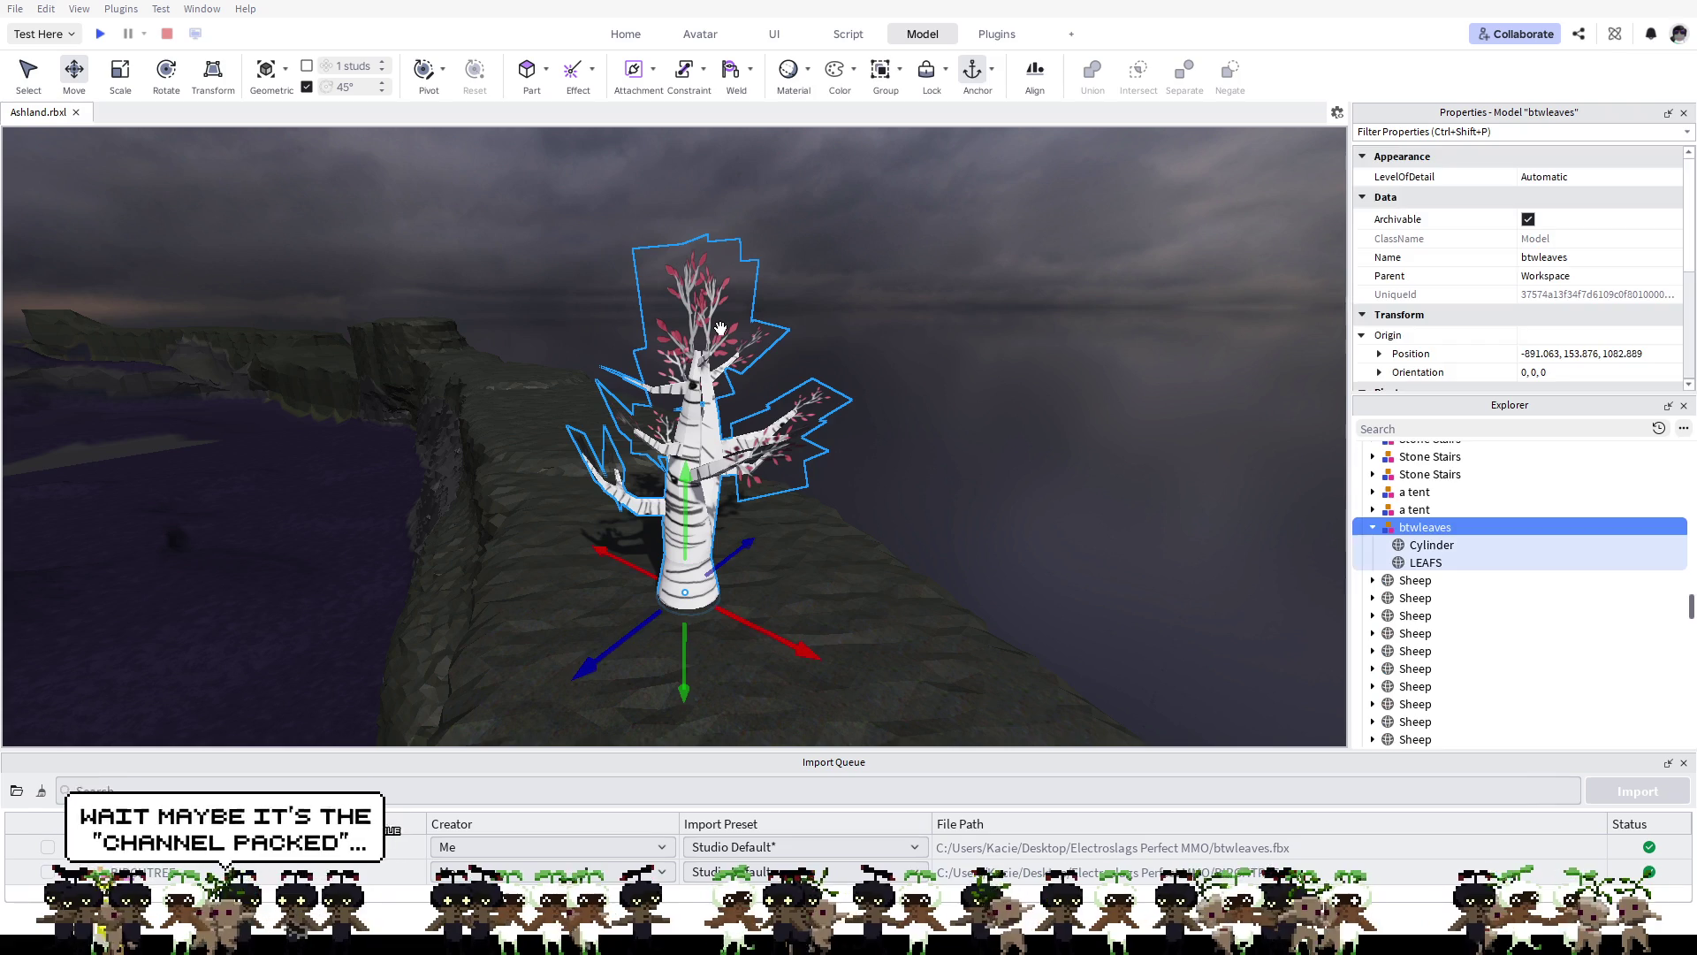
click(1429, 544)
click(1424, 564)
key(Up)
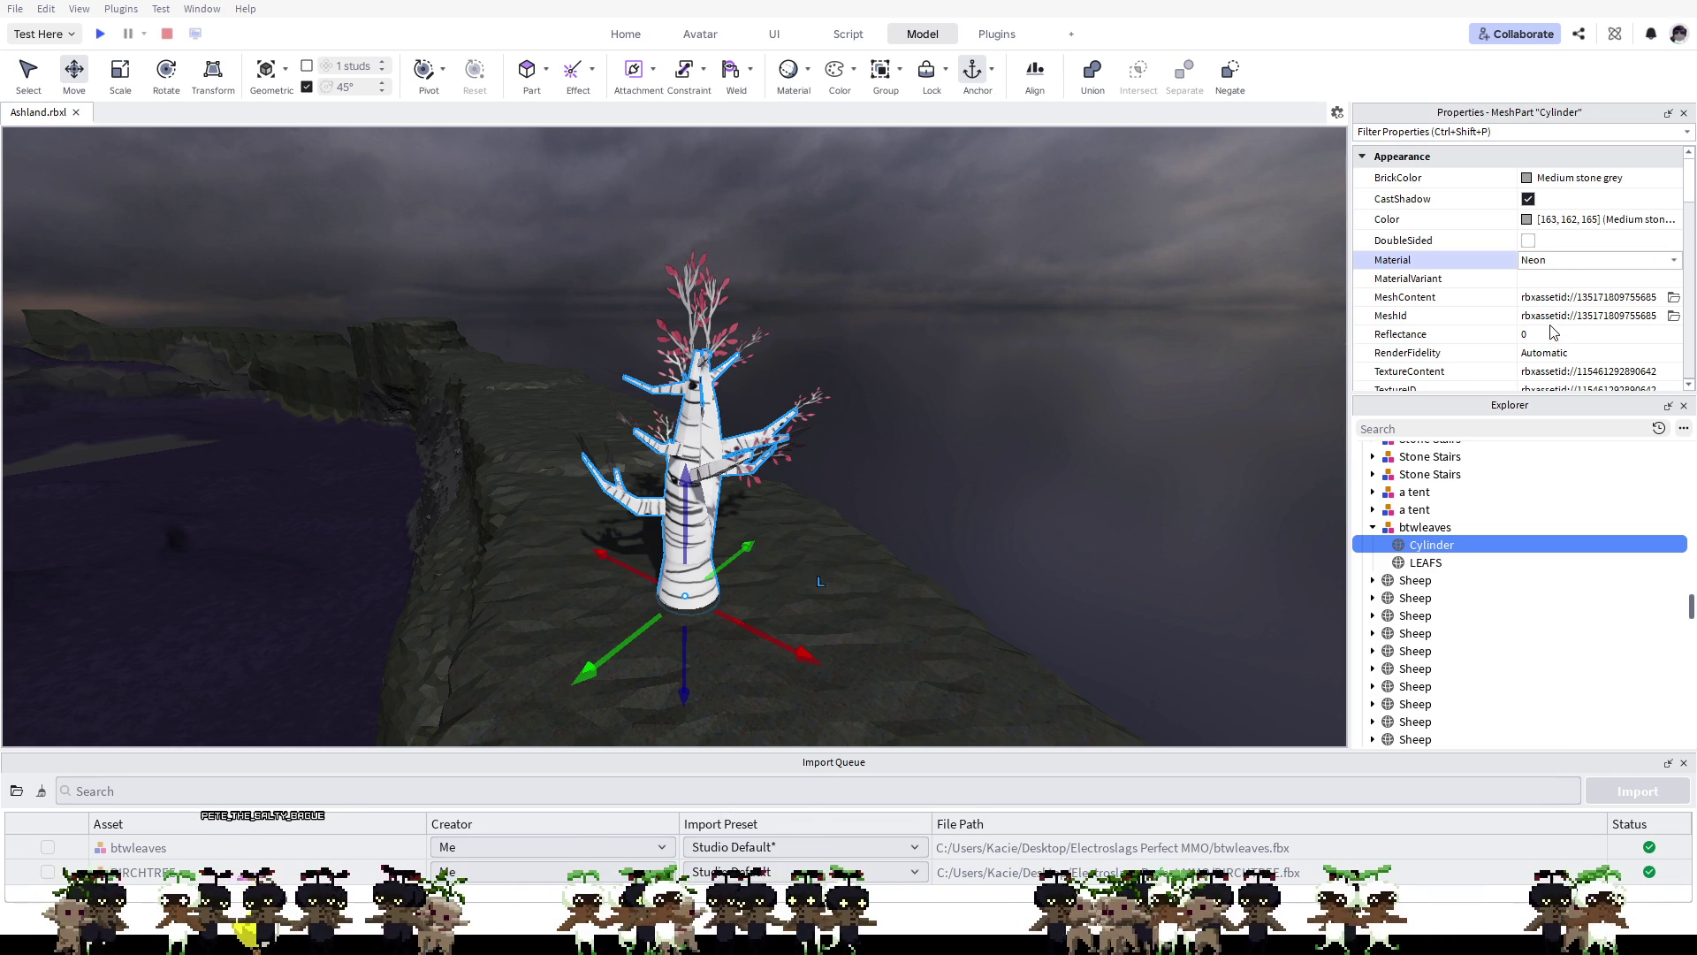
click(1450, 563)
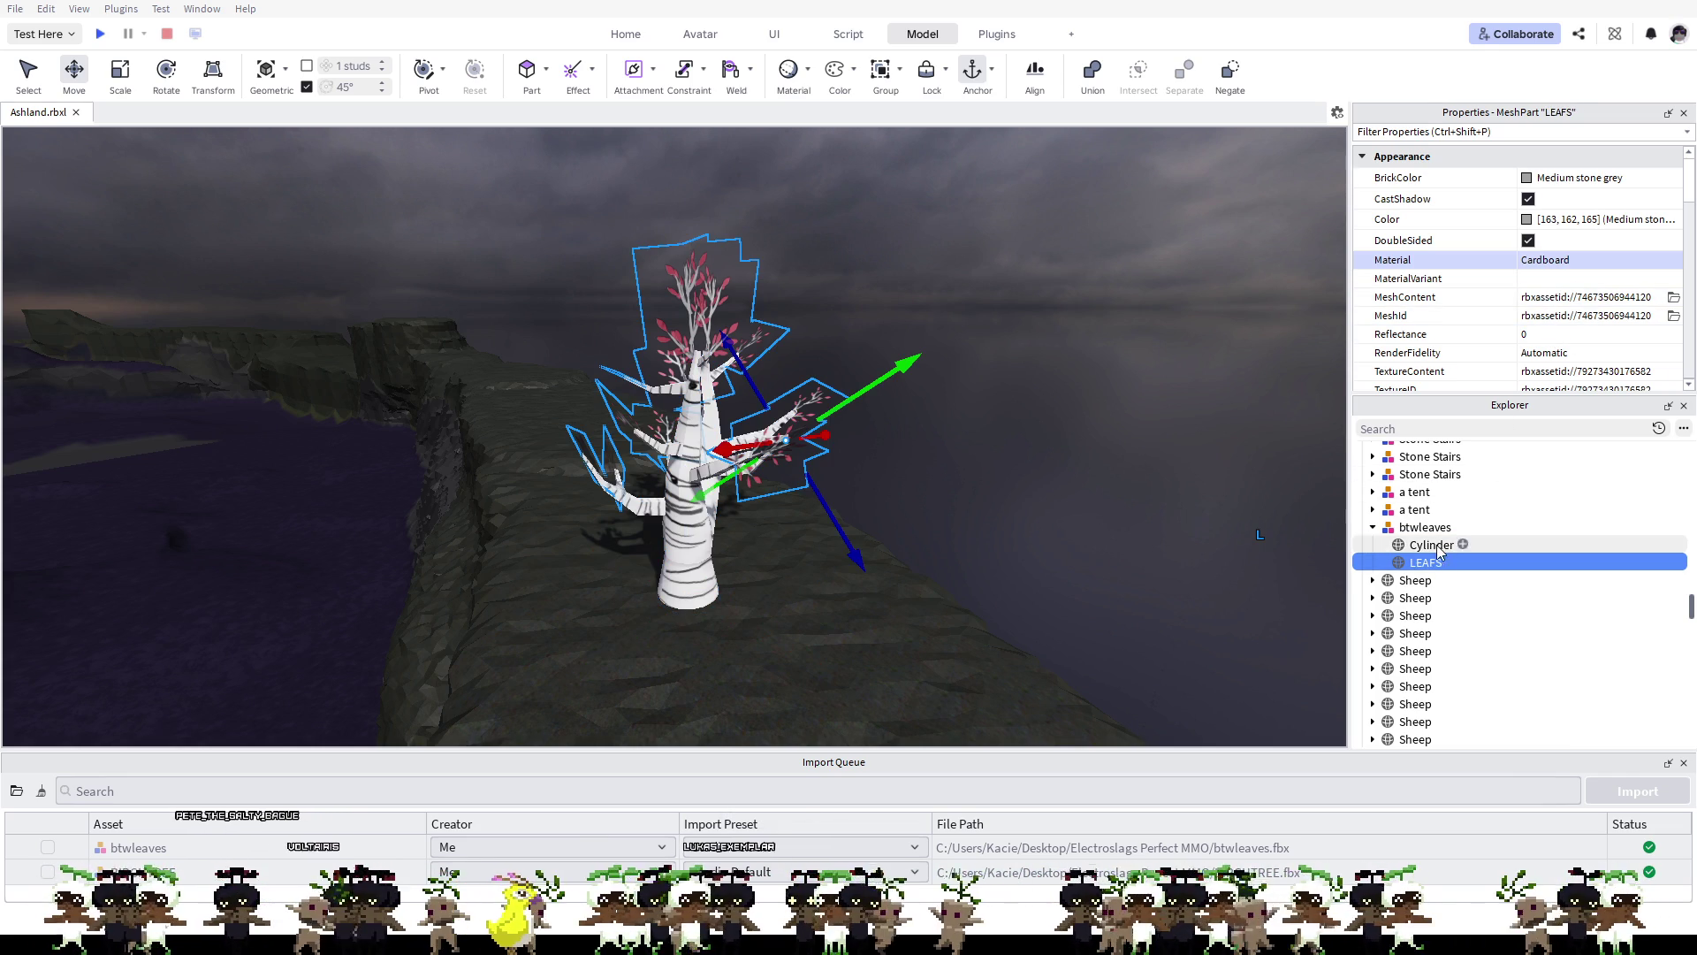
click(1428, 545)
click(1427, 566)
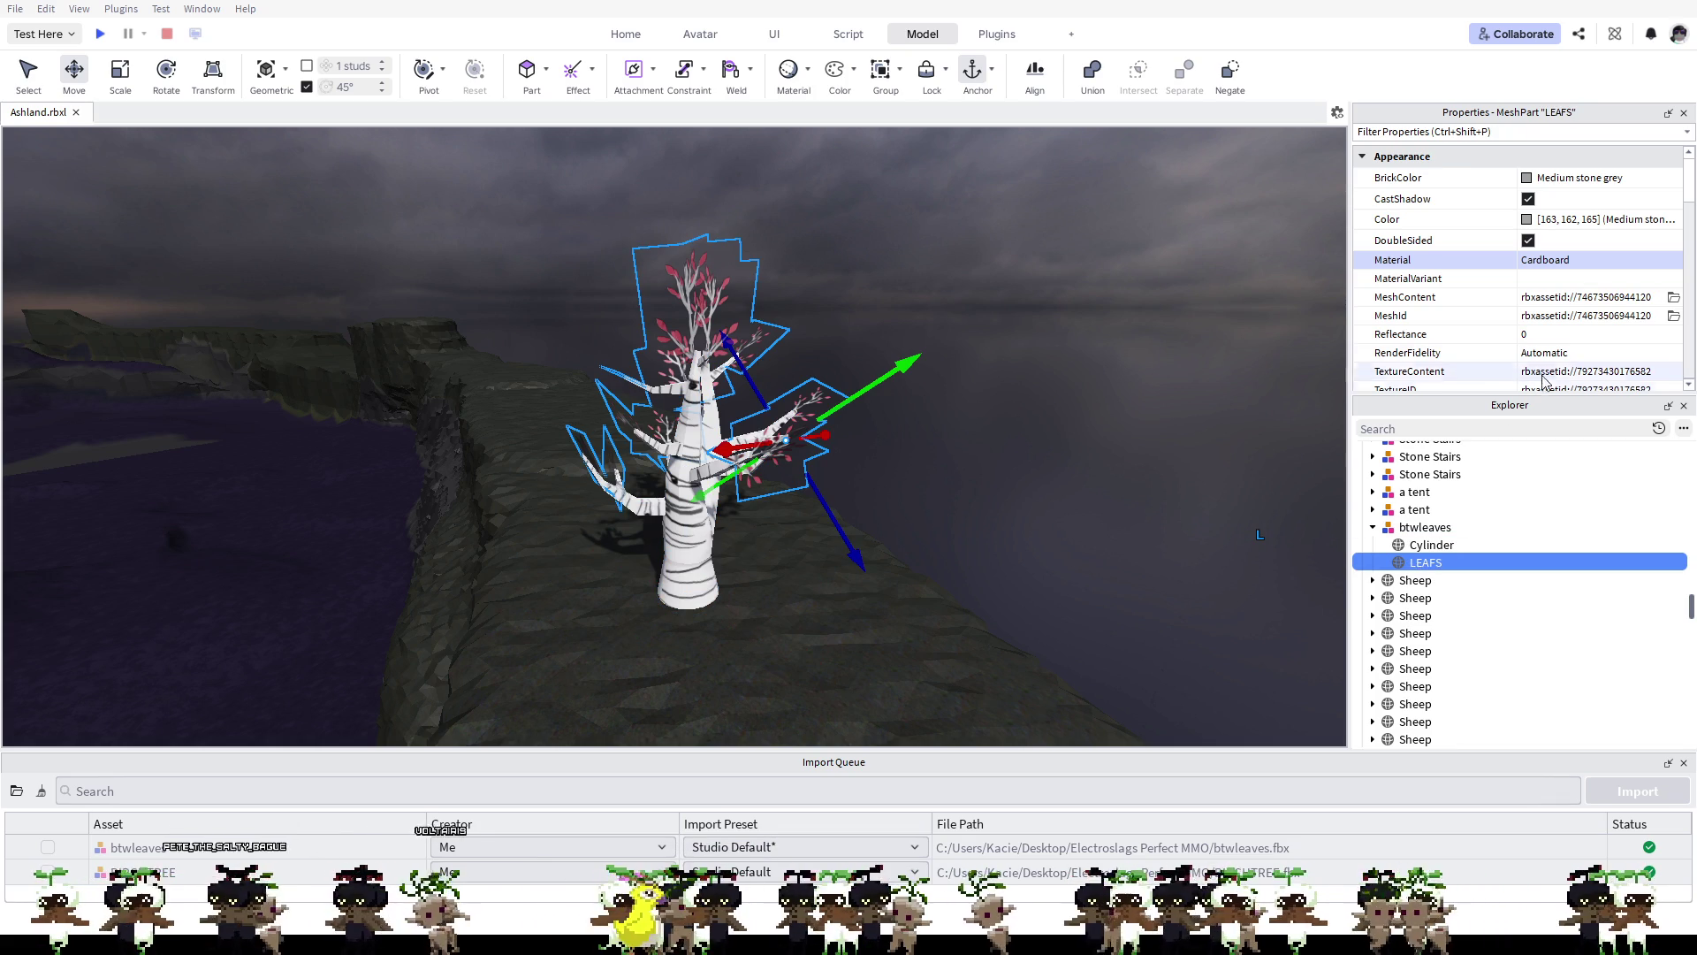
Step: Tick DoubleSided on the LEAFS part and scroll through its remaining properties
click(1539, 240)
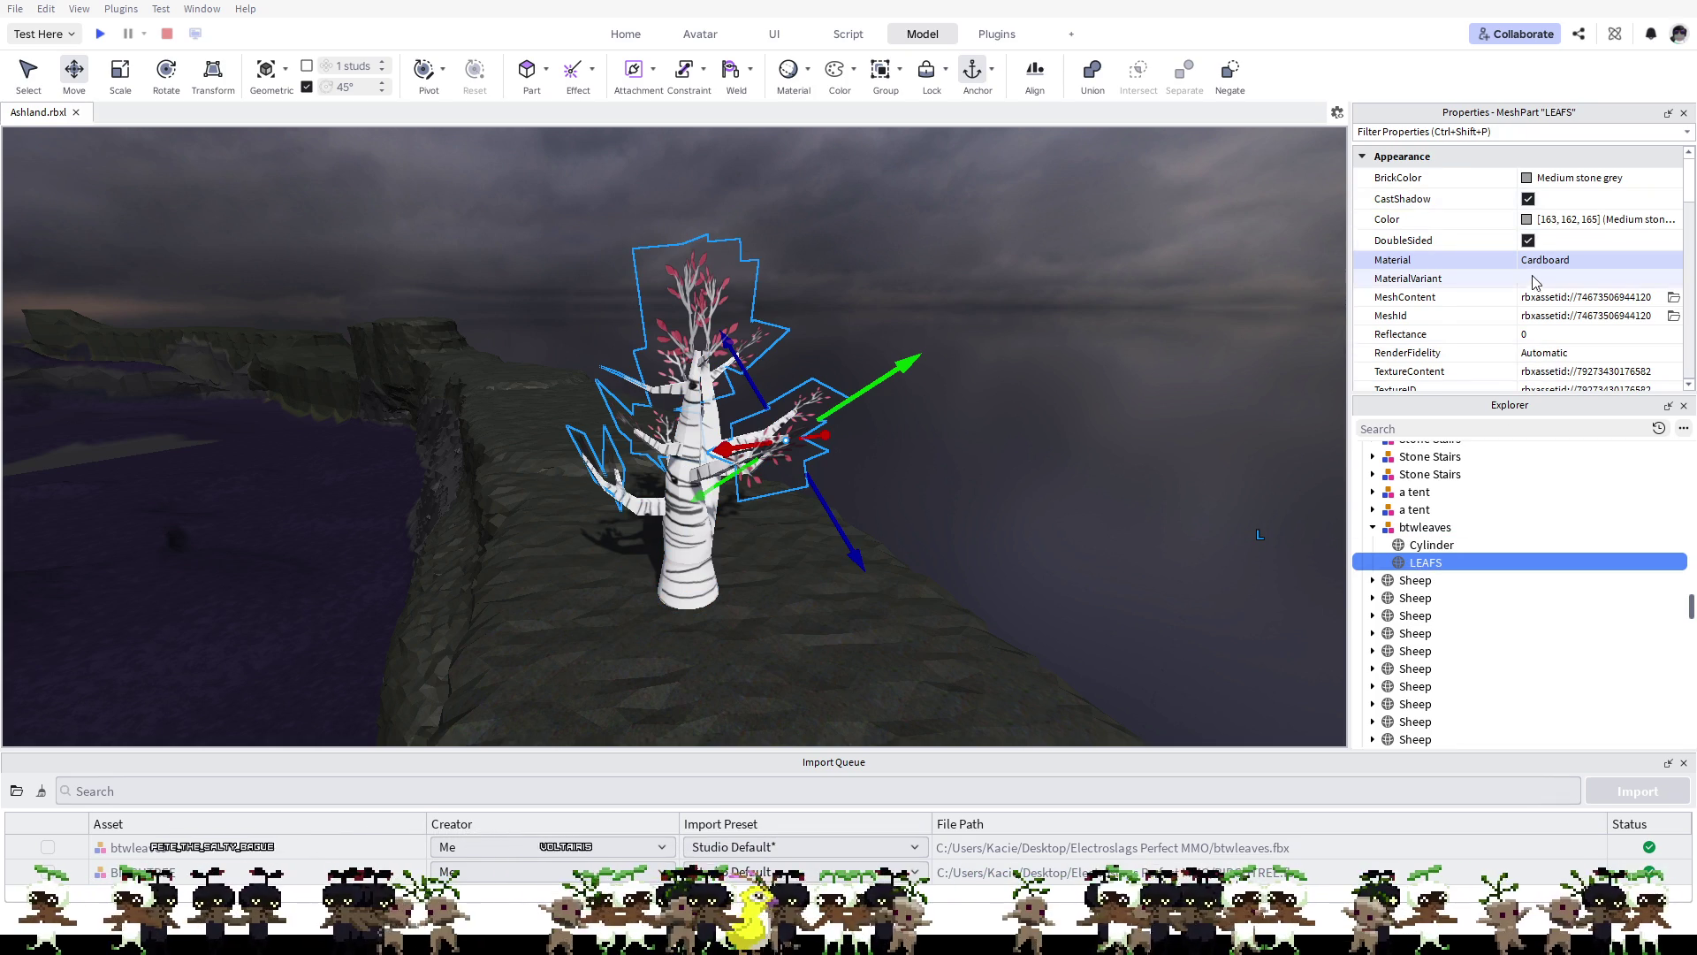
scroll(1537, 274, down, 2)
scroll(1536, 283, down, 2)
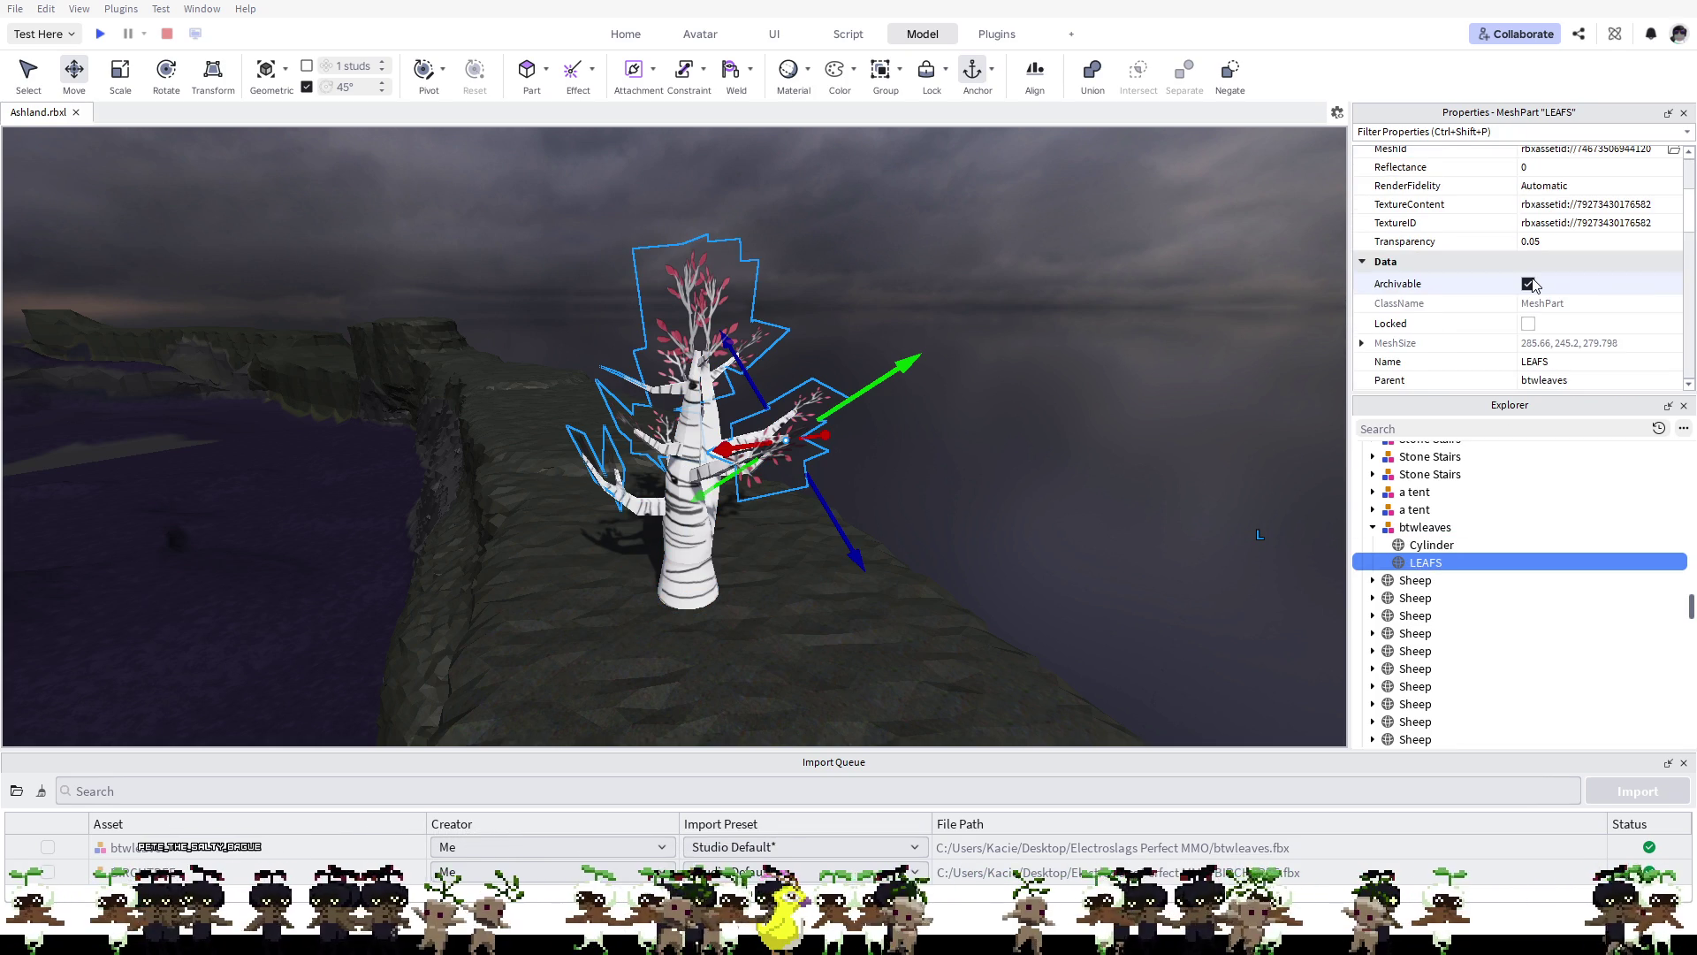
scroll(1535, 285, down, 1)
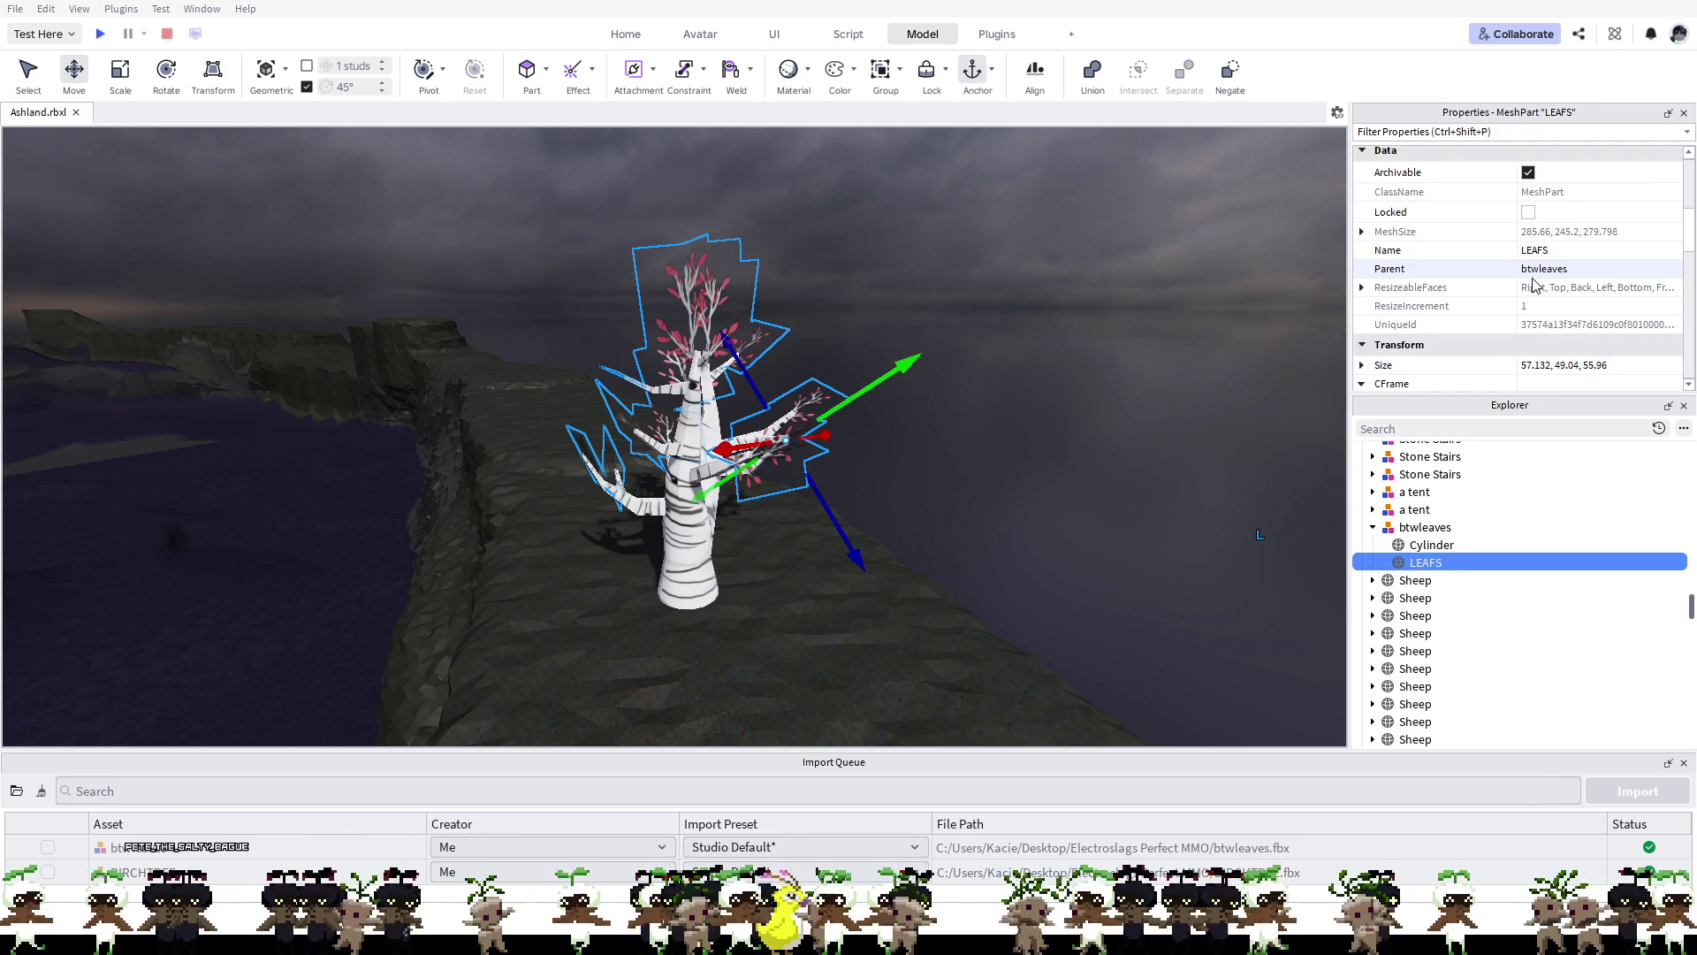
scroll(1535, 285, down, 3)
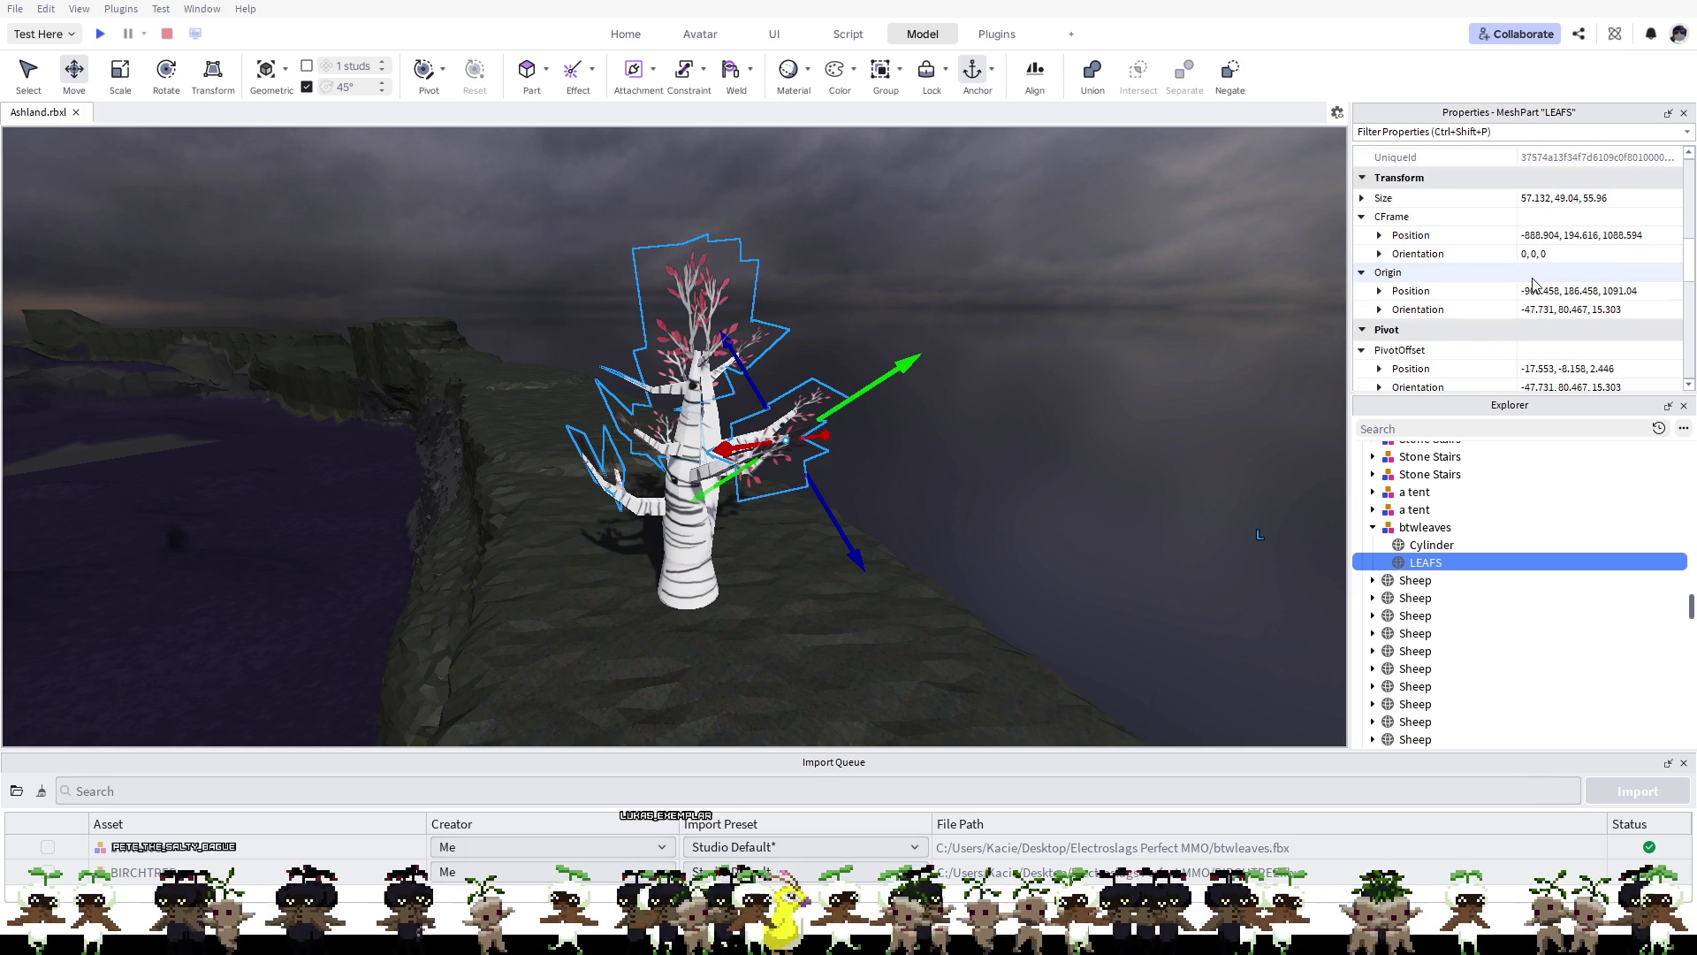
scroll(1534, 283, down, 4)
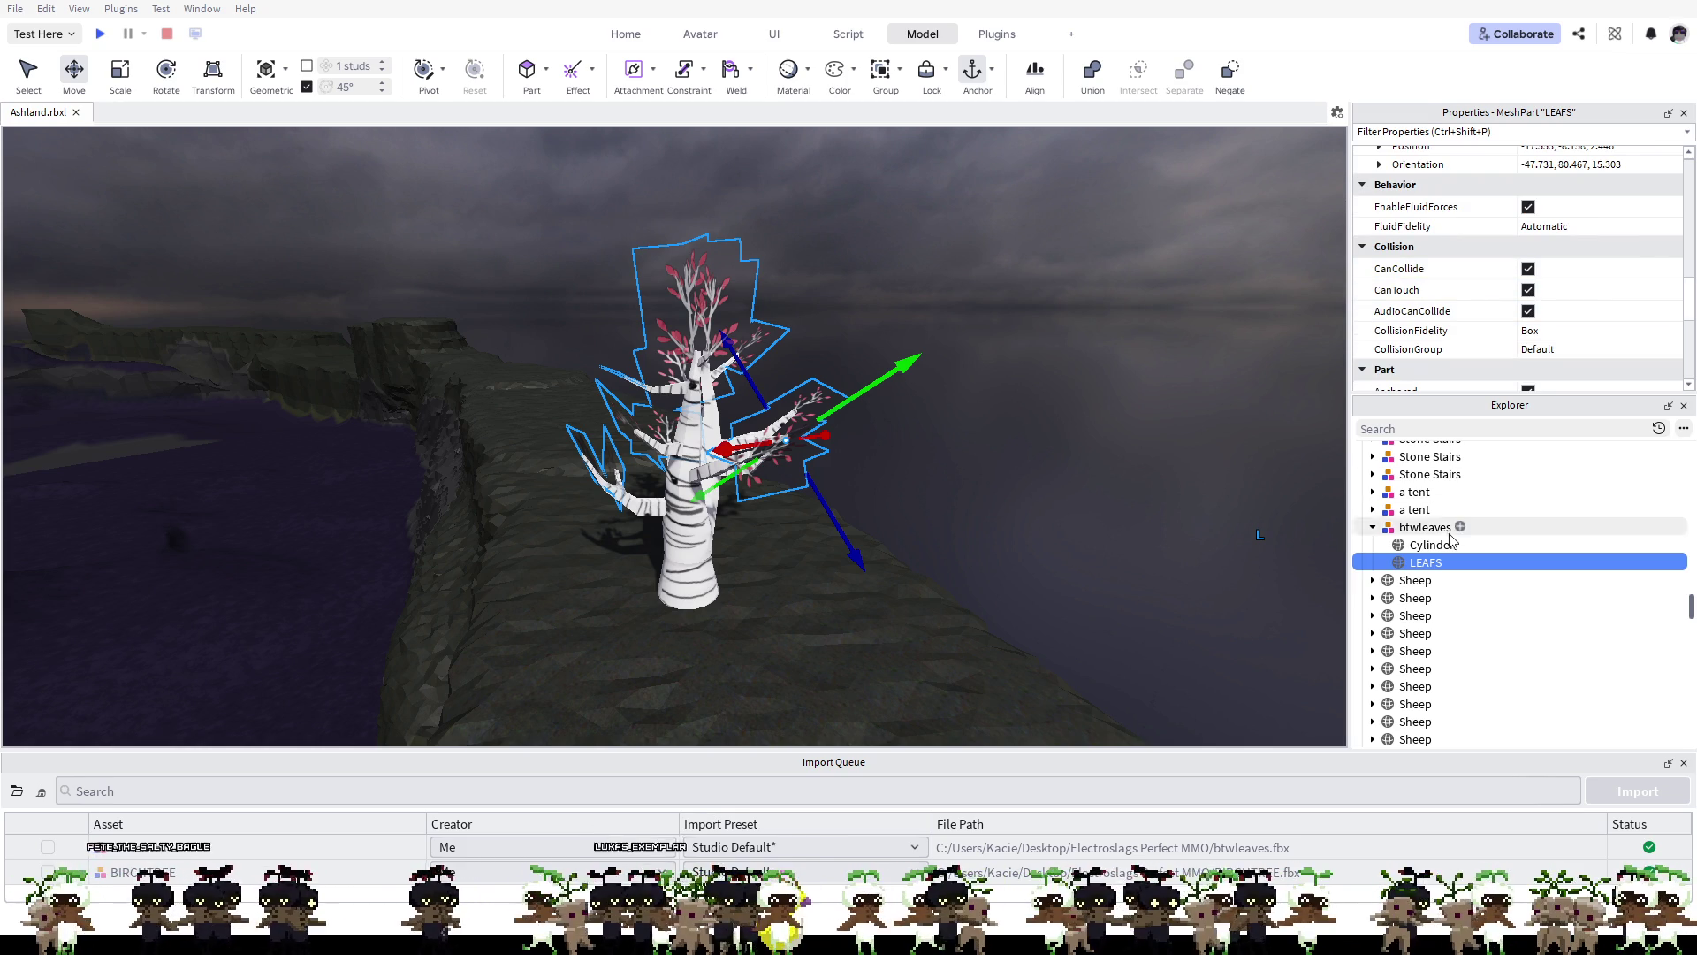
Step: Turn off CanCollide, CanQuery, CanTouch and AudioCanCollide on the Cylinder trunk, then start Play
click(1440, 546)
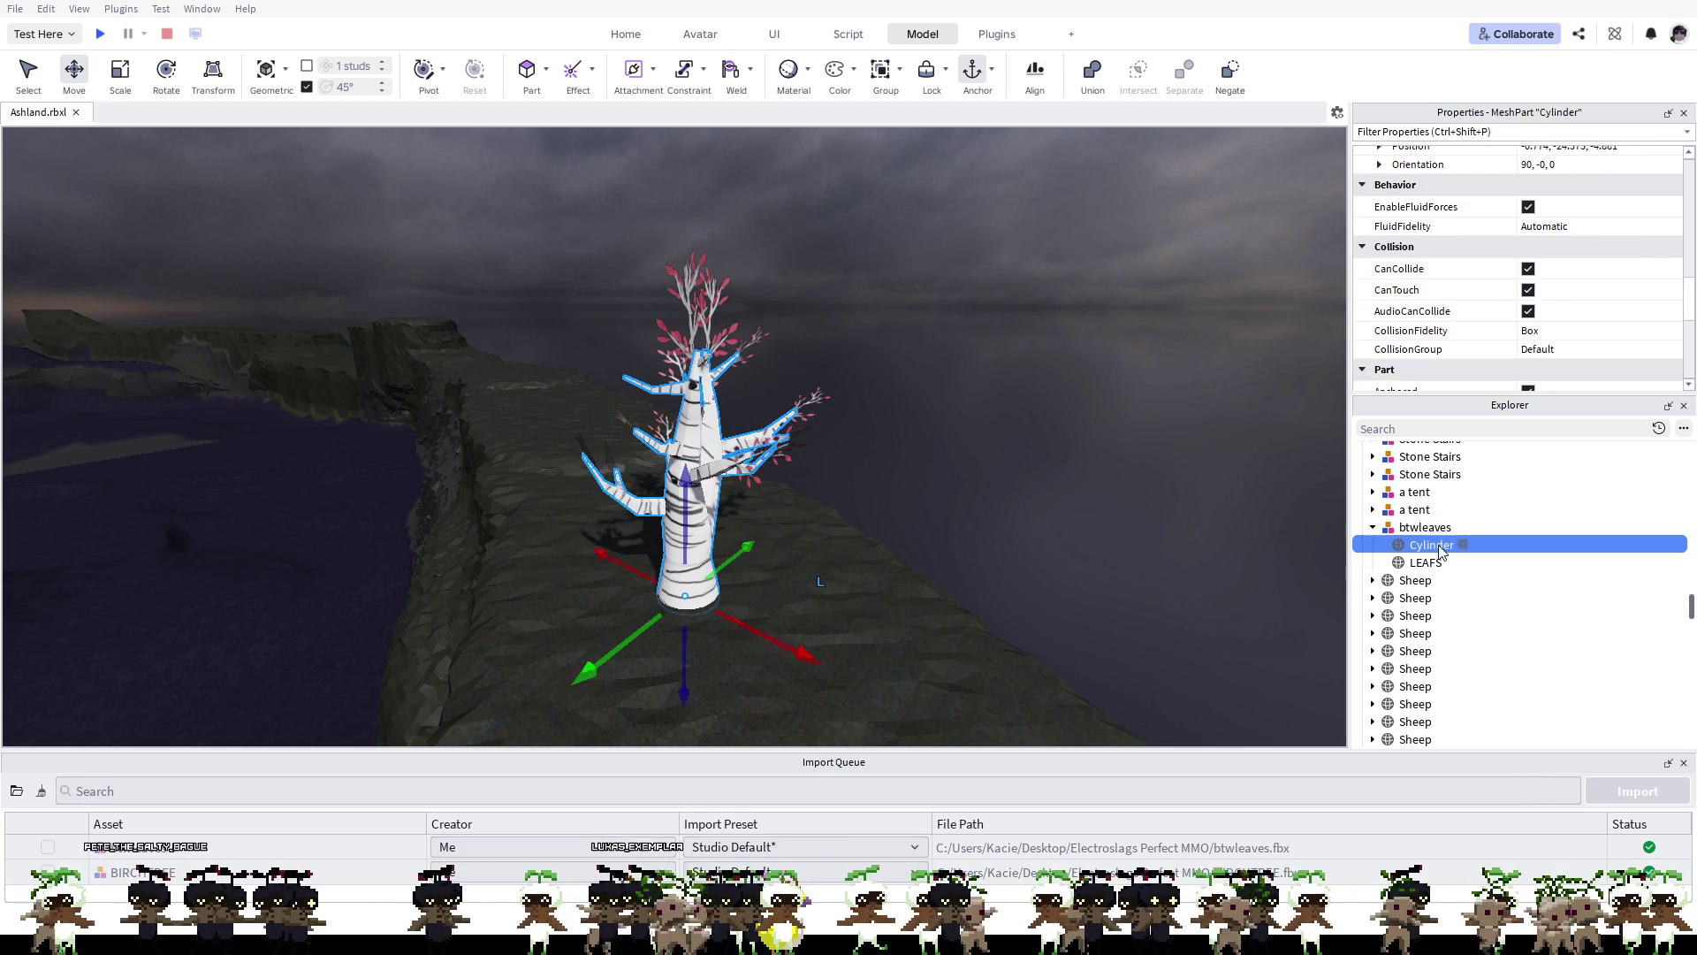
click(1528, 269)
click(1528, 291)
click(1528, 311)
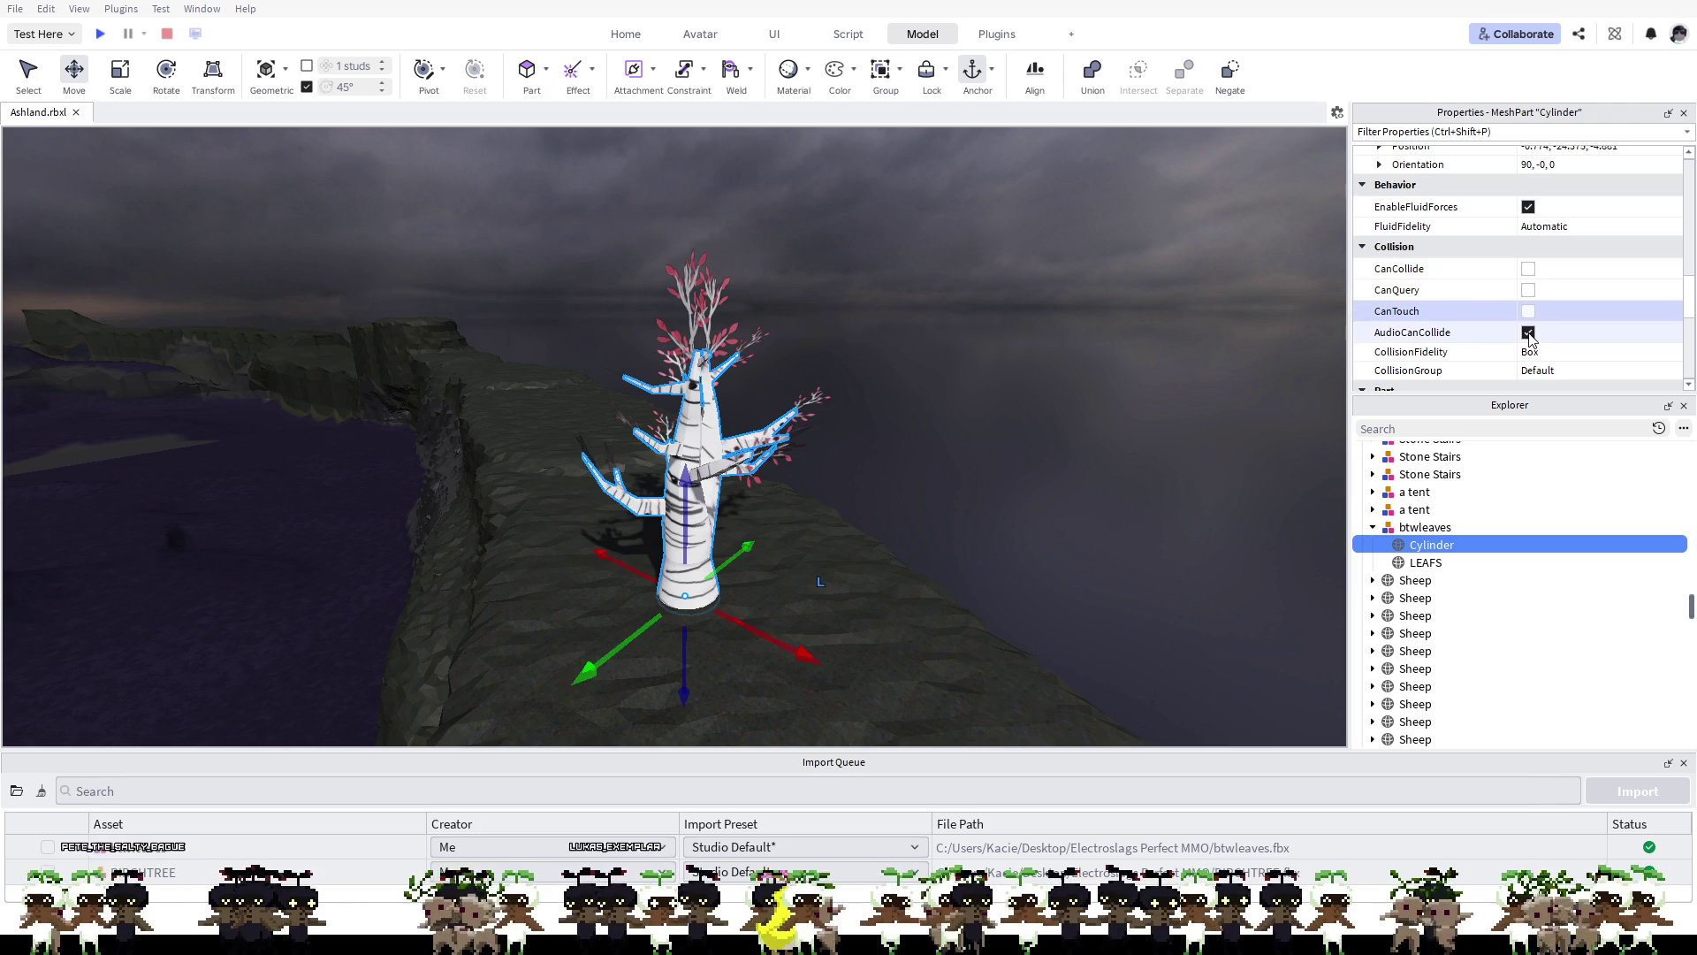
click(1528, 332)
scroll(1528, 336, down, 2)
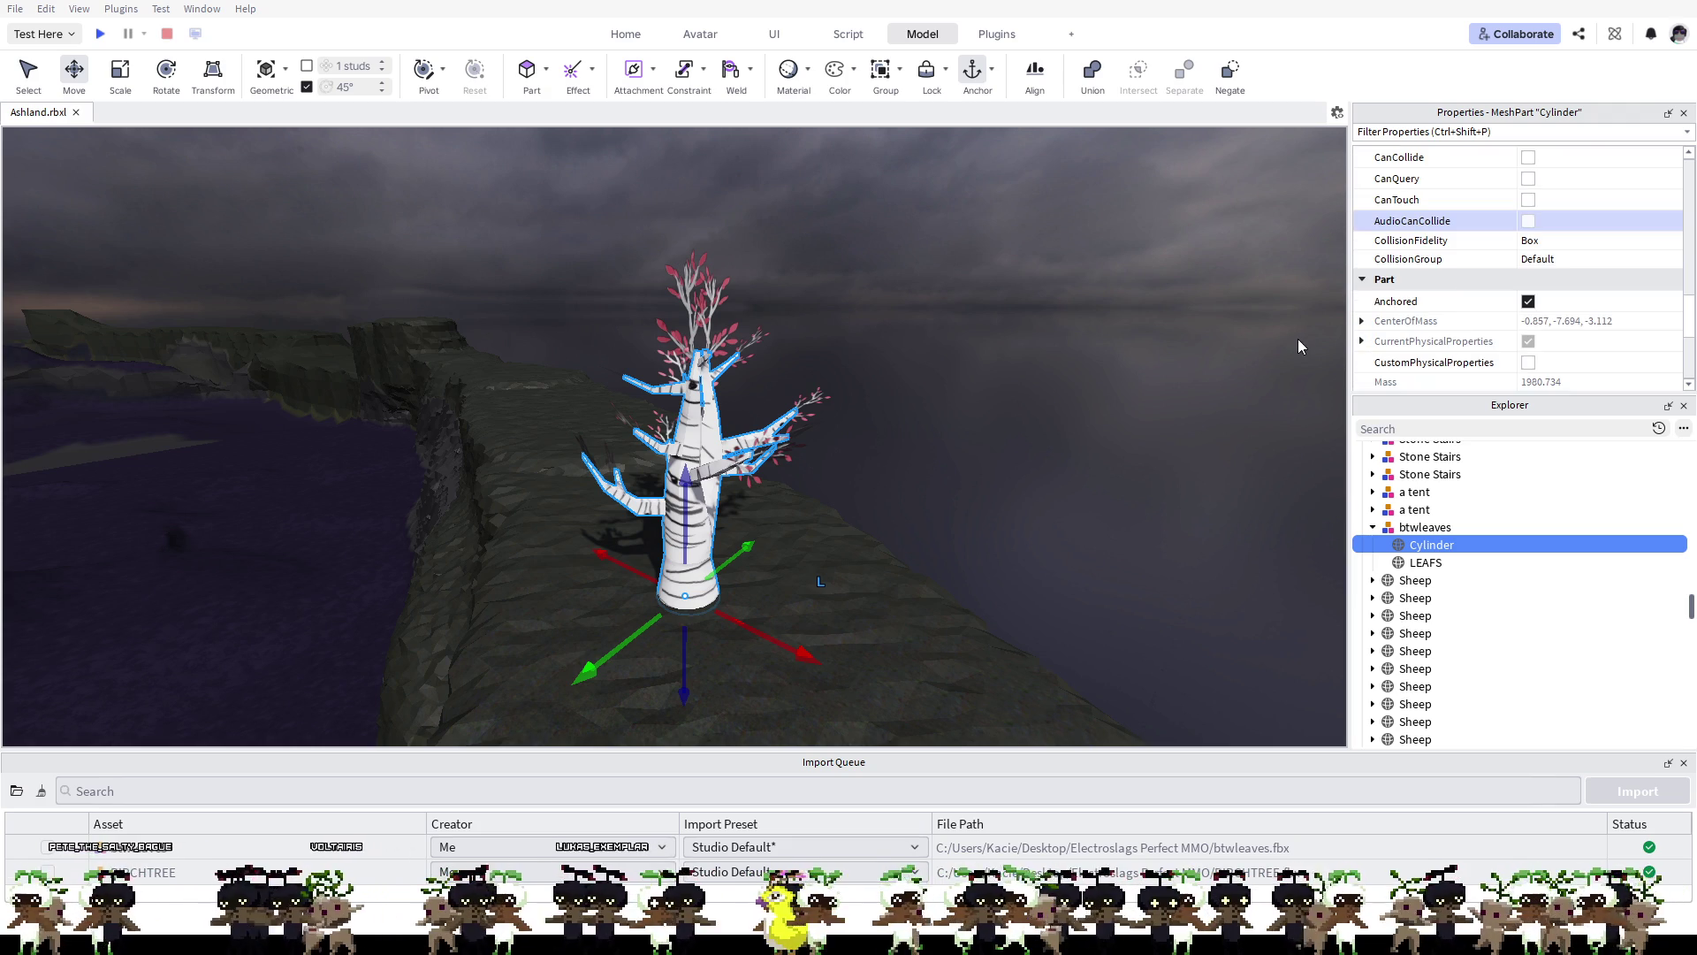
click(100, 34)
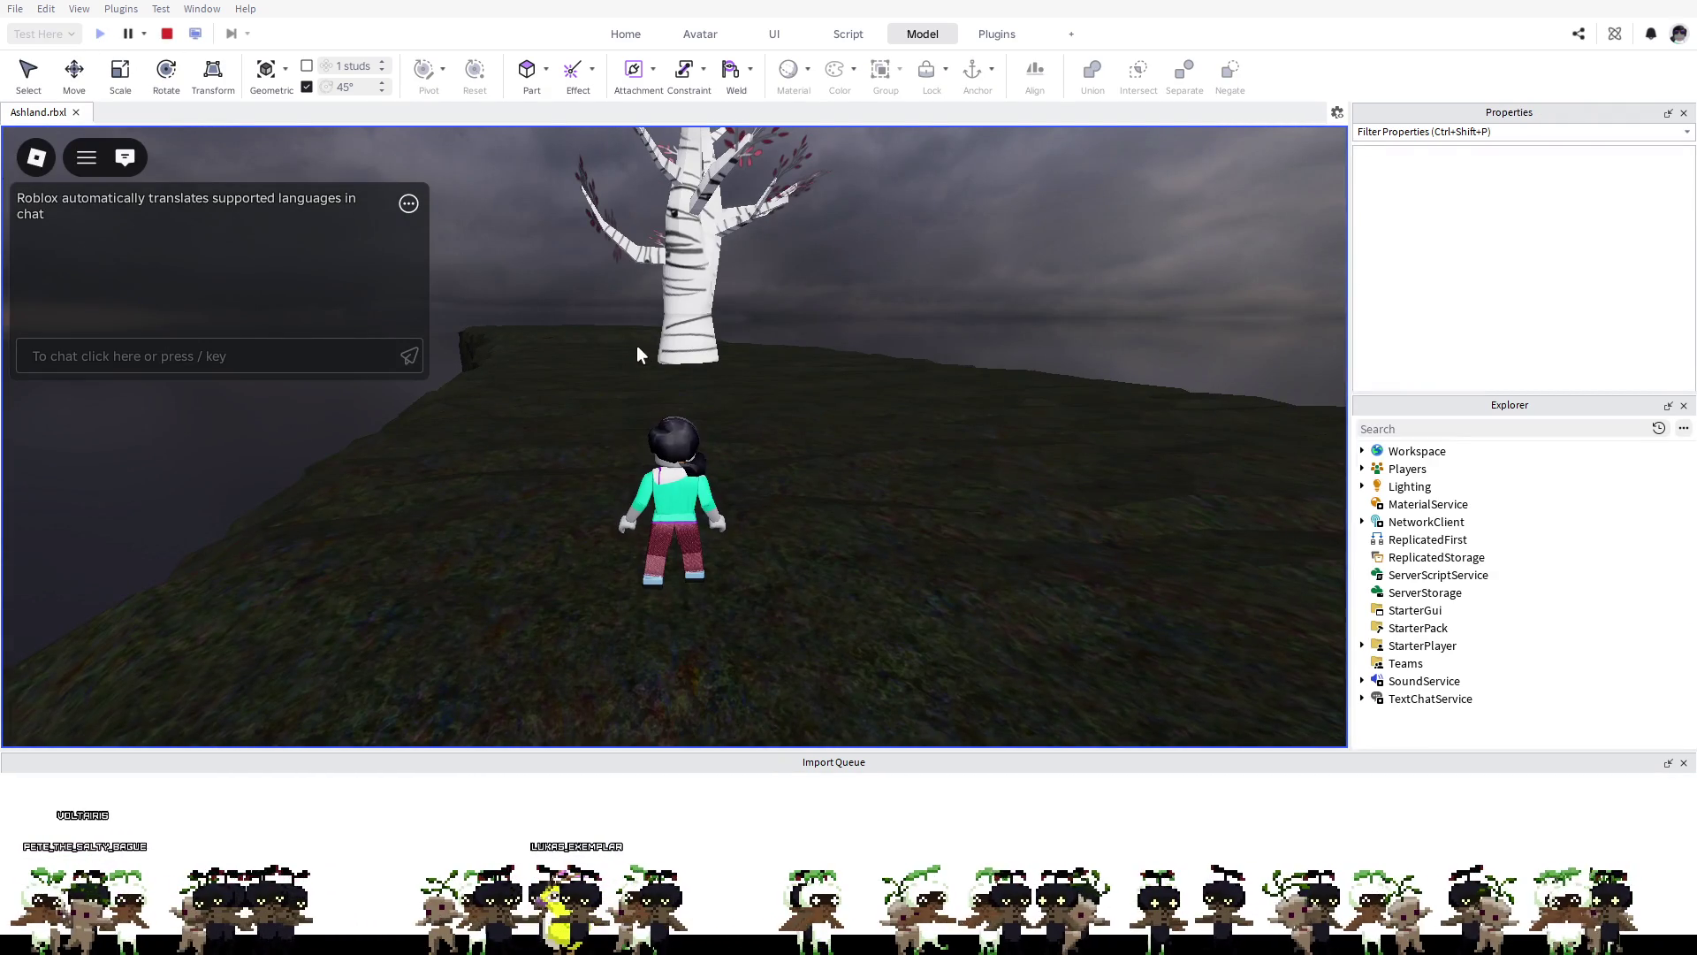
key(w)
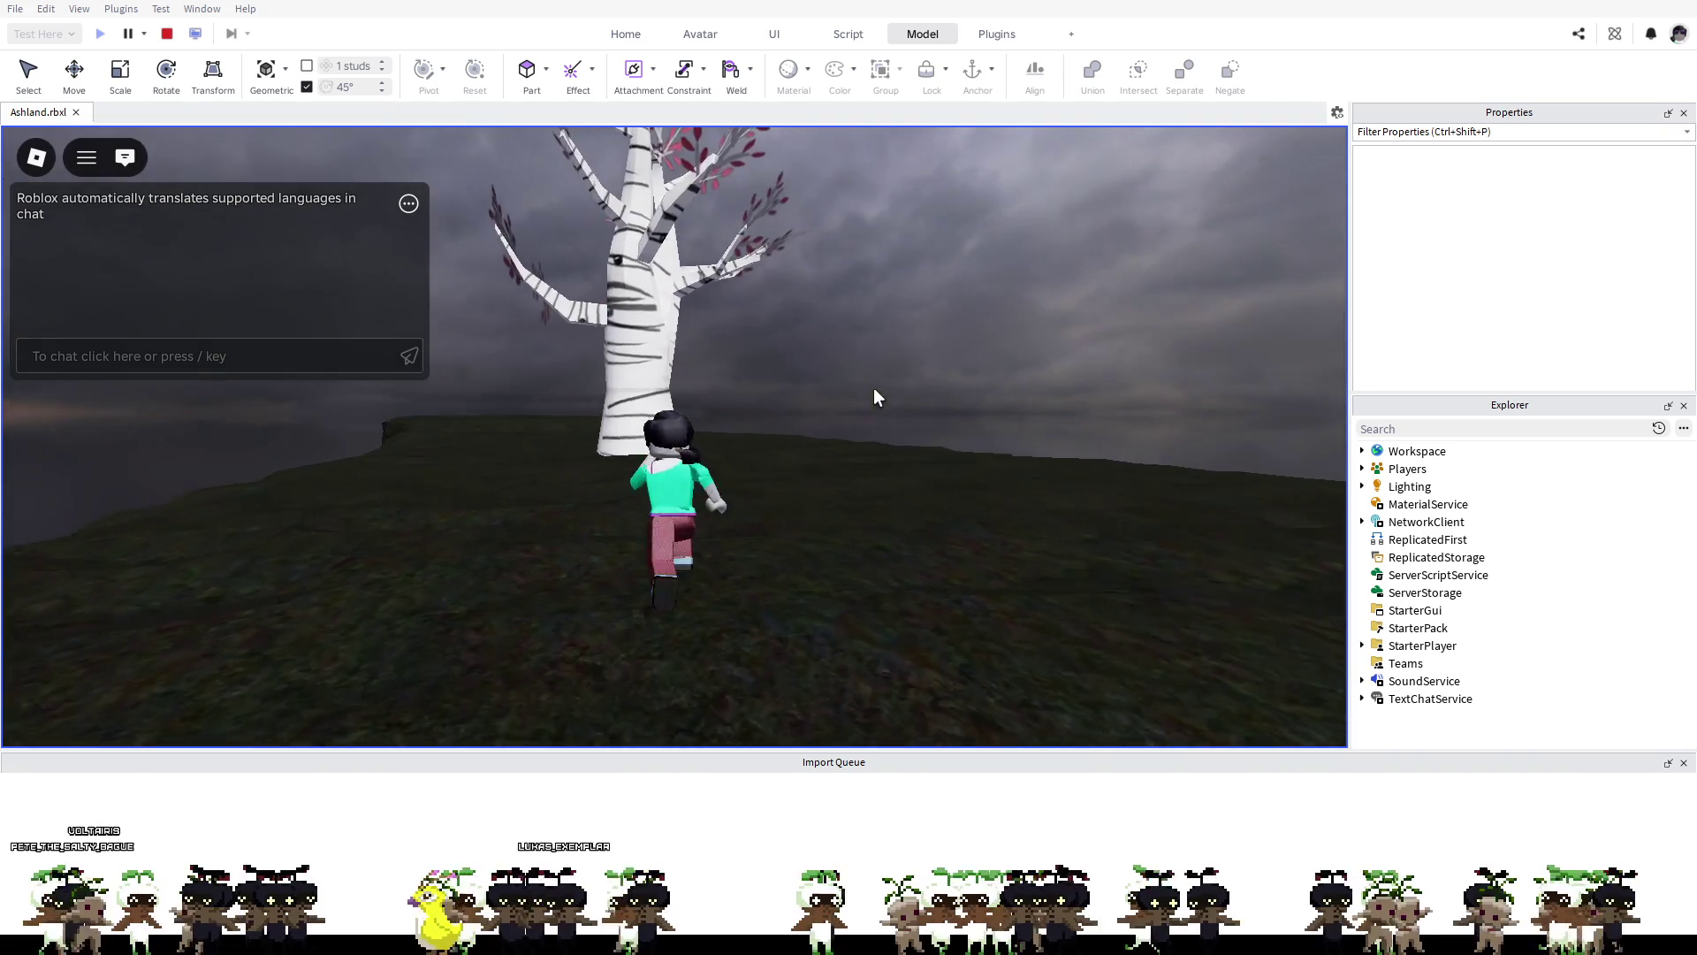
key(w)
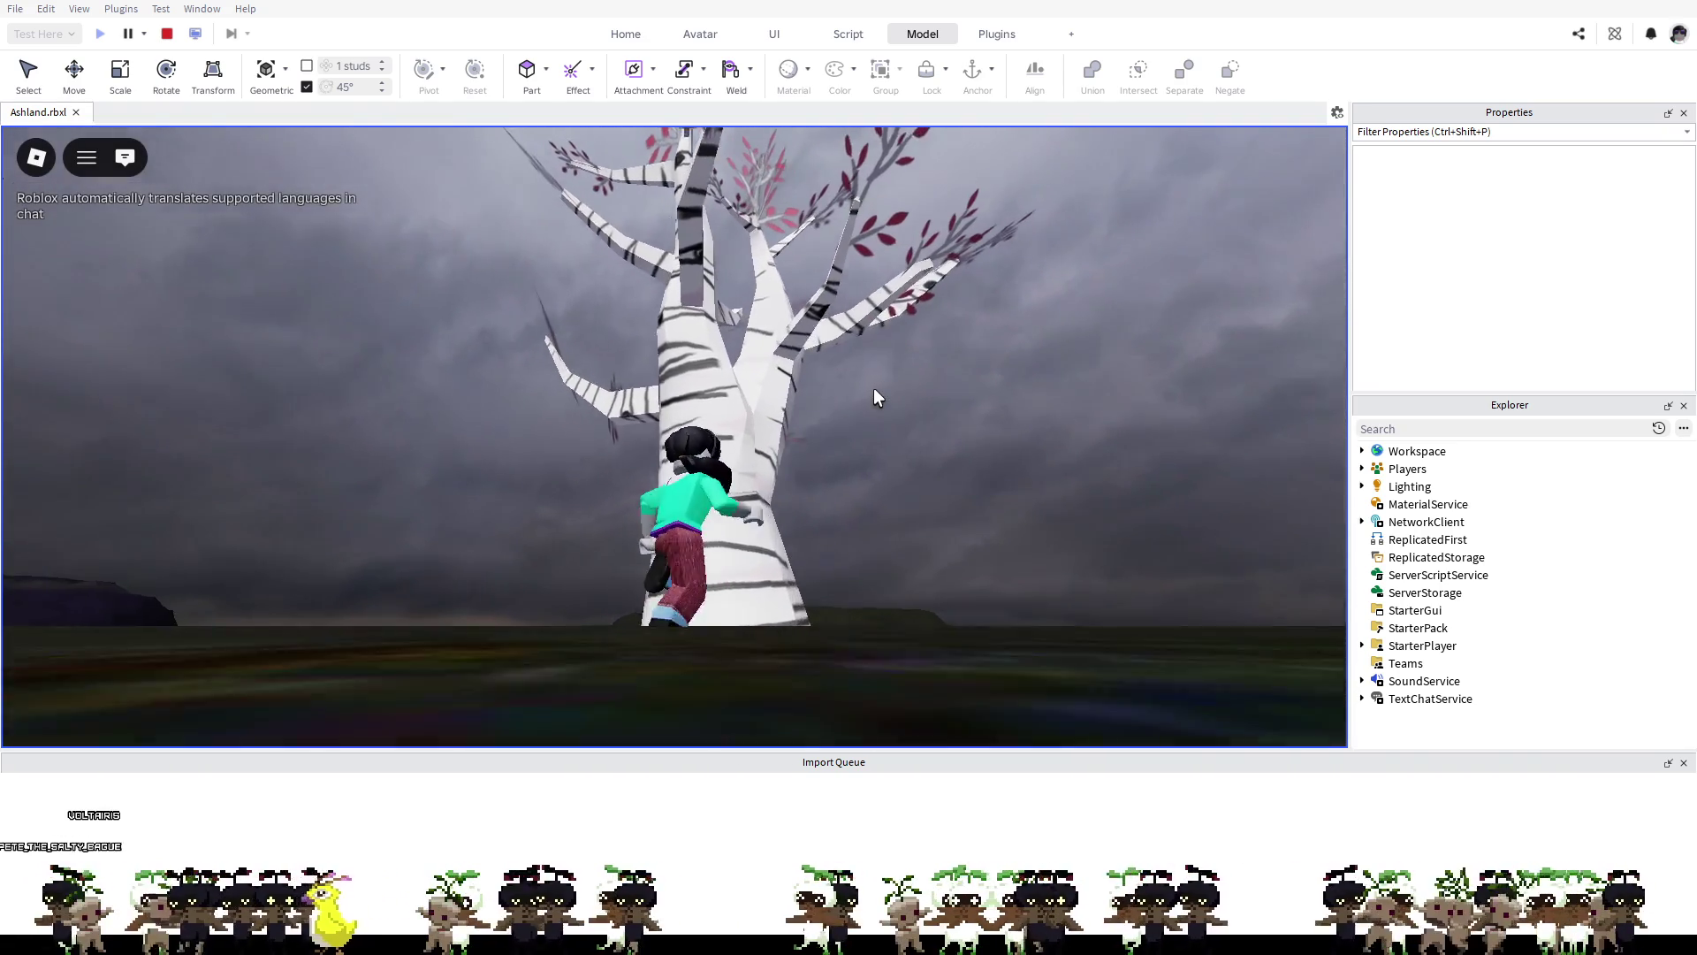
key(d)
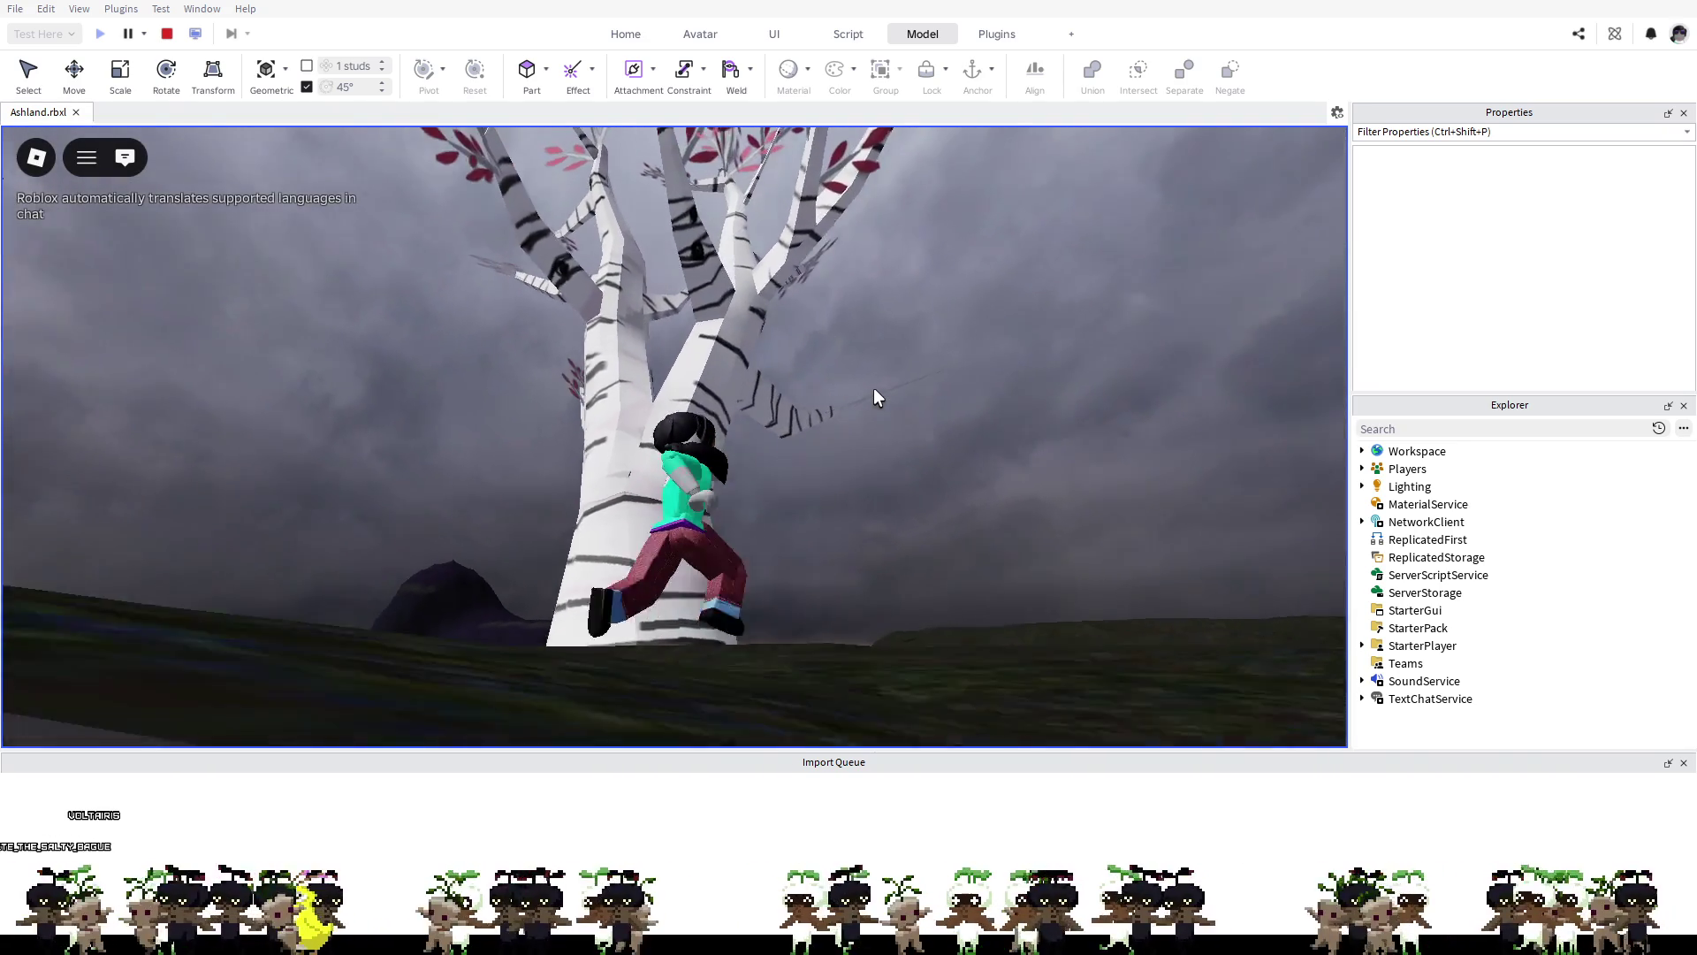
key(a)
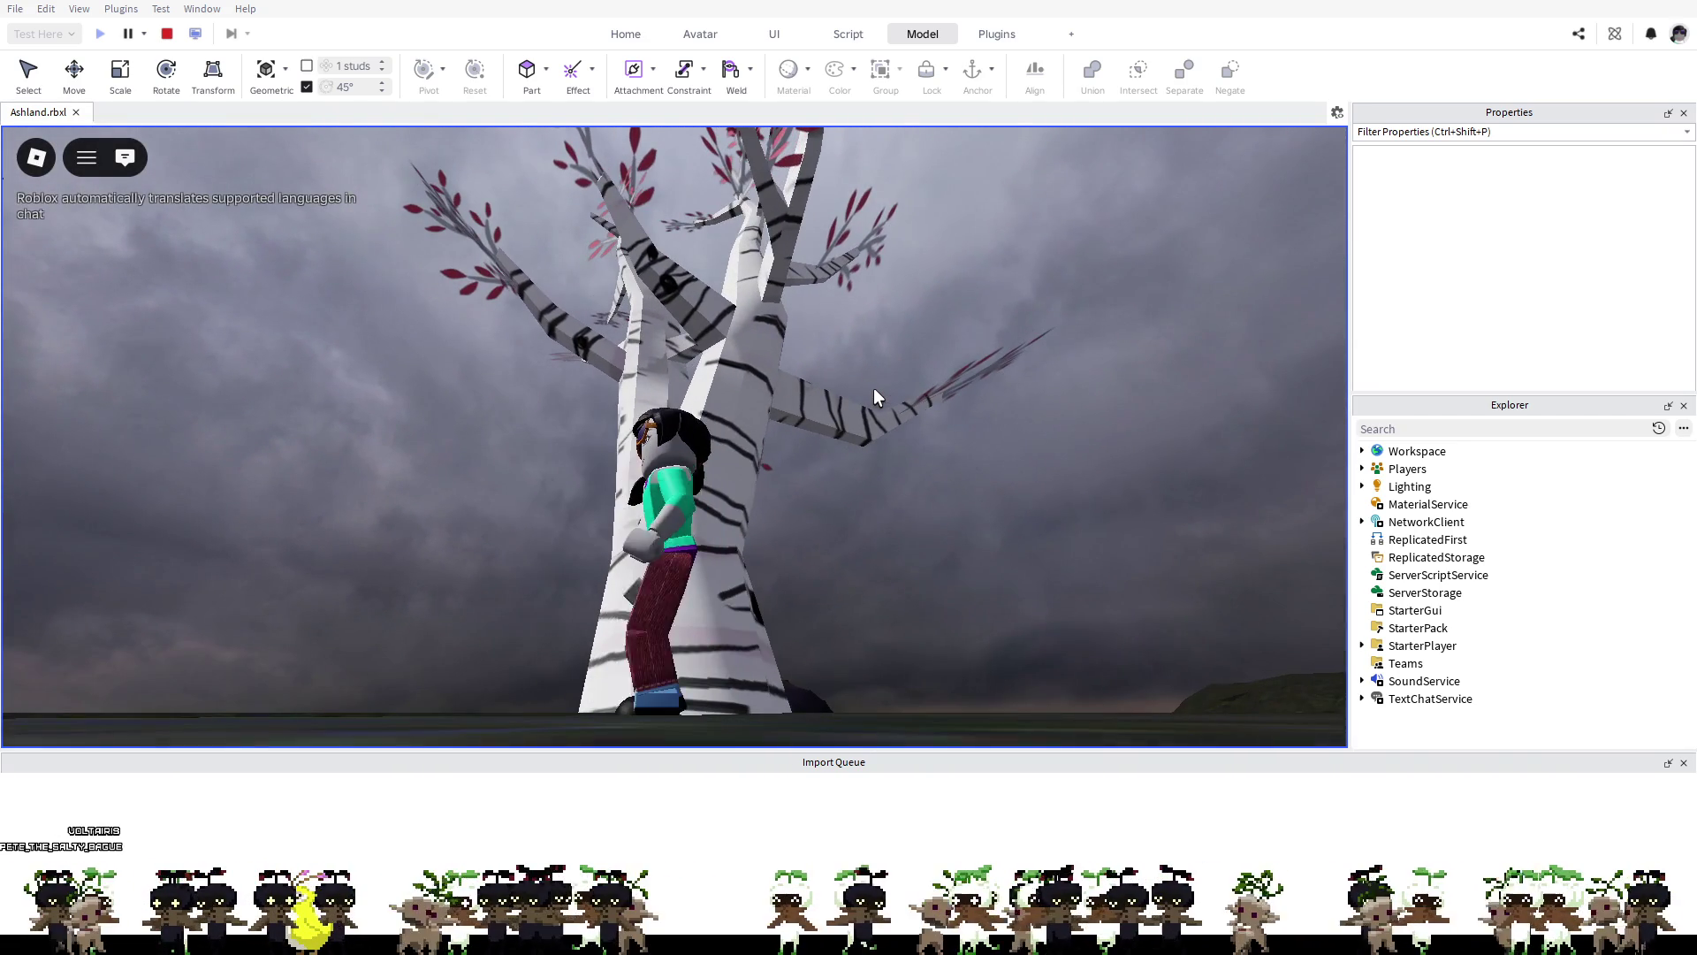
key(w)
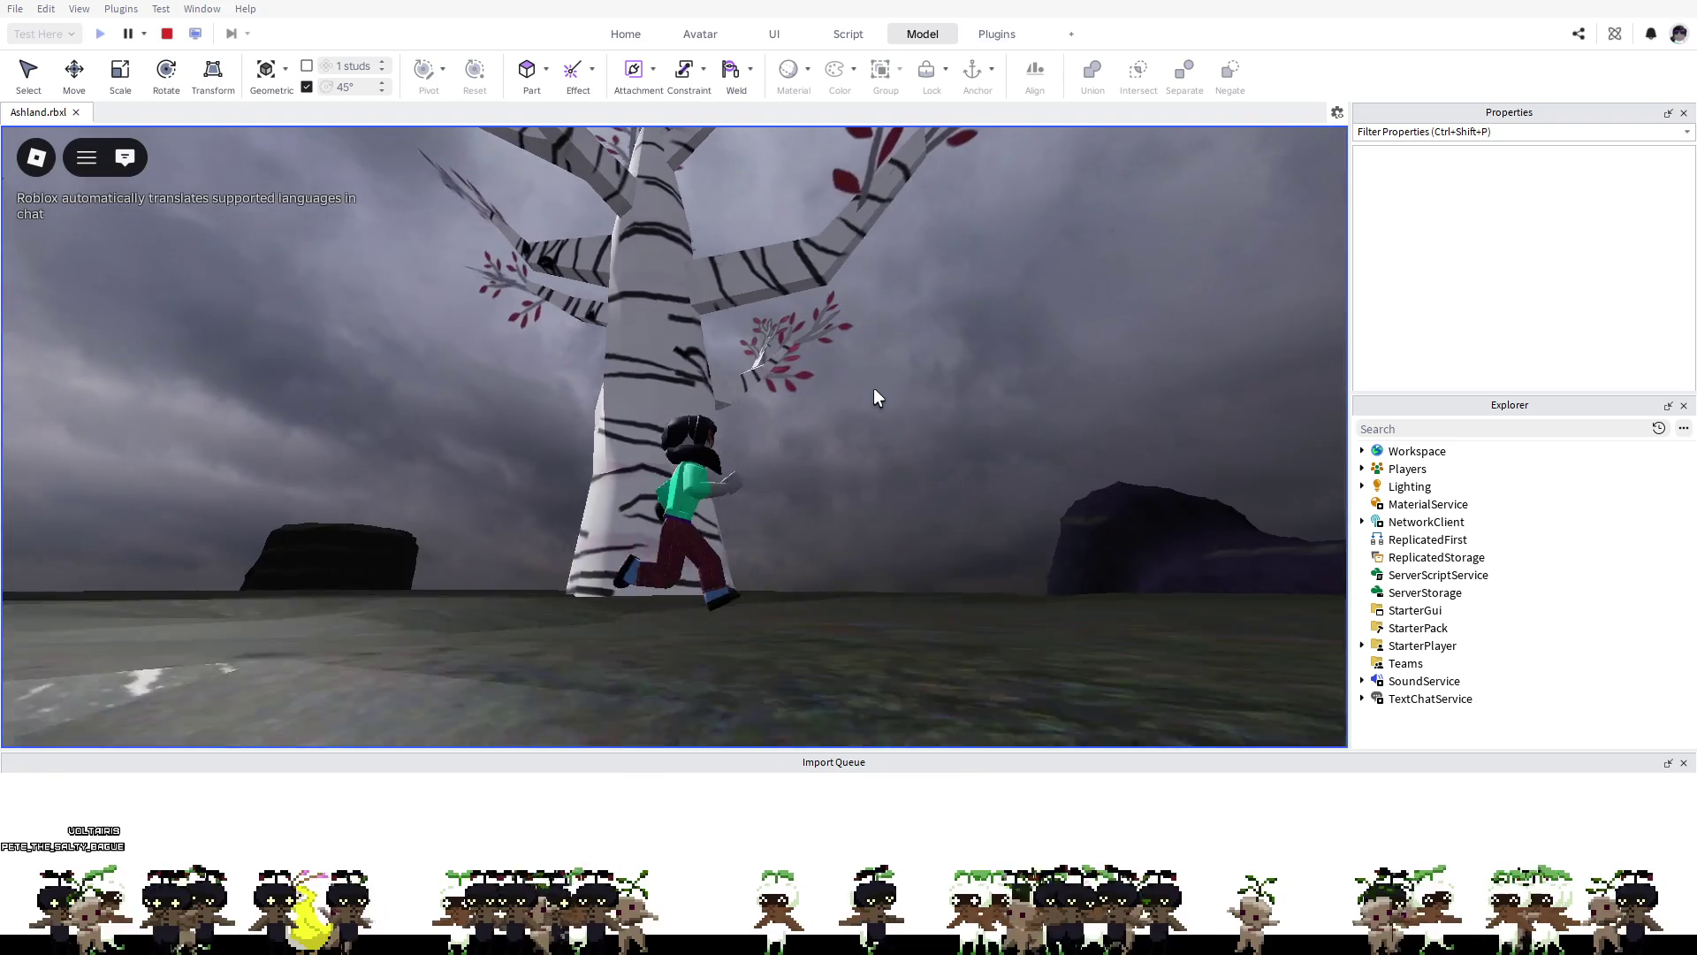
key(space)
key(w)
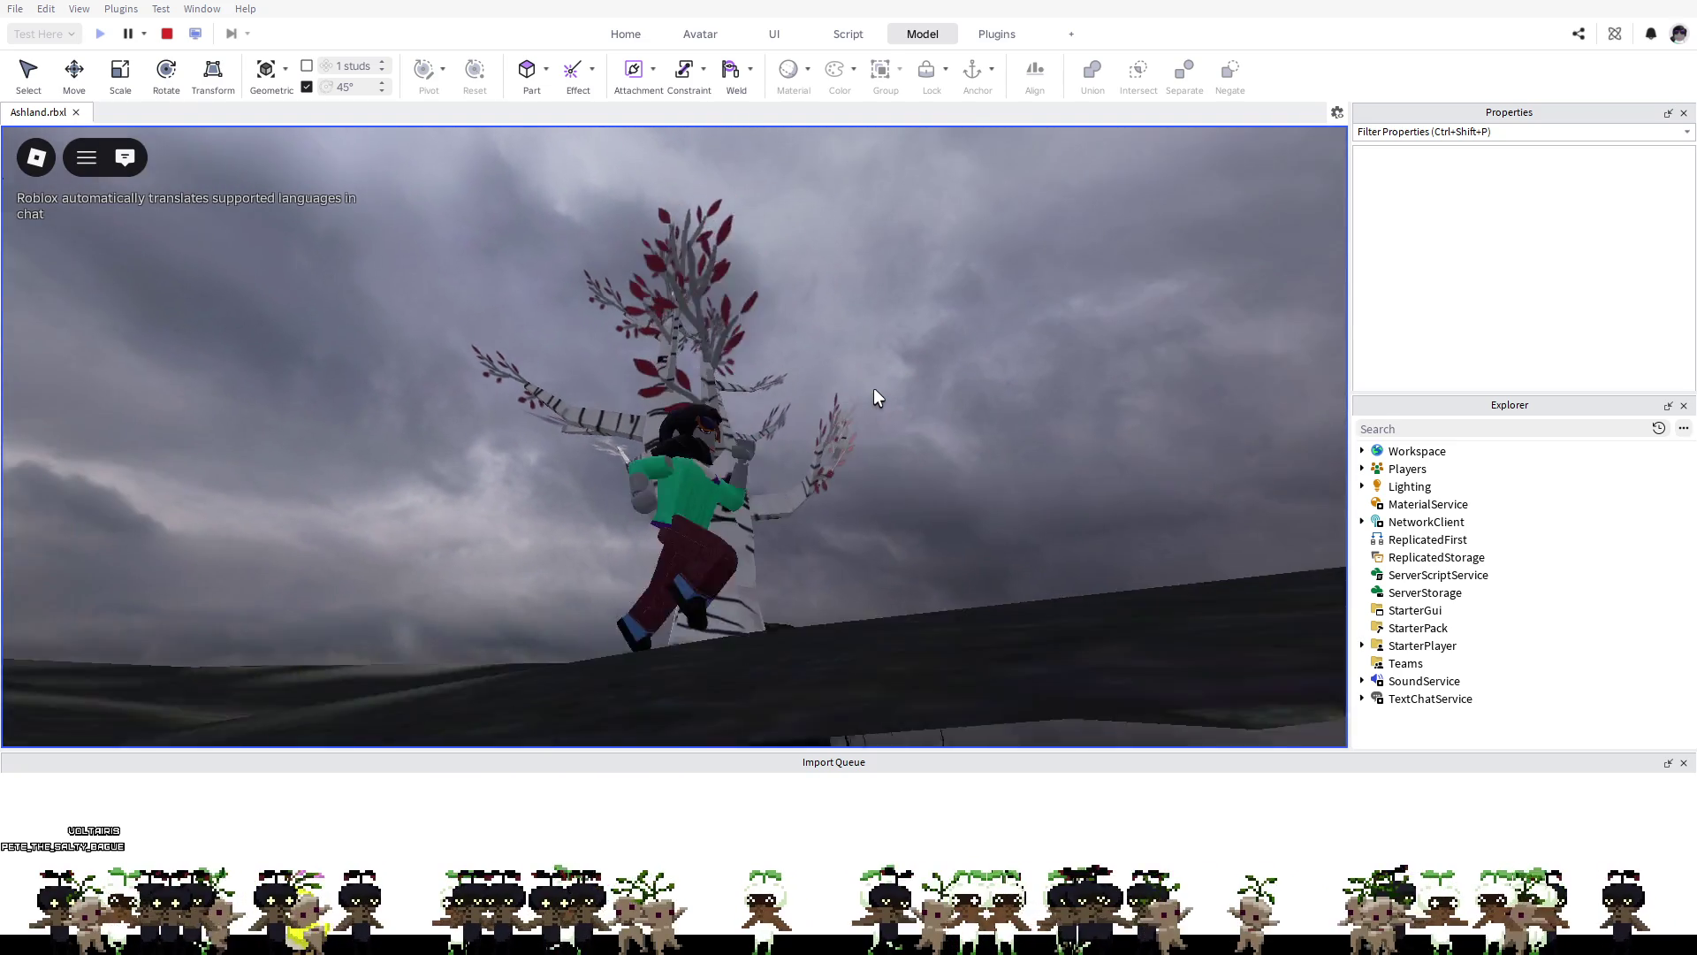
key(a)
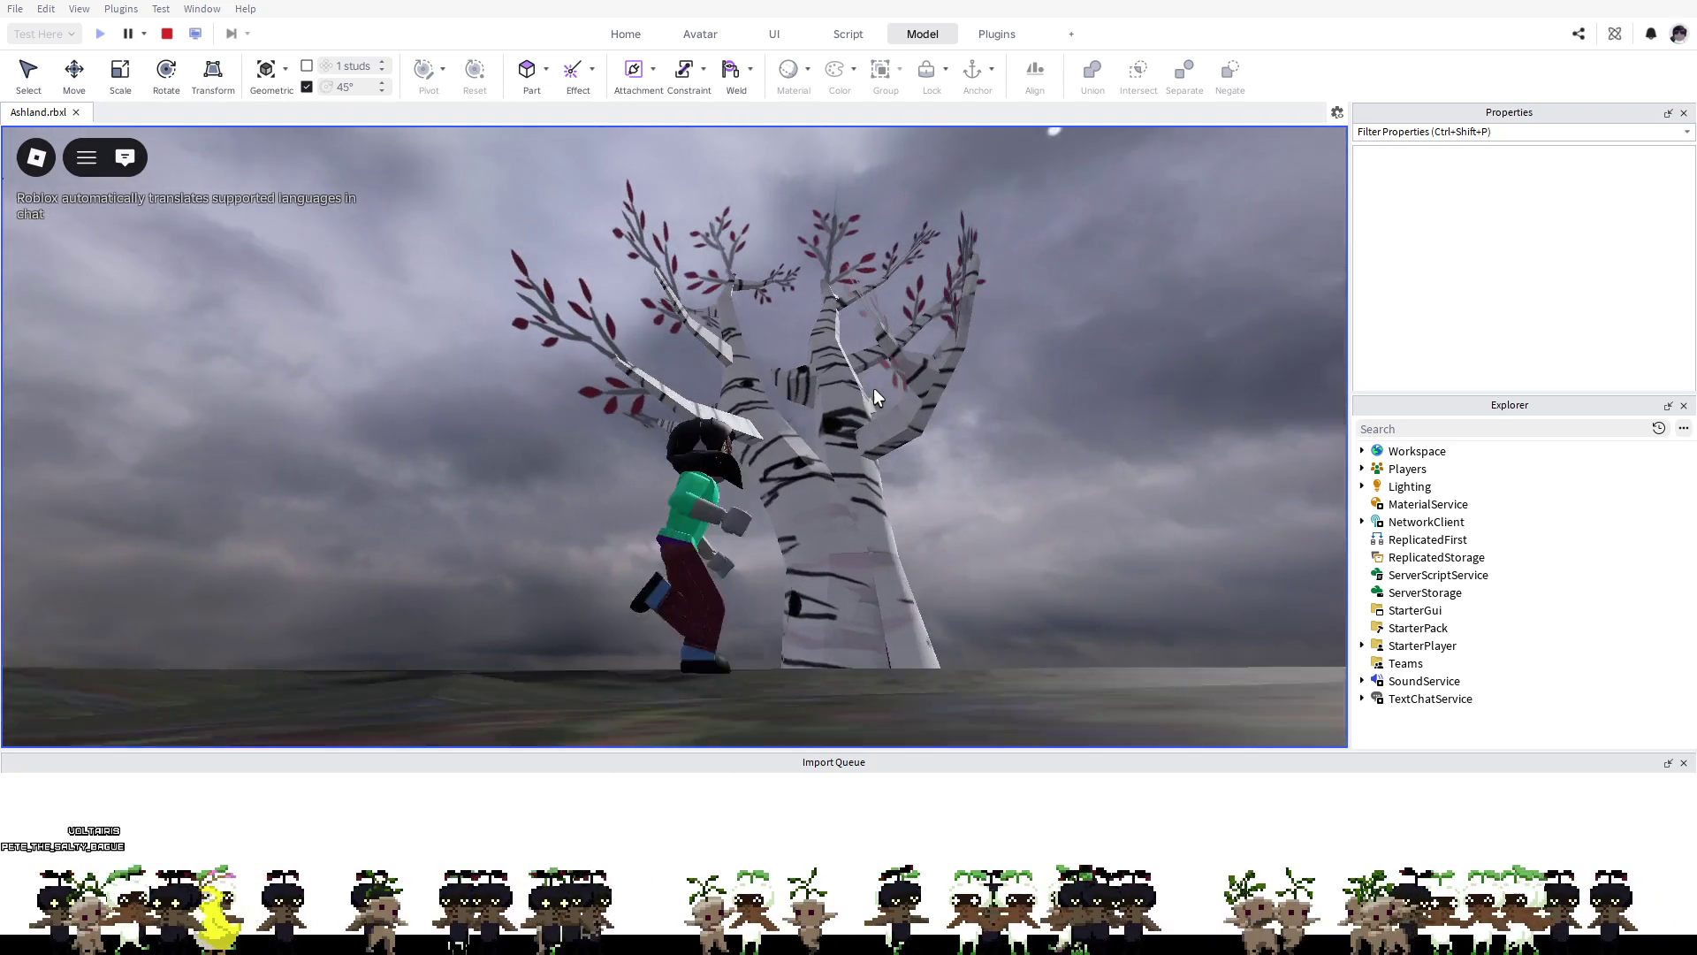
key(w)
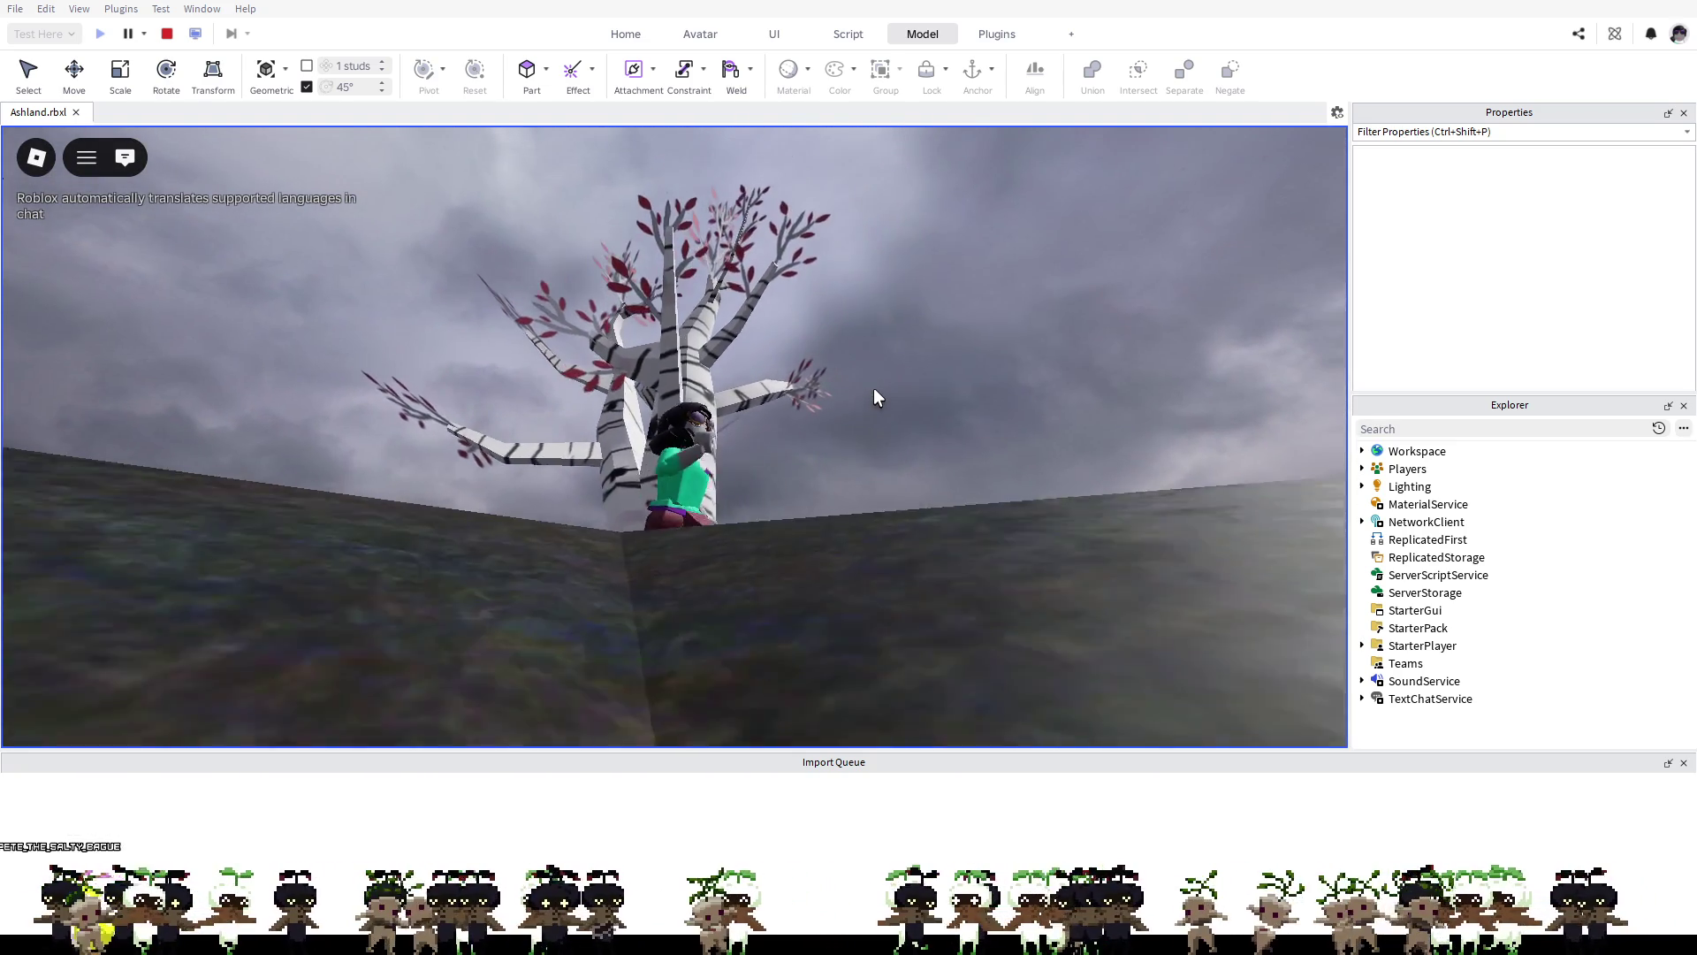
key(d)
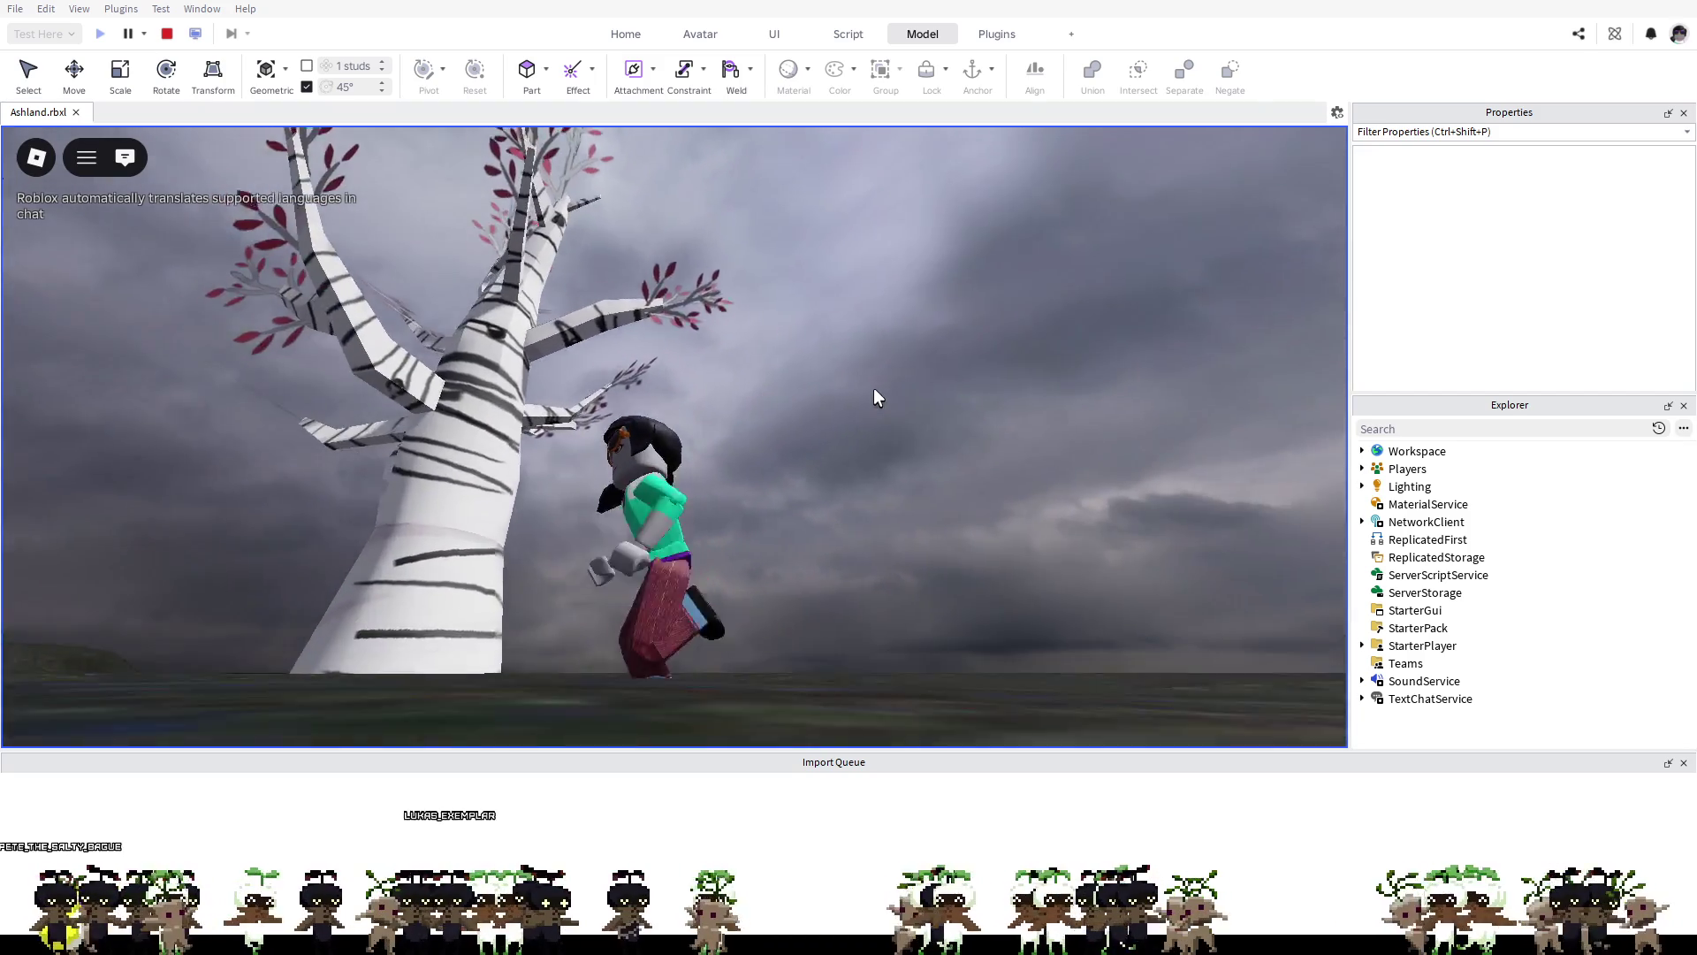
key(space)
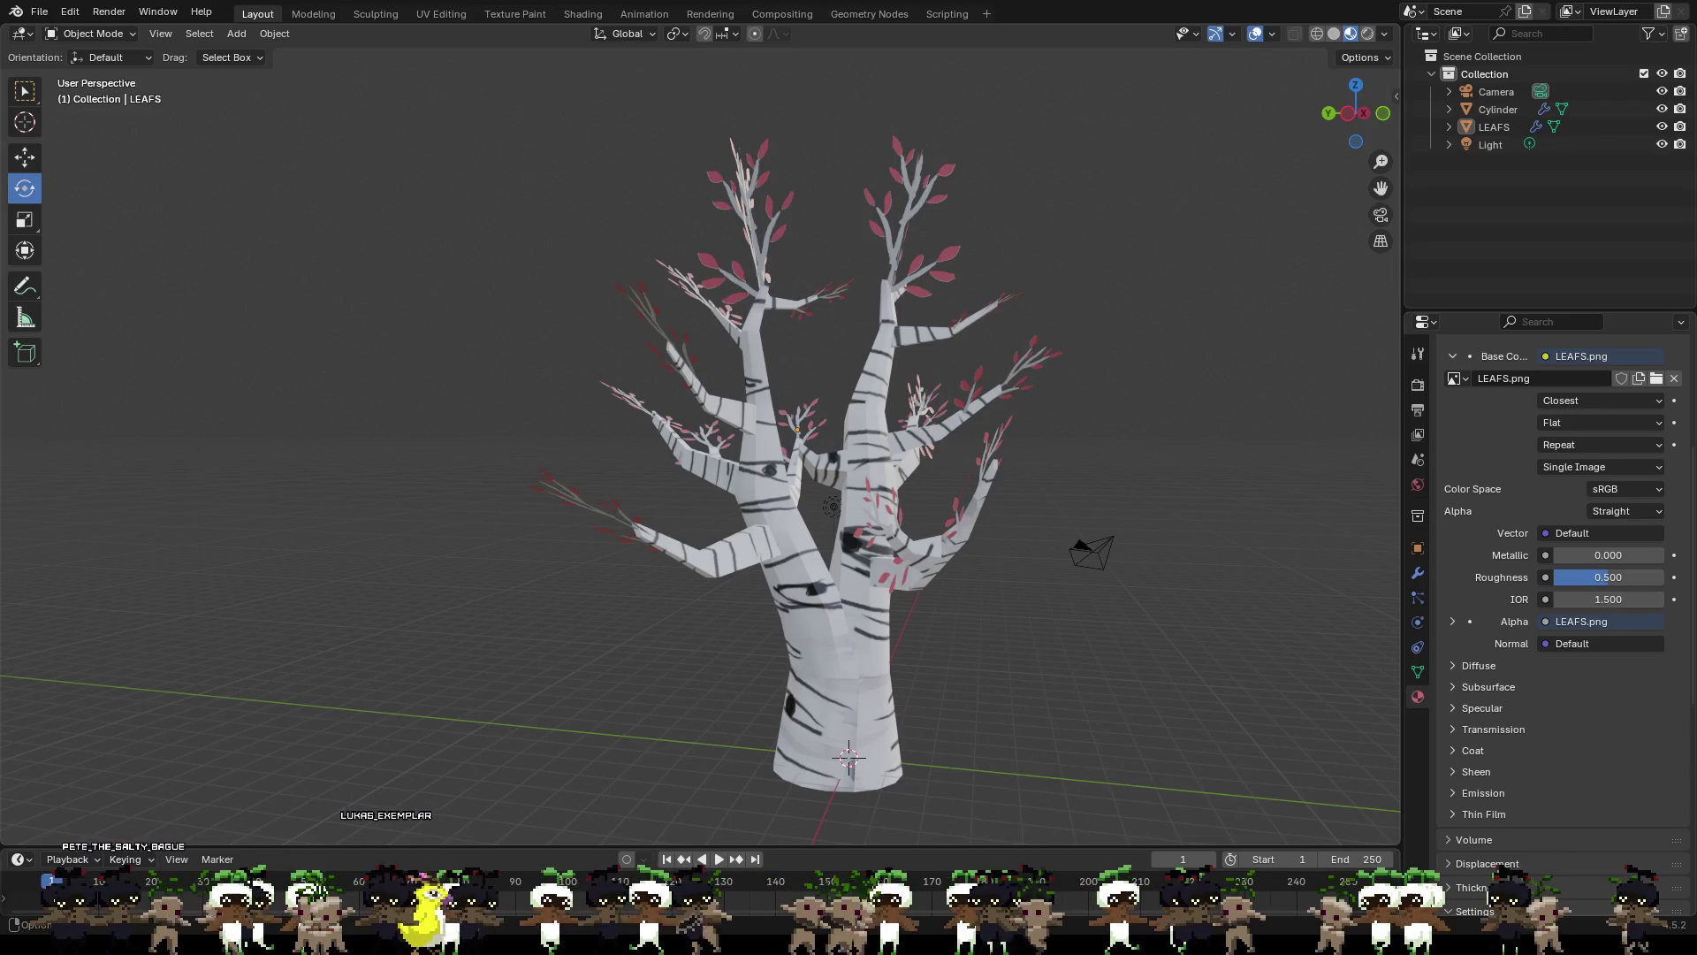
Step: Cycle viewport shading through Wireframe, Material Preview and Solid, ending in Solid after checking Snap settings
click(1315, 33)
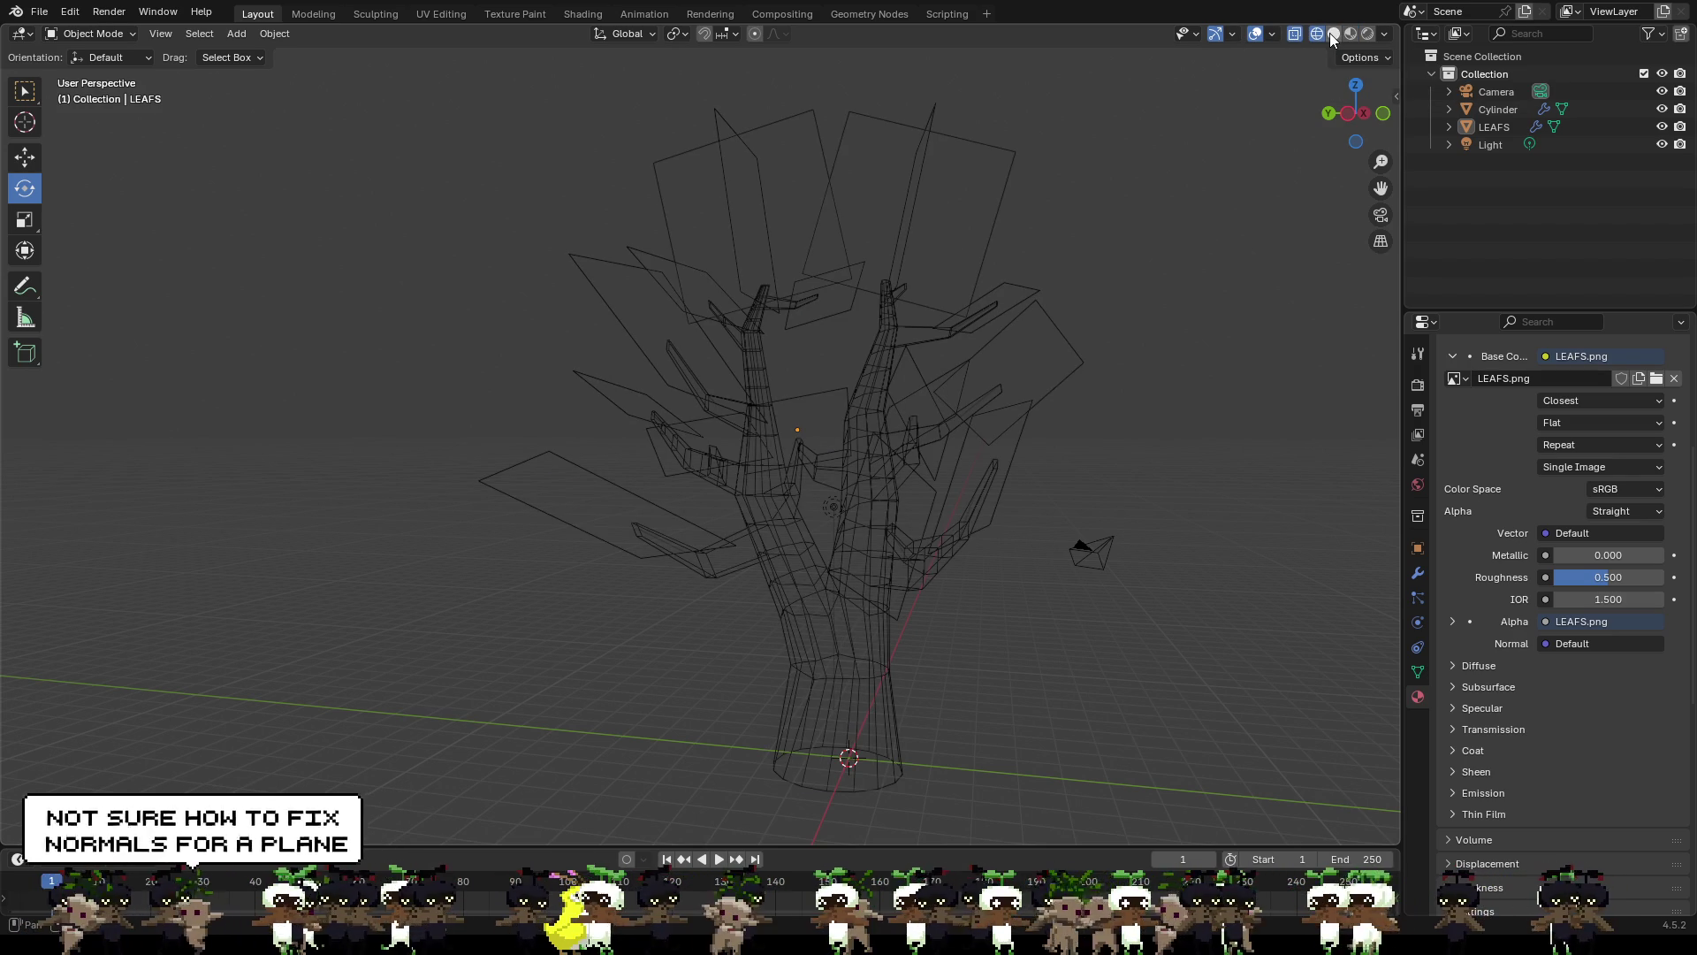
click(1332, 34)
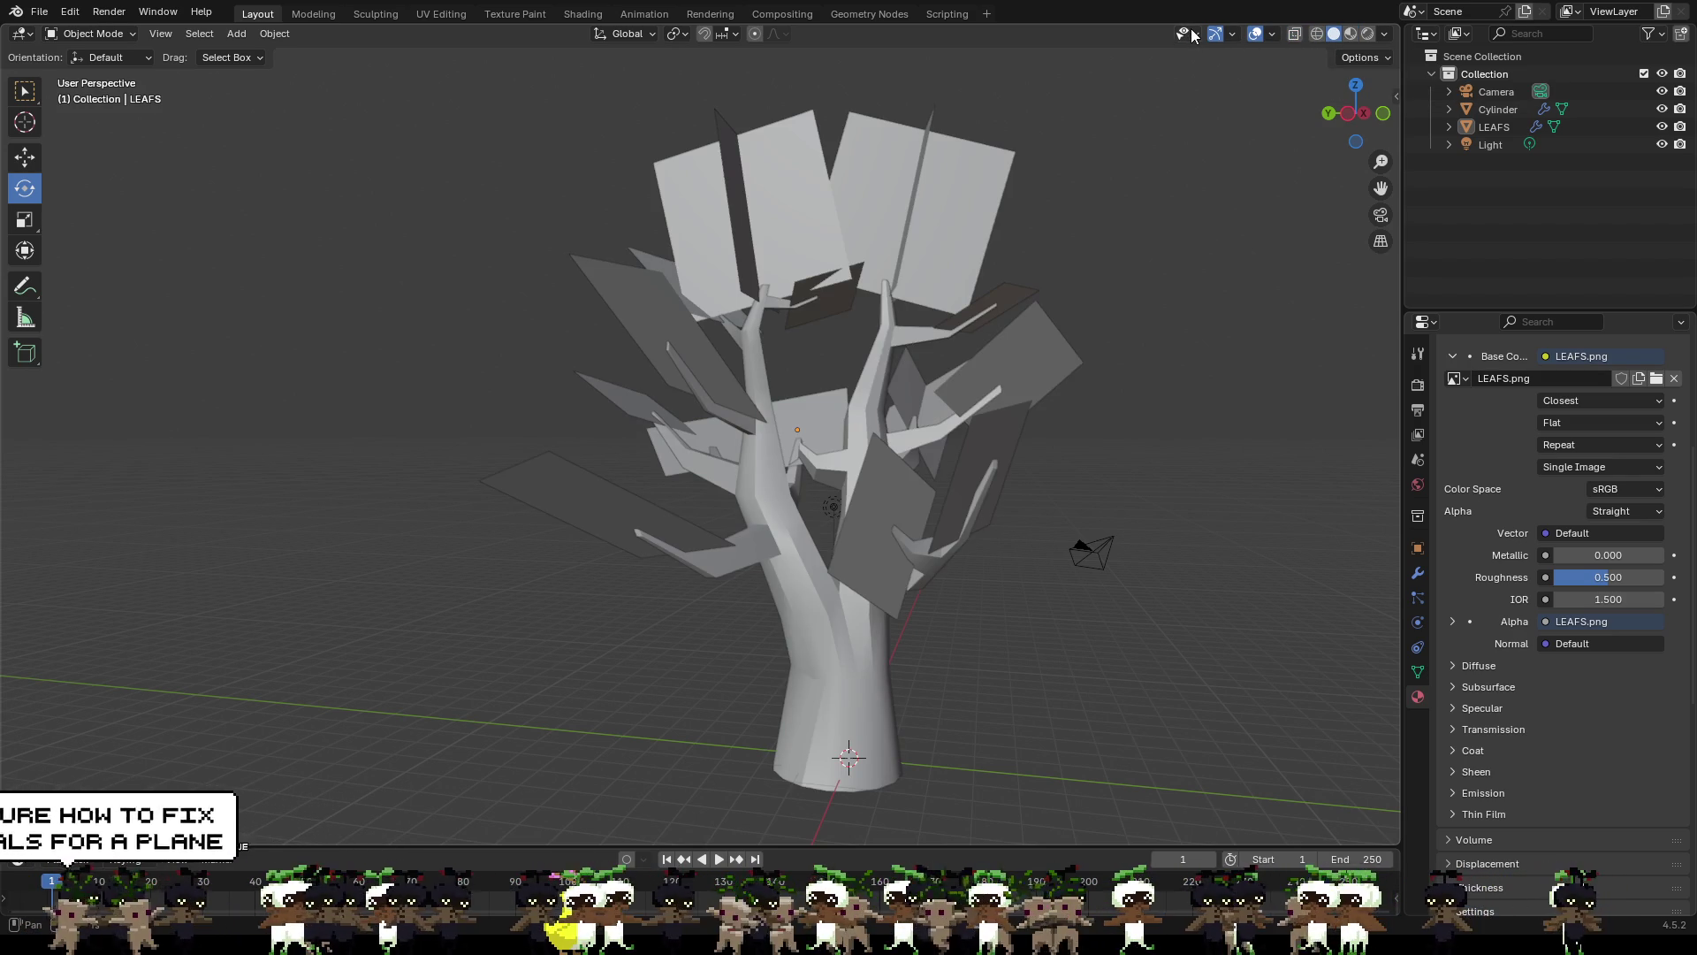
click(1350, 34)
click(1315, 33)
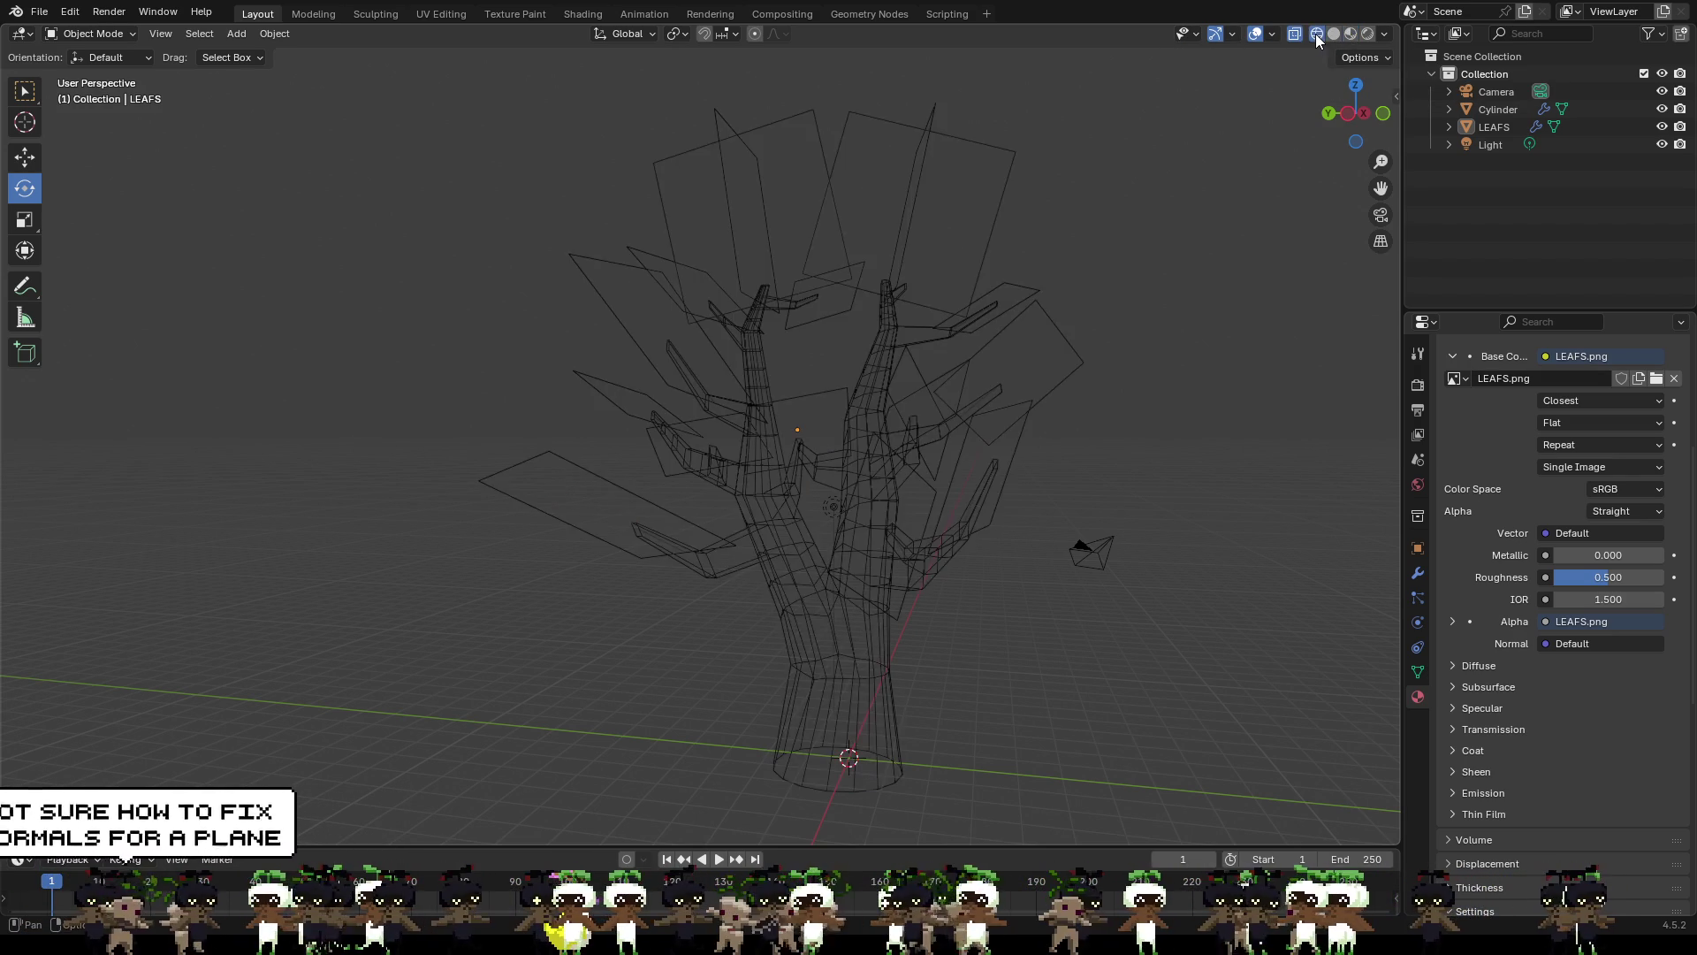
click(1334, 34)
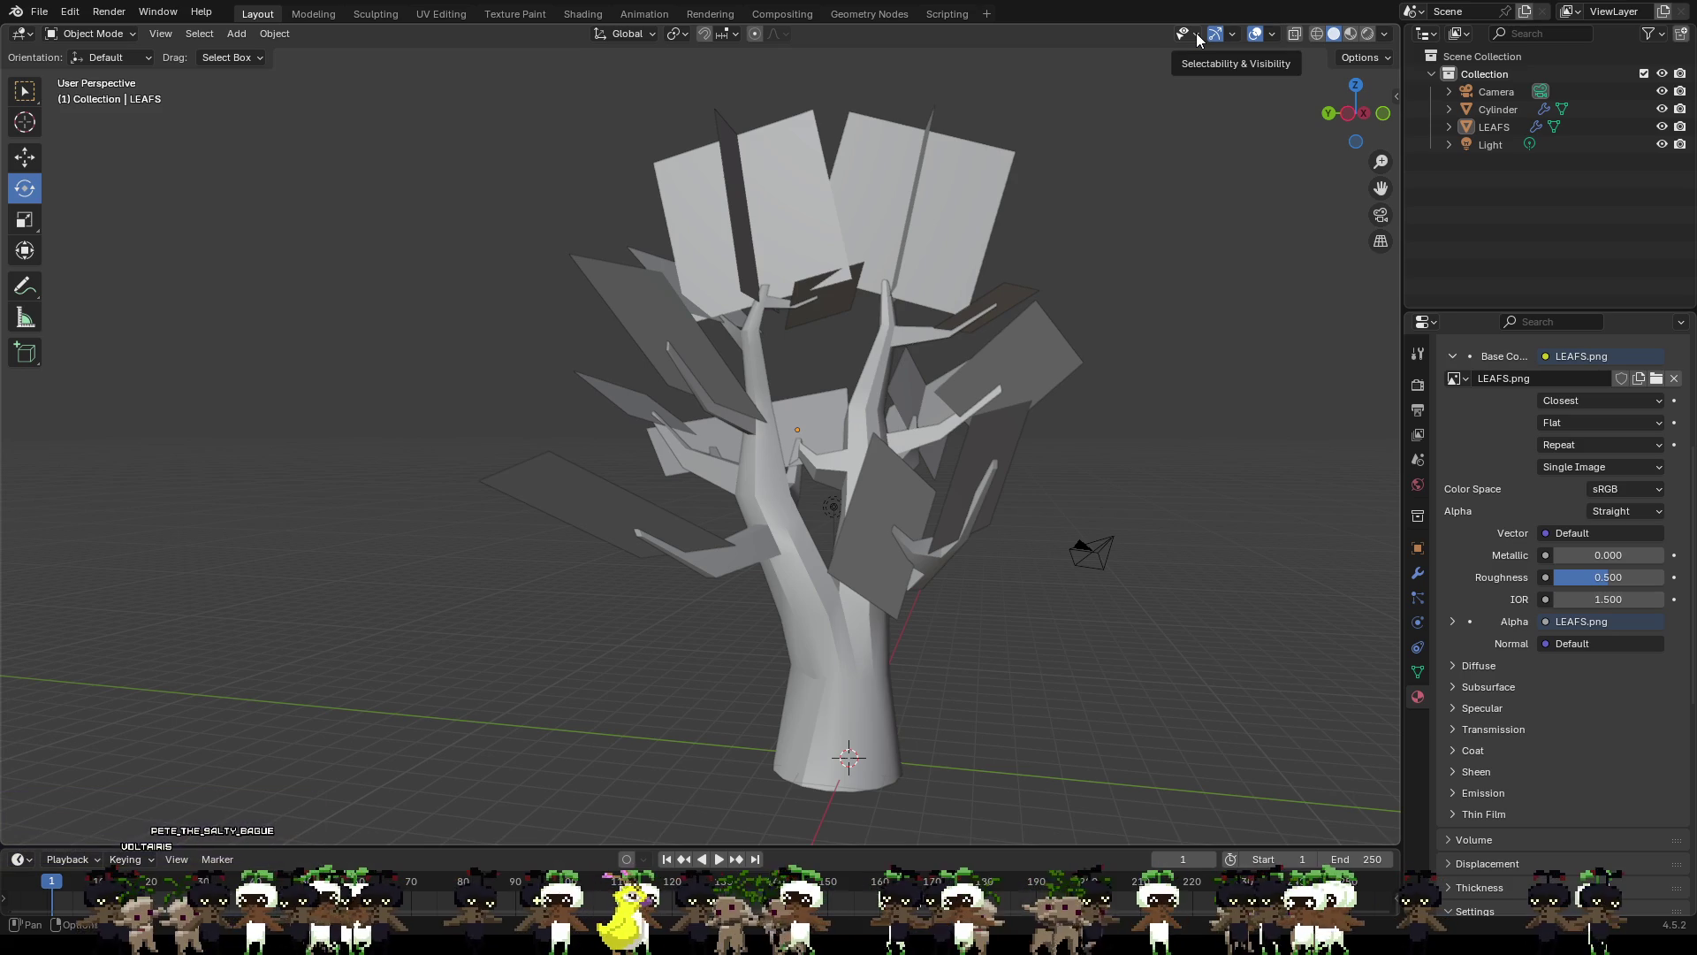
click(732, 35)
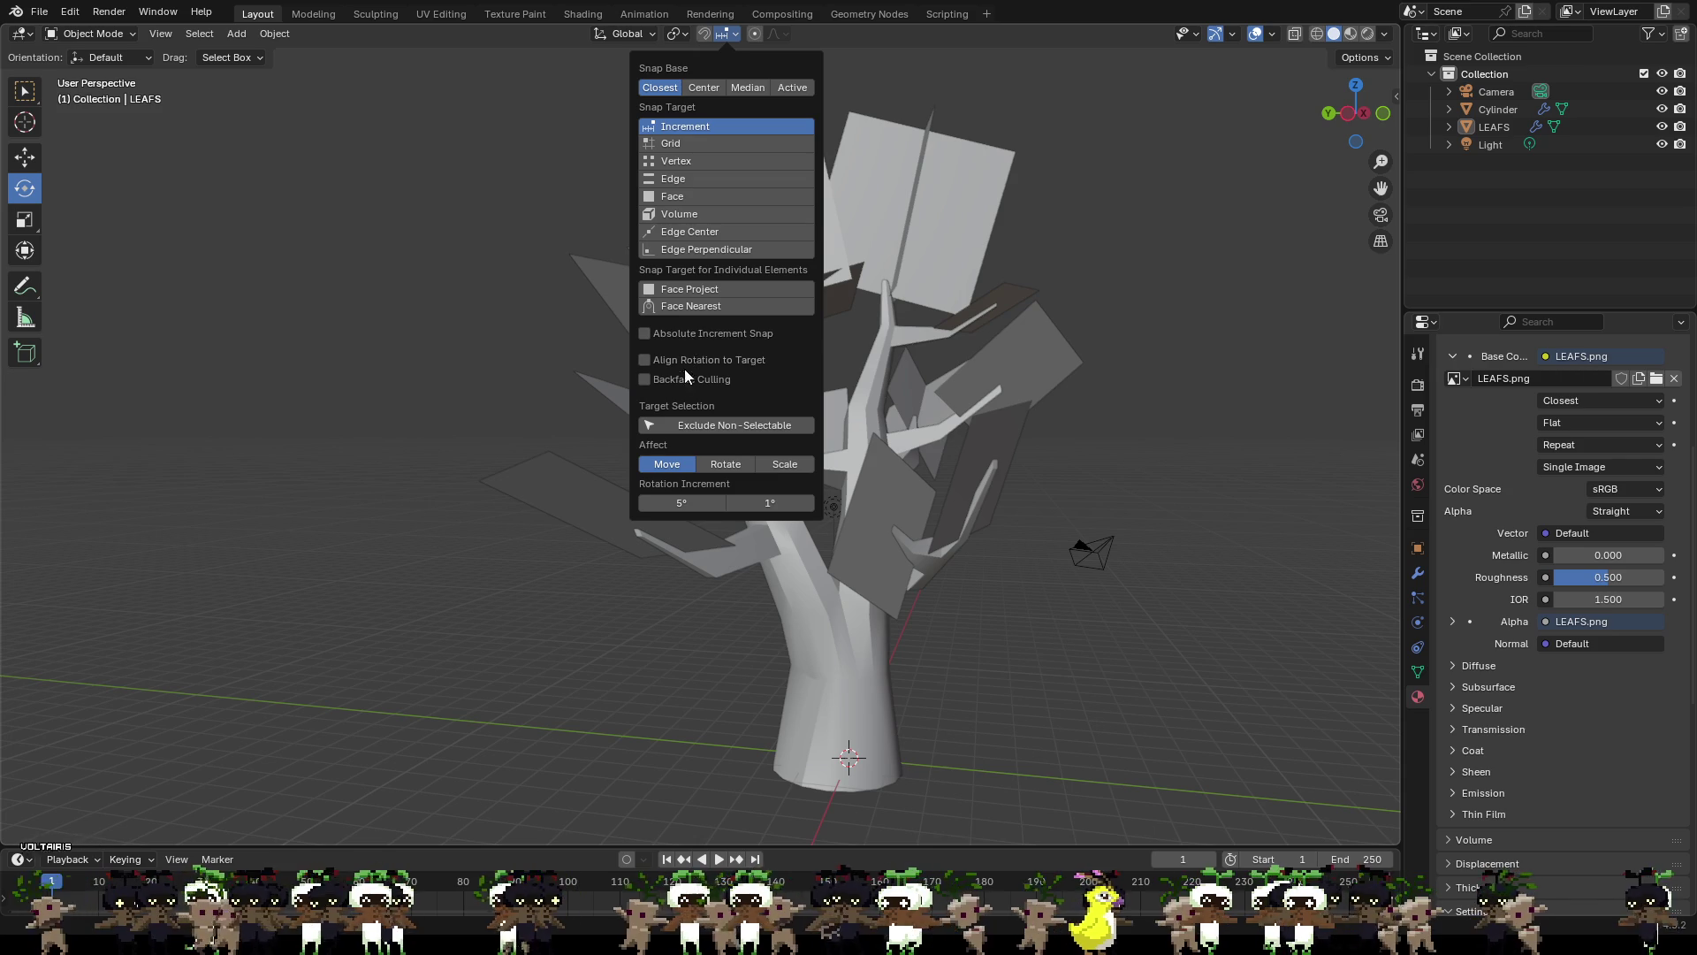
mouse_move(669, 33)
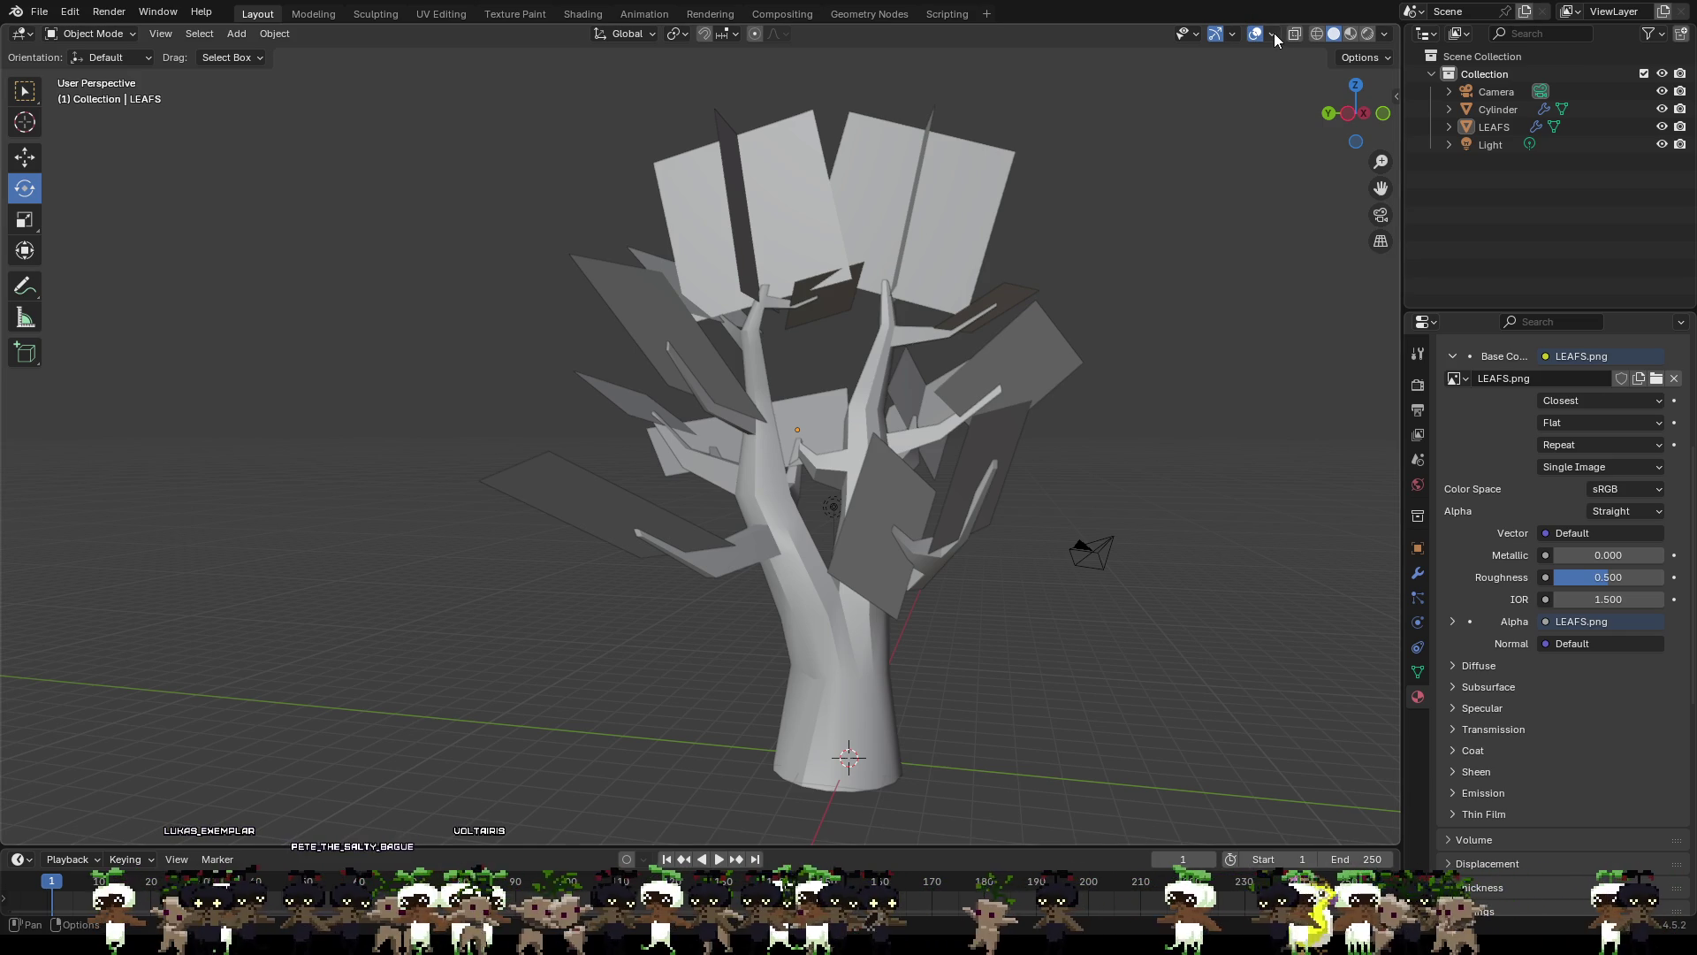
Step: Turn on the Face Orientation overlay and orbit the view to inspect backfacing leaves
click(1274, 33)
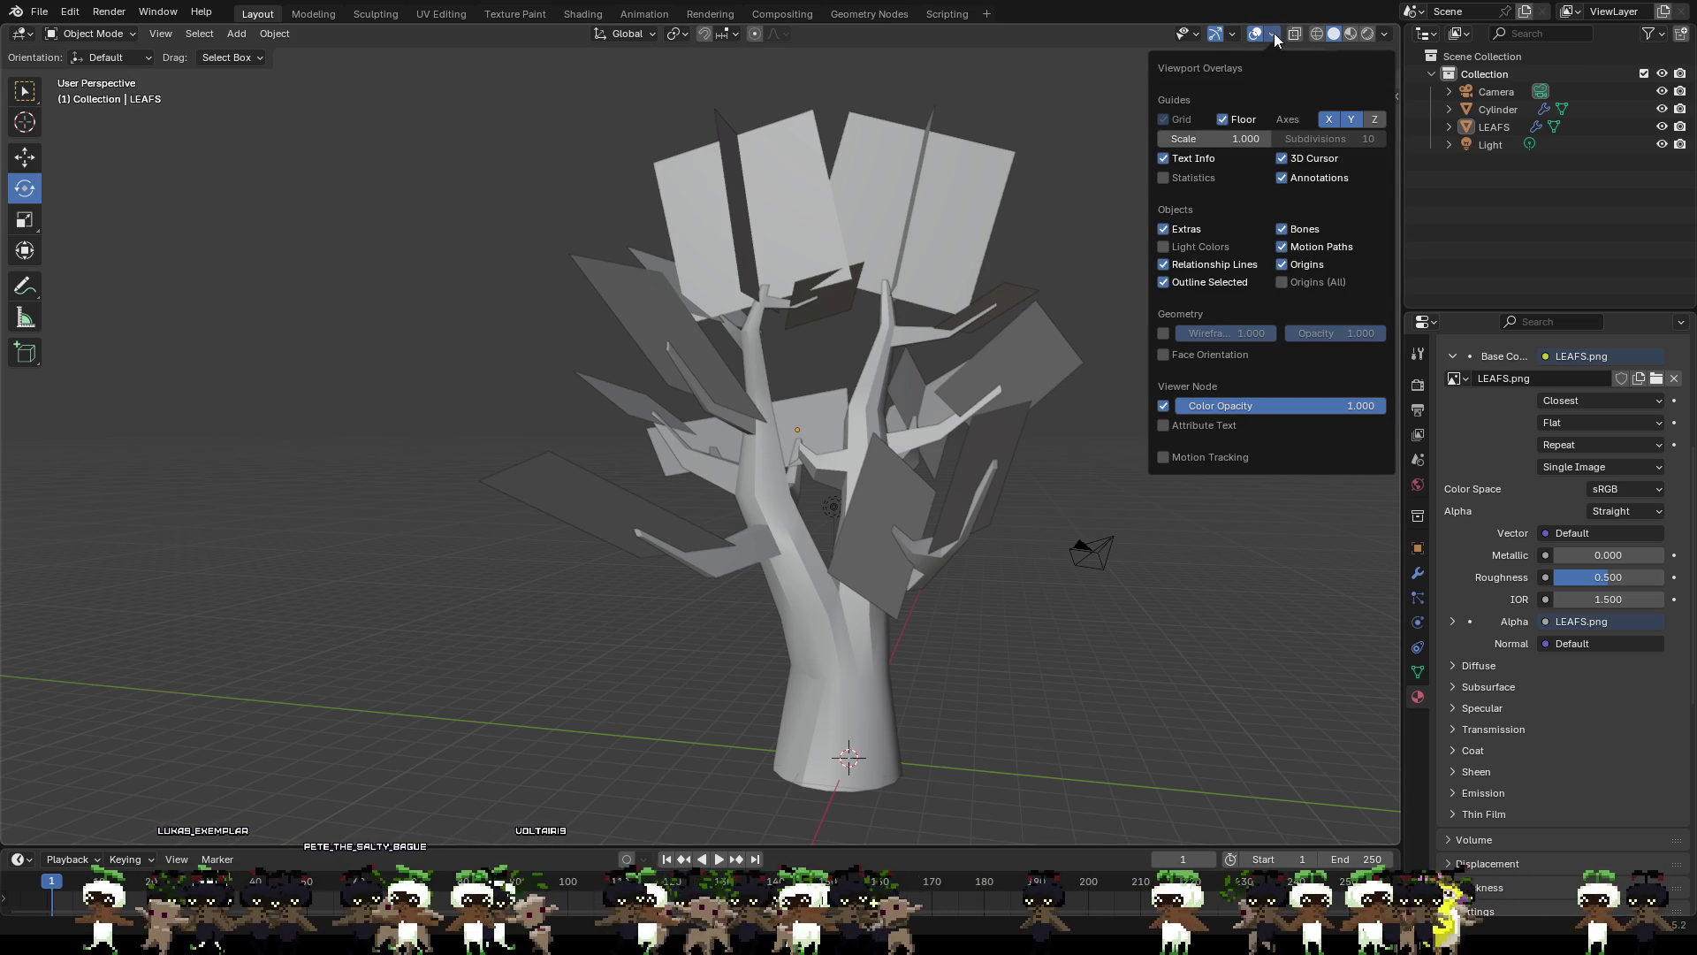
click(1164, 355)
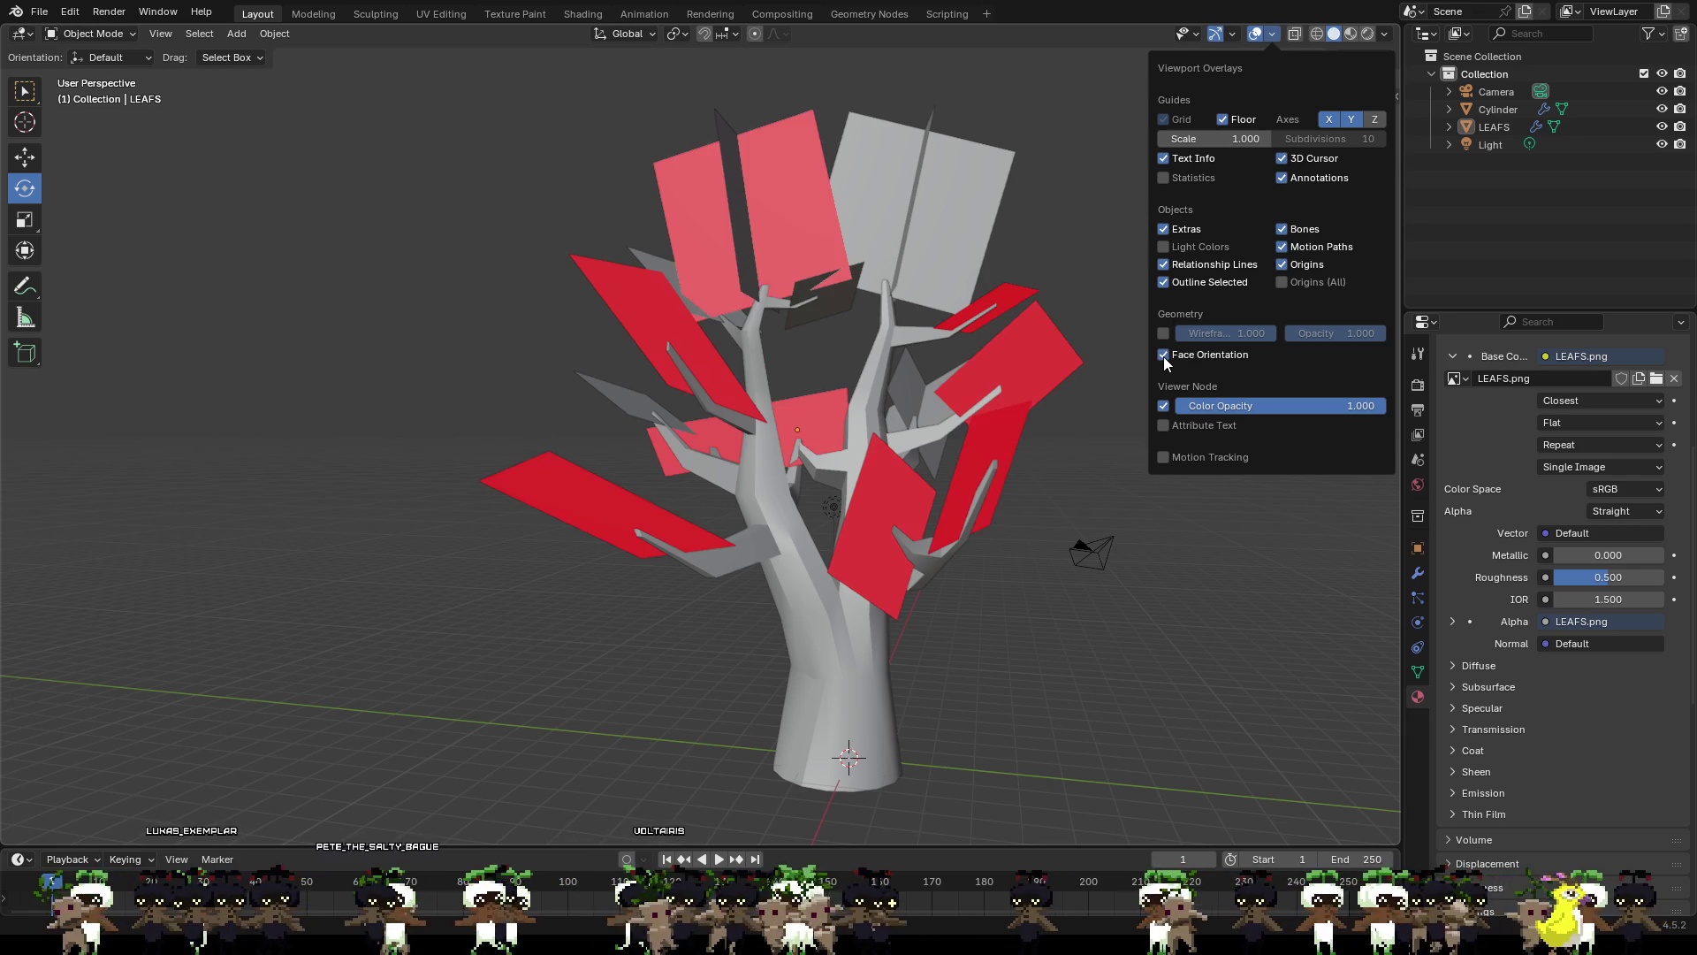
right_click(962, 621)
mouse_move(1135, 608)
mouse_down()
mouse_move(1257, 555)
mouse_move(1331, 556)
mouse_move(35, 554)
mouse_move(421, 554)
mouse_move(375, 561)
mouse_move(520, 538)
mouse_move(577, 578)
mouse_move(700, 566)
mouse_move(788, 459)
mouse_up()
scroll(520, 539, up, 3)
Step: Select the LEAFS object and expand its Plane mesh in the Outliner to Material.003
right_click(793, 454)
click(829, 449)
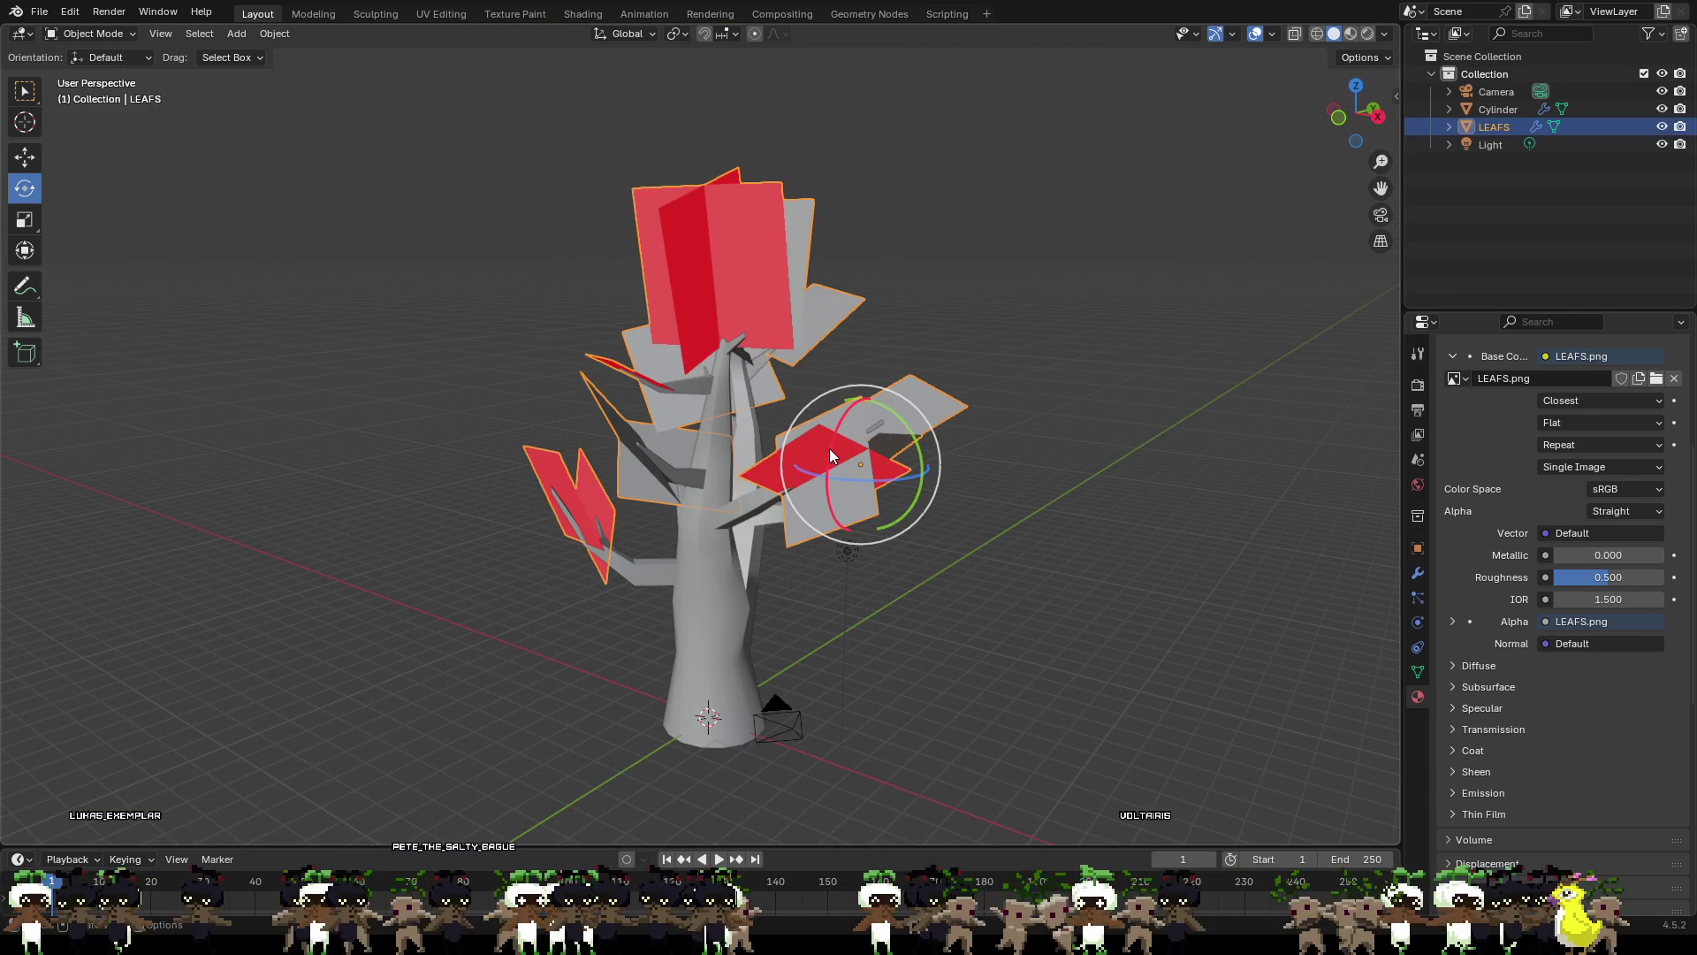
click(967, 541)
click(819, 450)
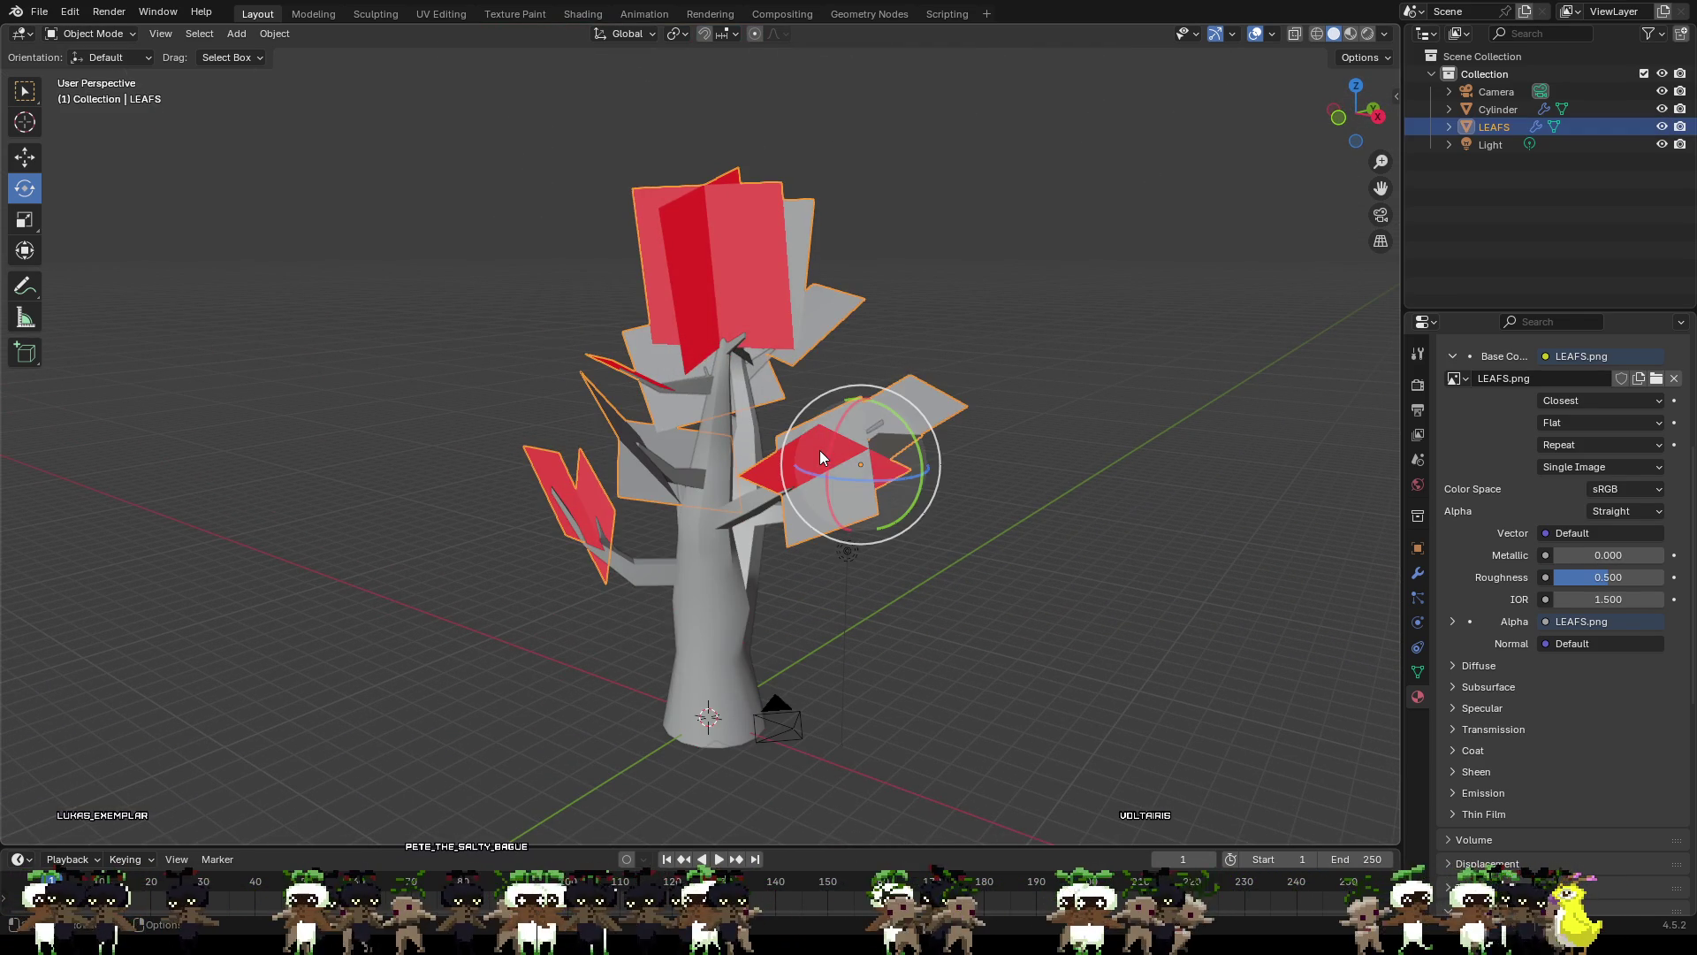
click(1448, 127)
click(1469, 146)
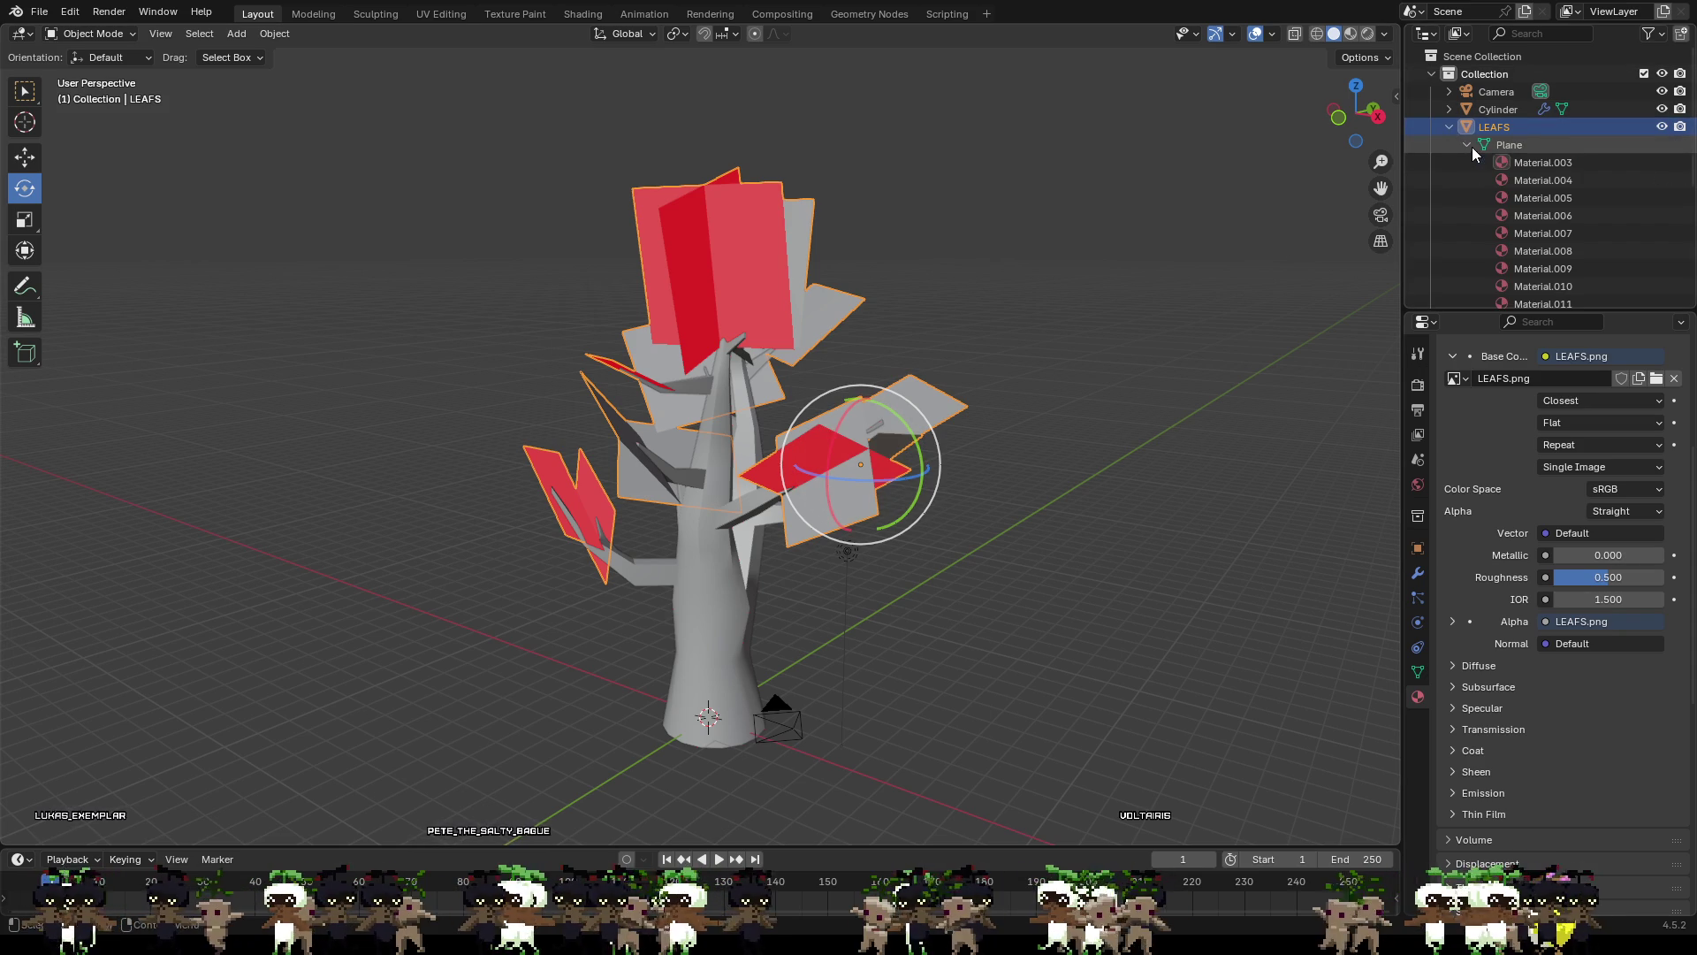
click(1548, 165)
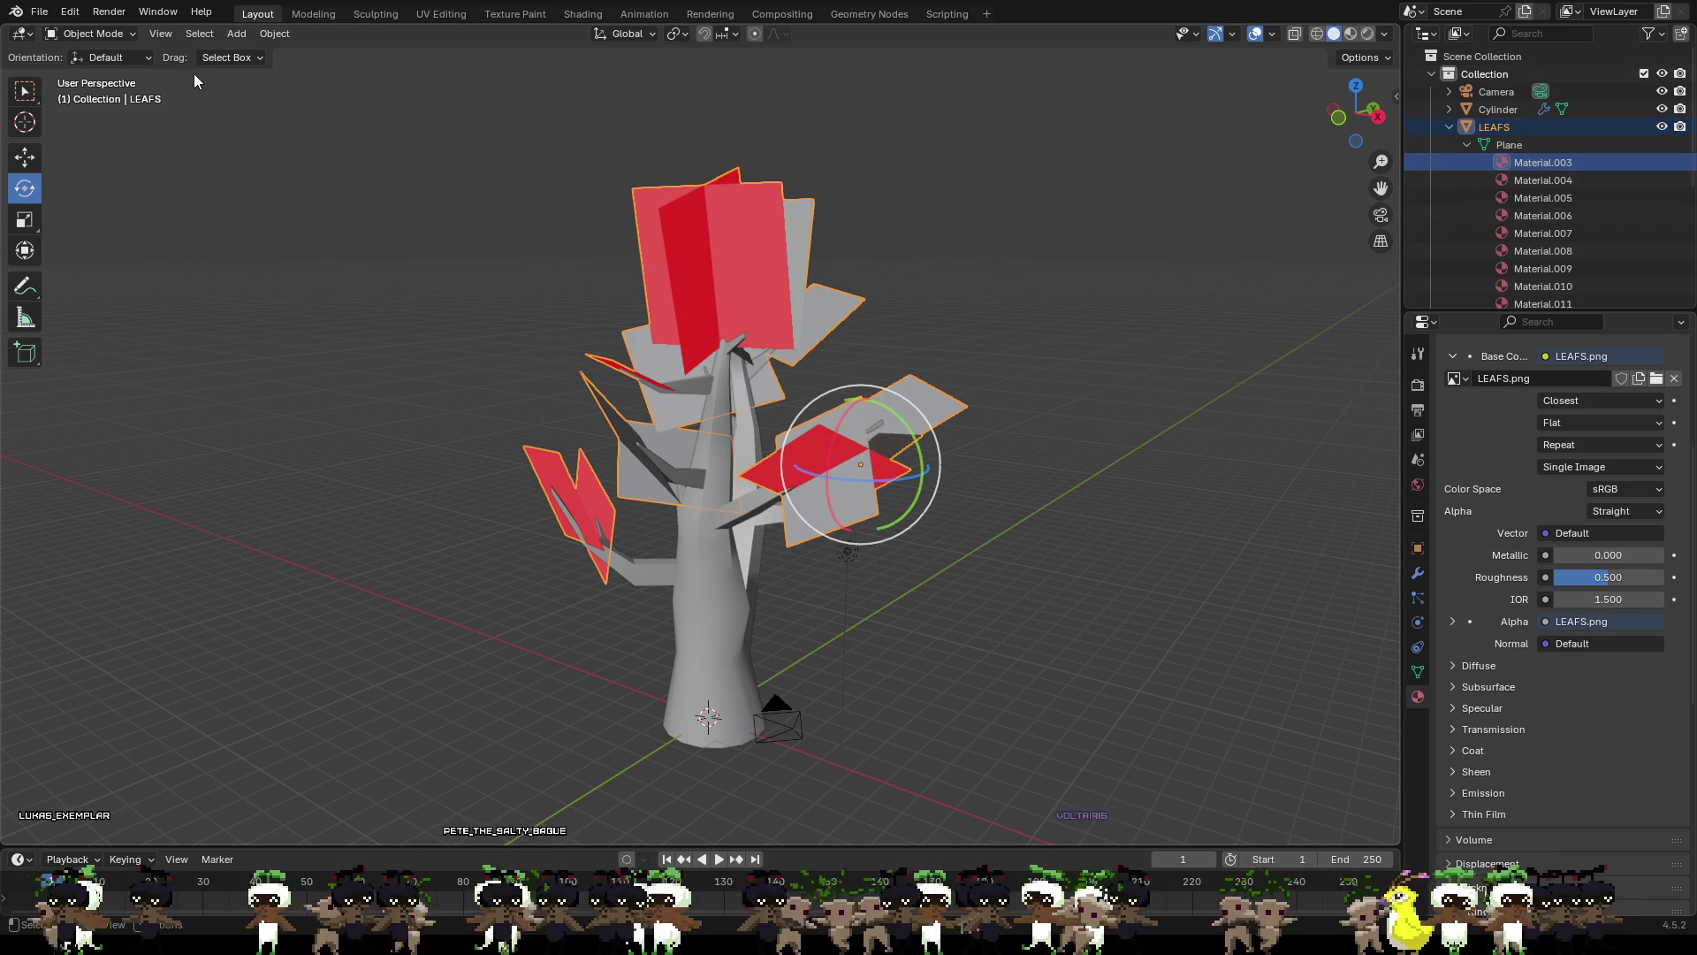
Step: Enter Edit Mode with face select and pick one red leaf face
click(88, 33)
click(92, 71)
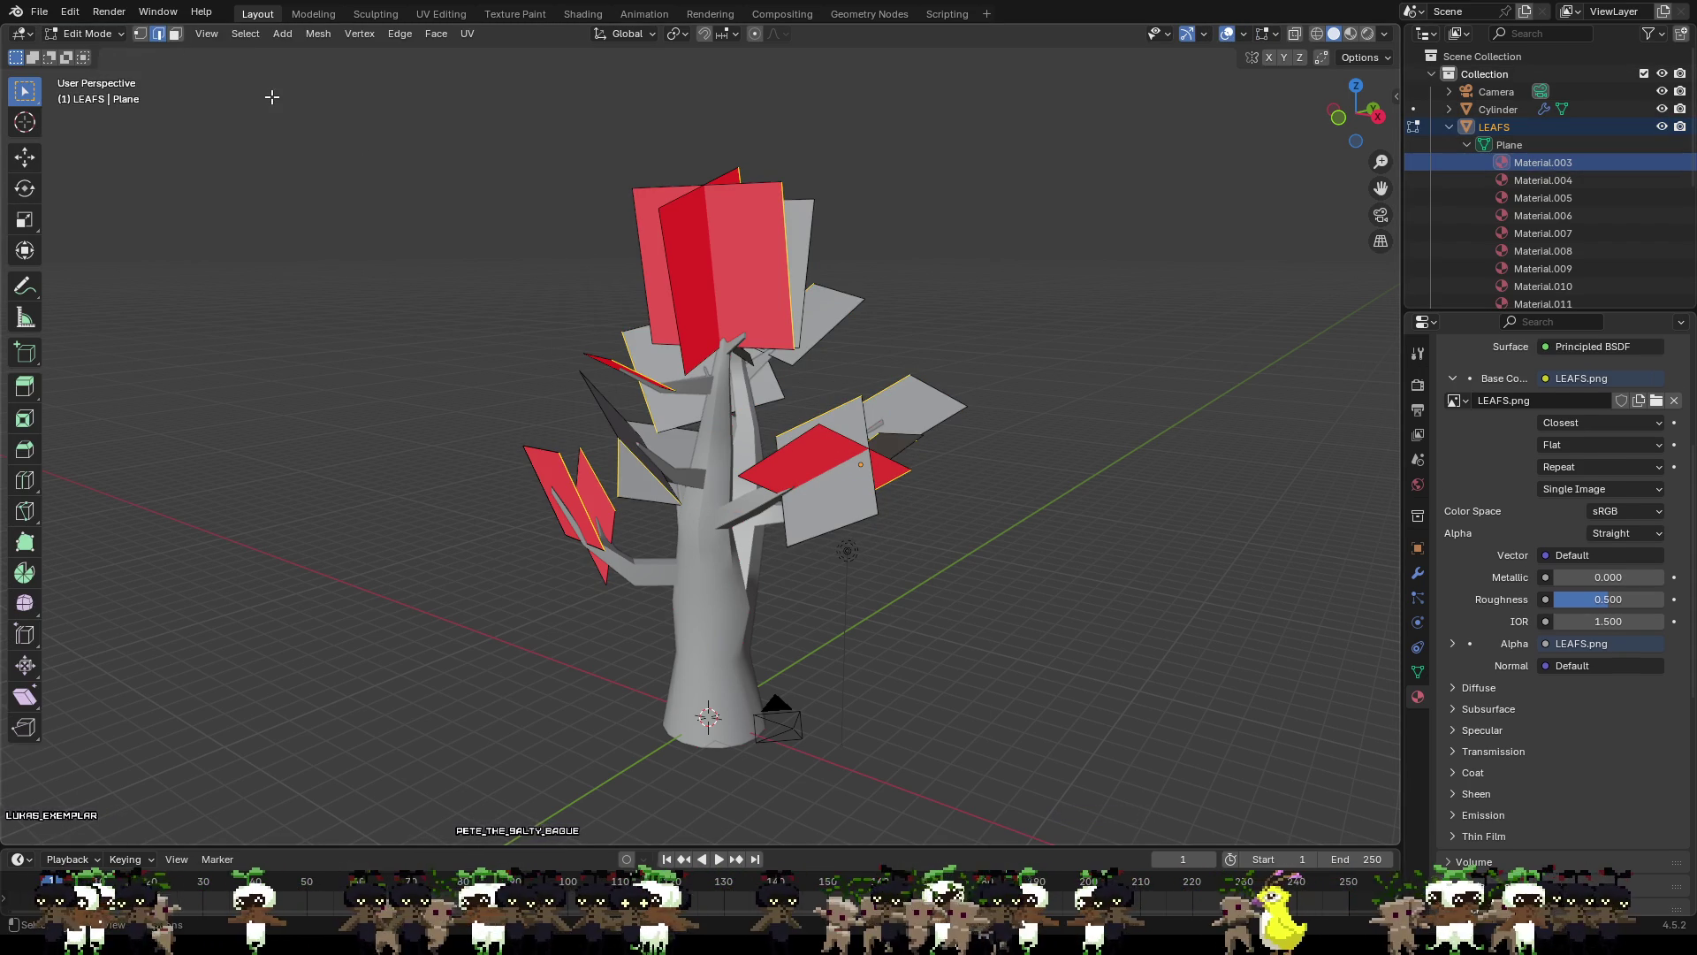
click(801, 458)
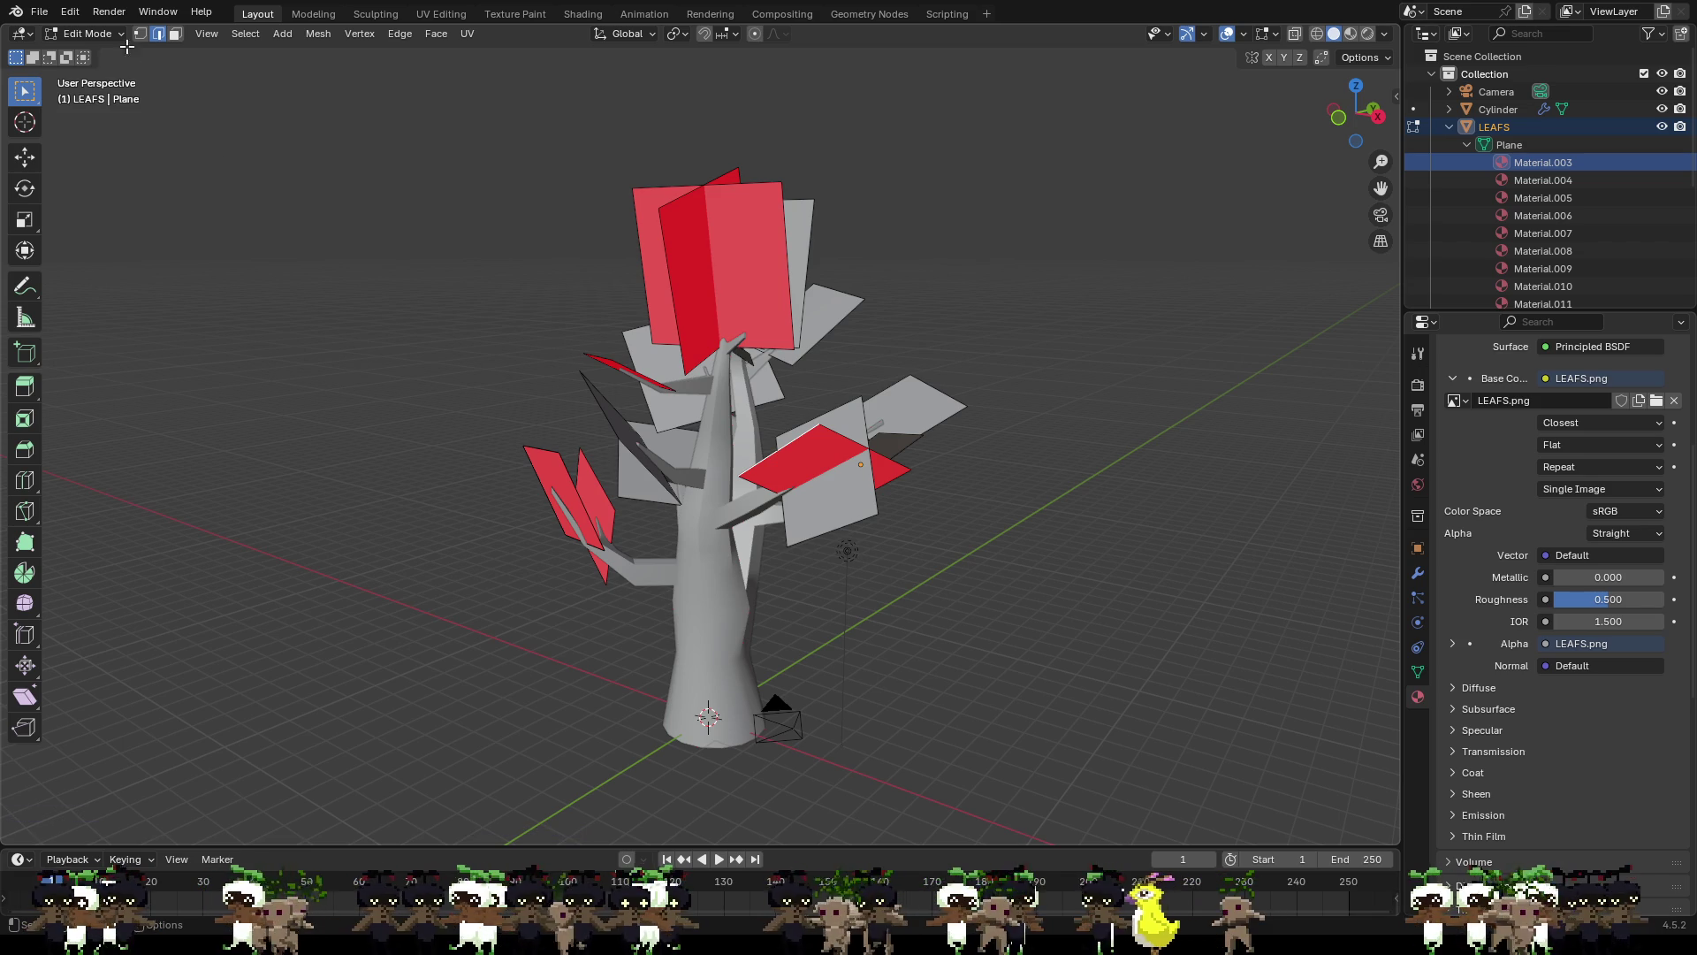
click(177, 39)
drag(802, 320, 635, 294)
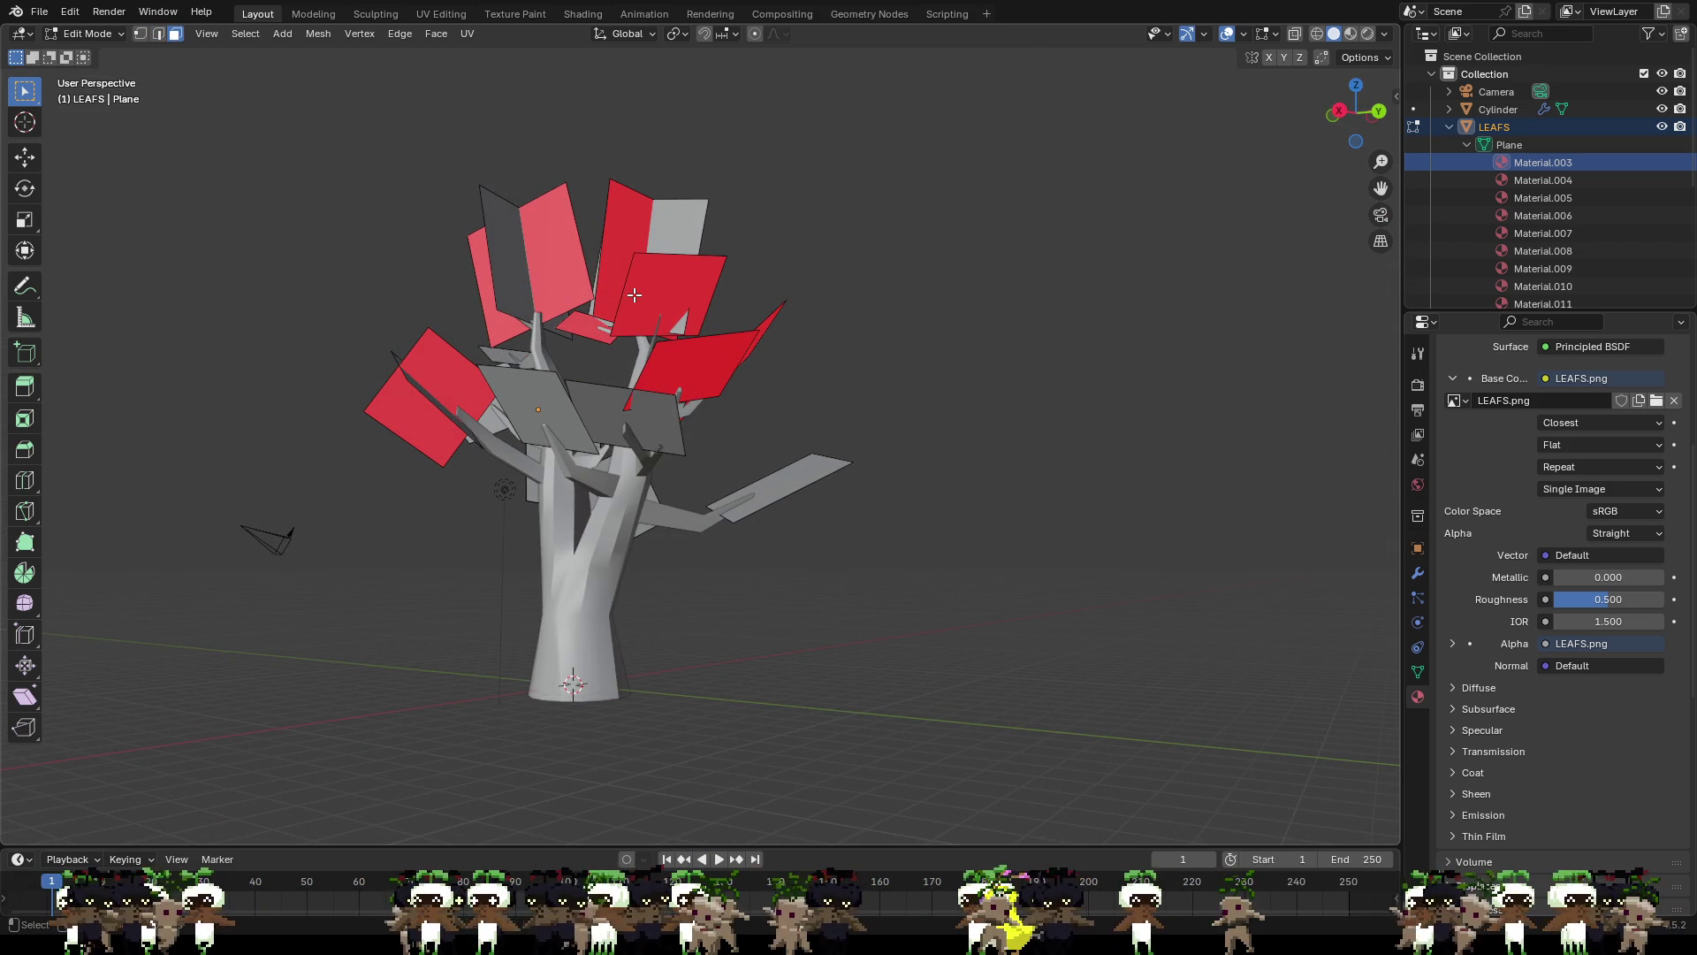
click(712, 387)
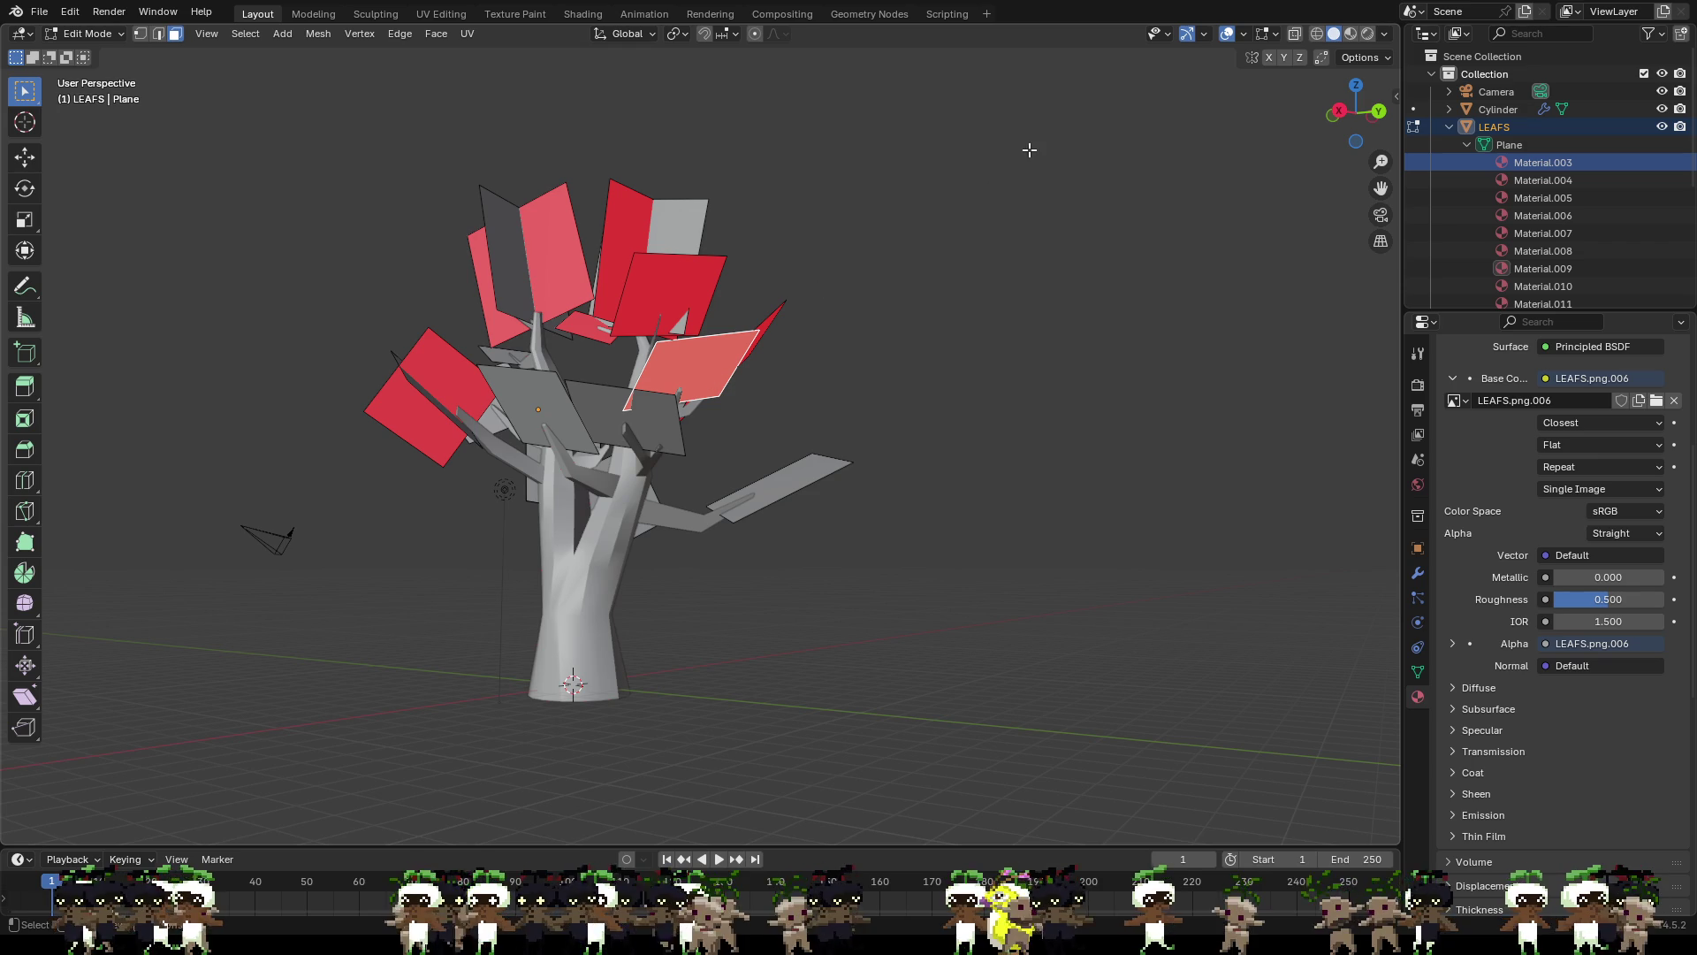
Step: Split the selected leaf face from its connected geometry via the Ctrl+F face menu
click(1244, 34)
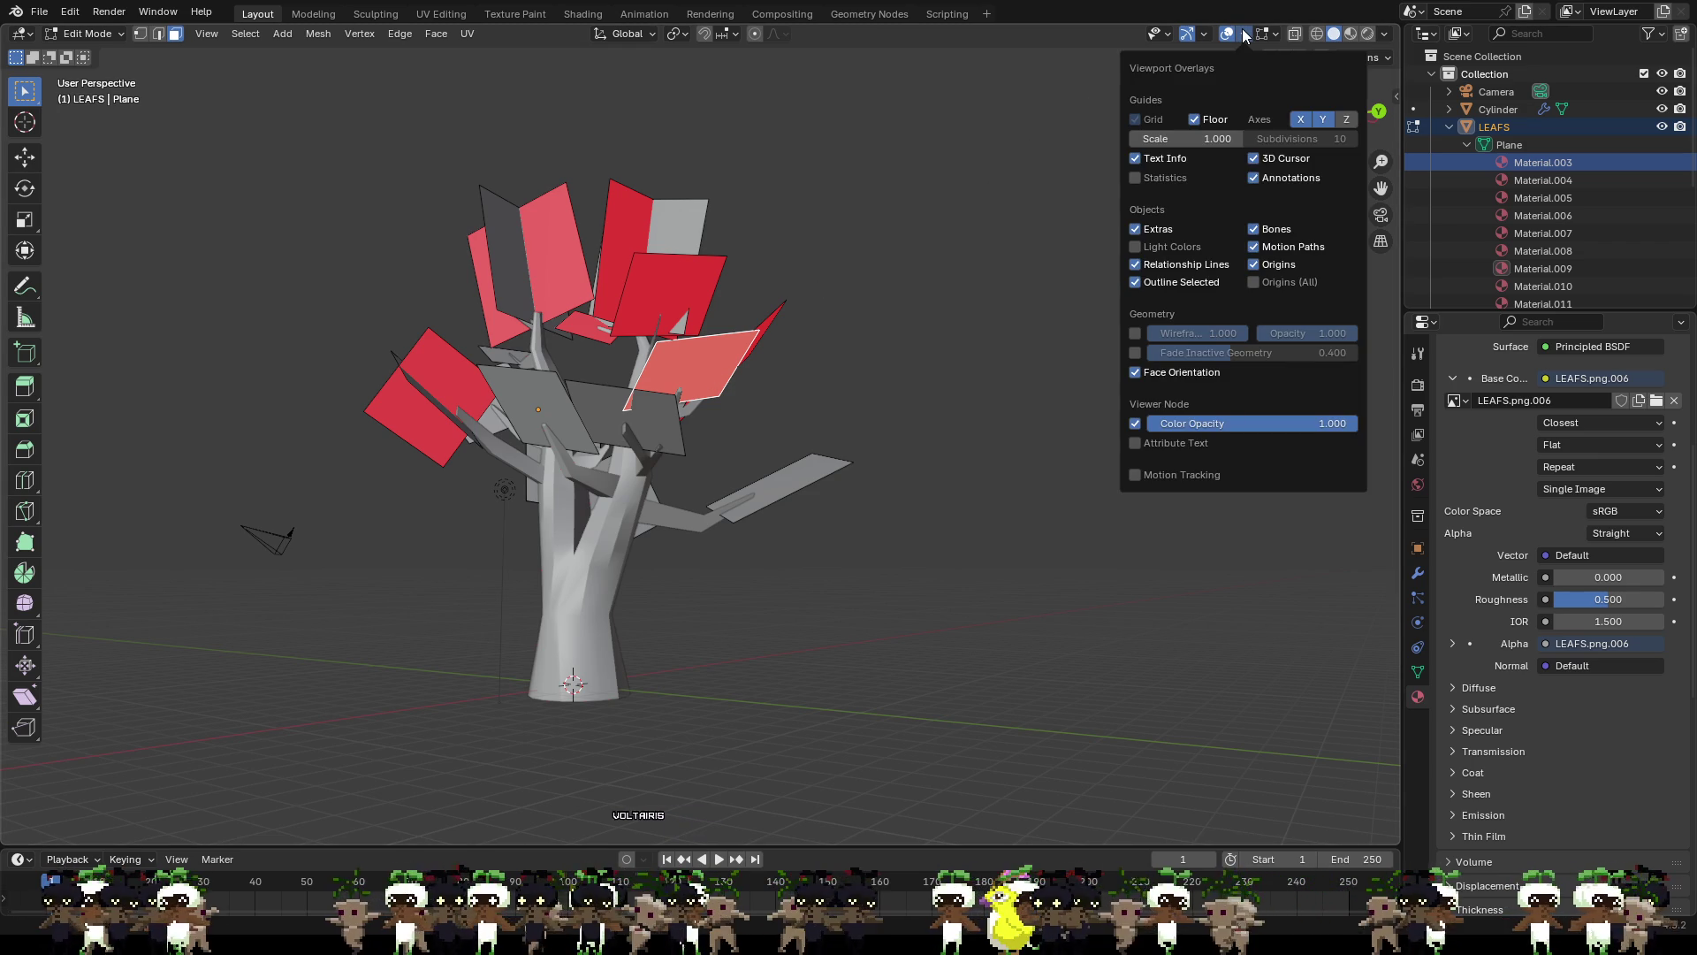
key(ctrl+f)
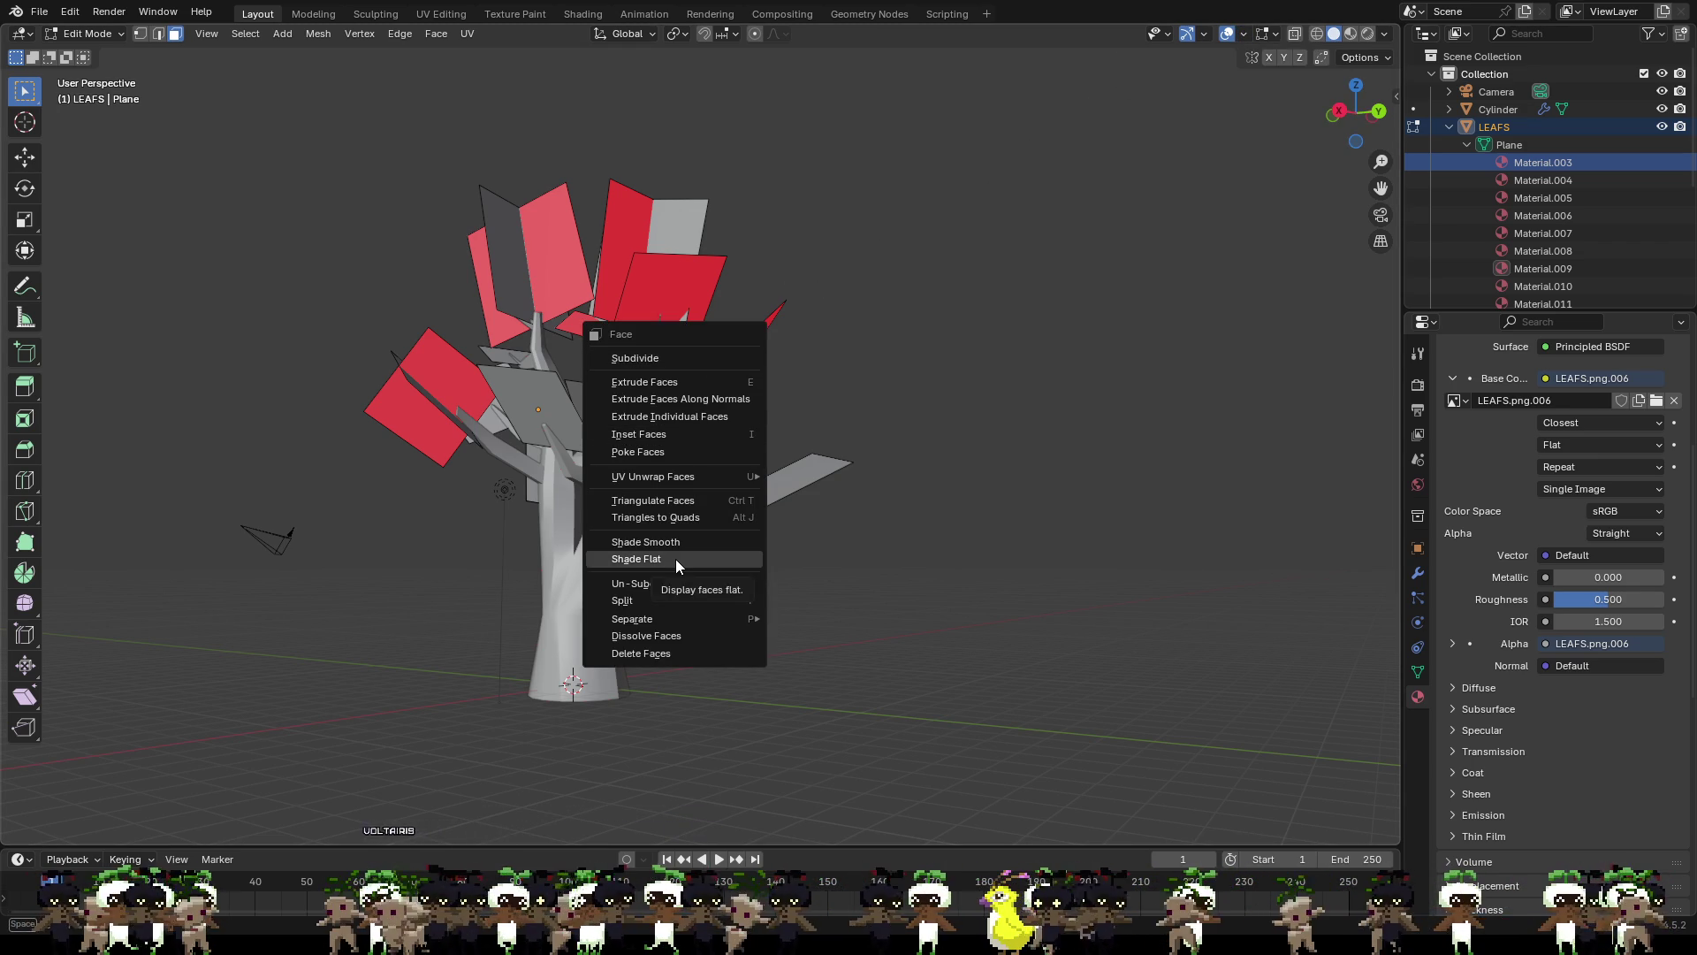
click(642, 602)
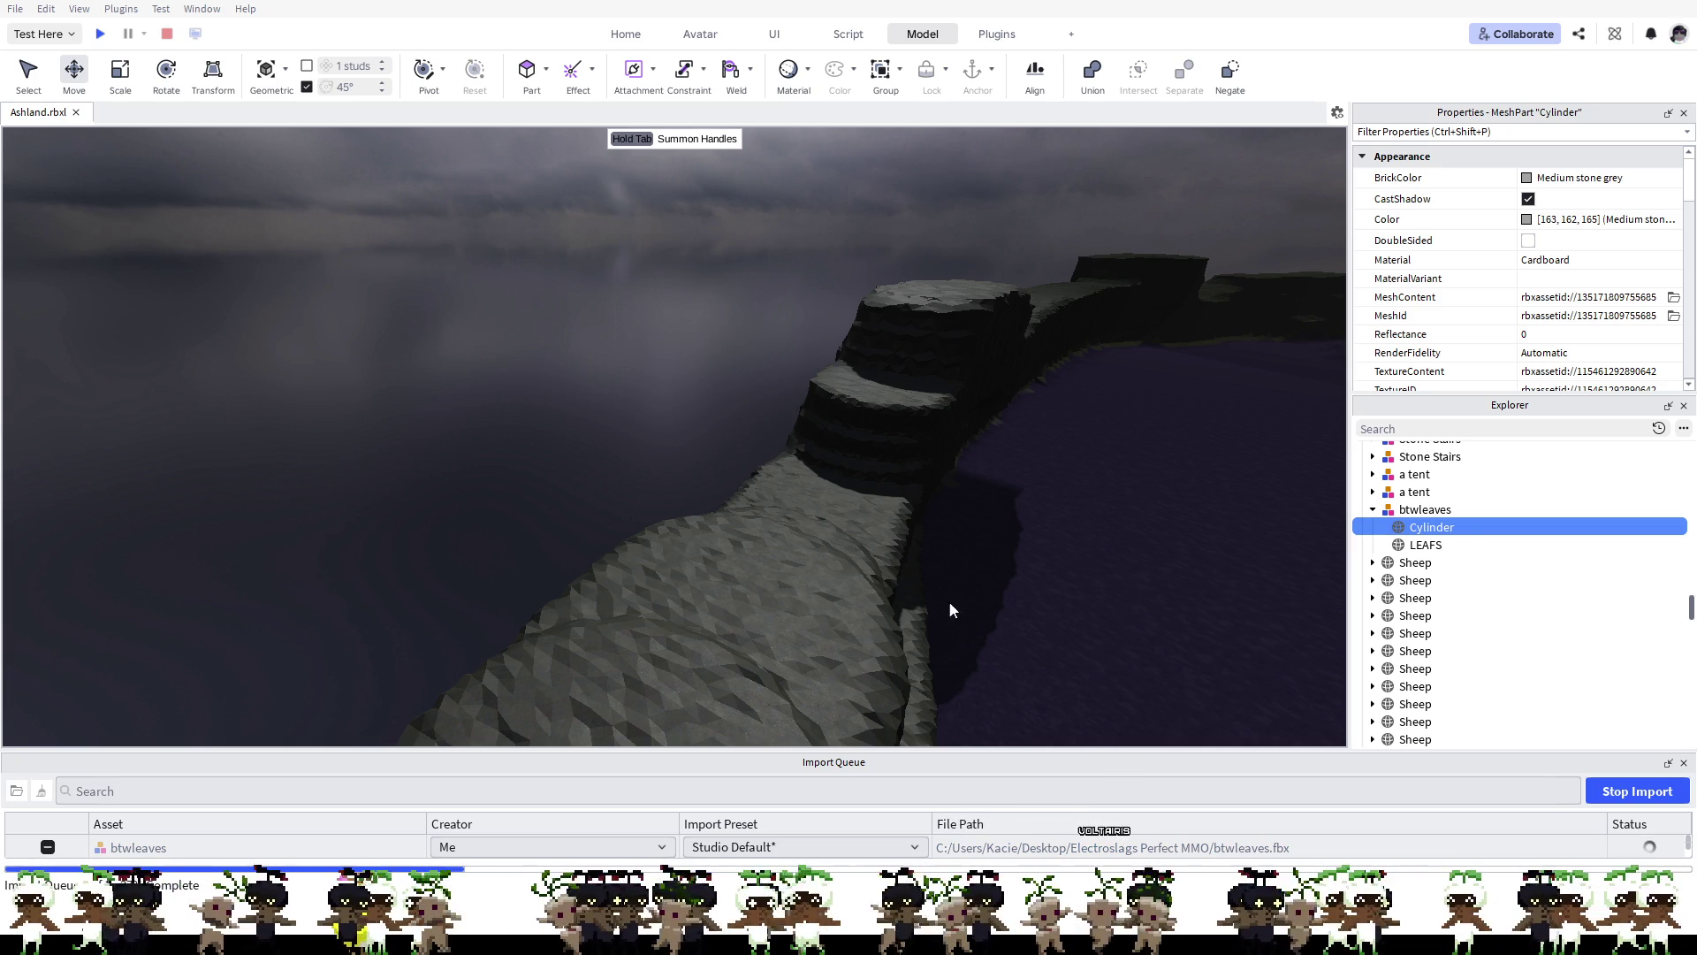
Step: Fly to the imported btwleaves tree and drag it toward the cliff, to -1112.857, 207.731, 653.023
key(d)
key(d)
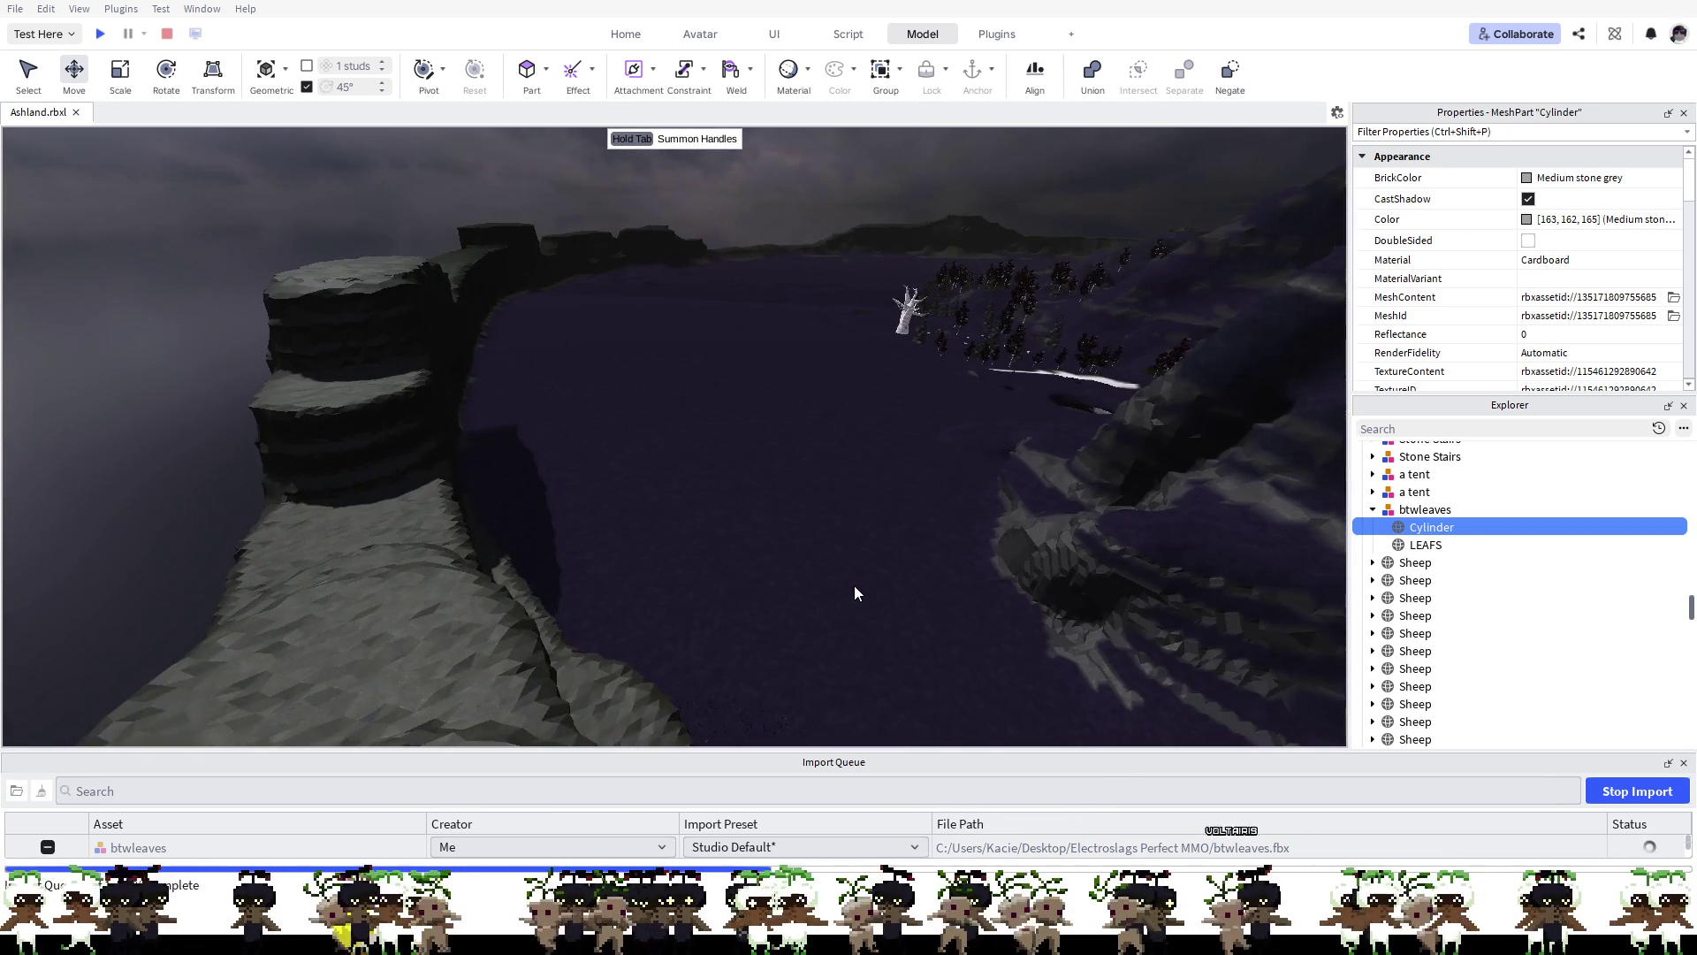
key(d)
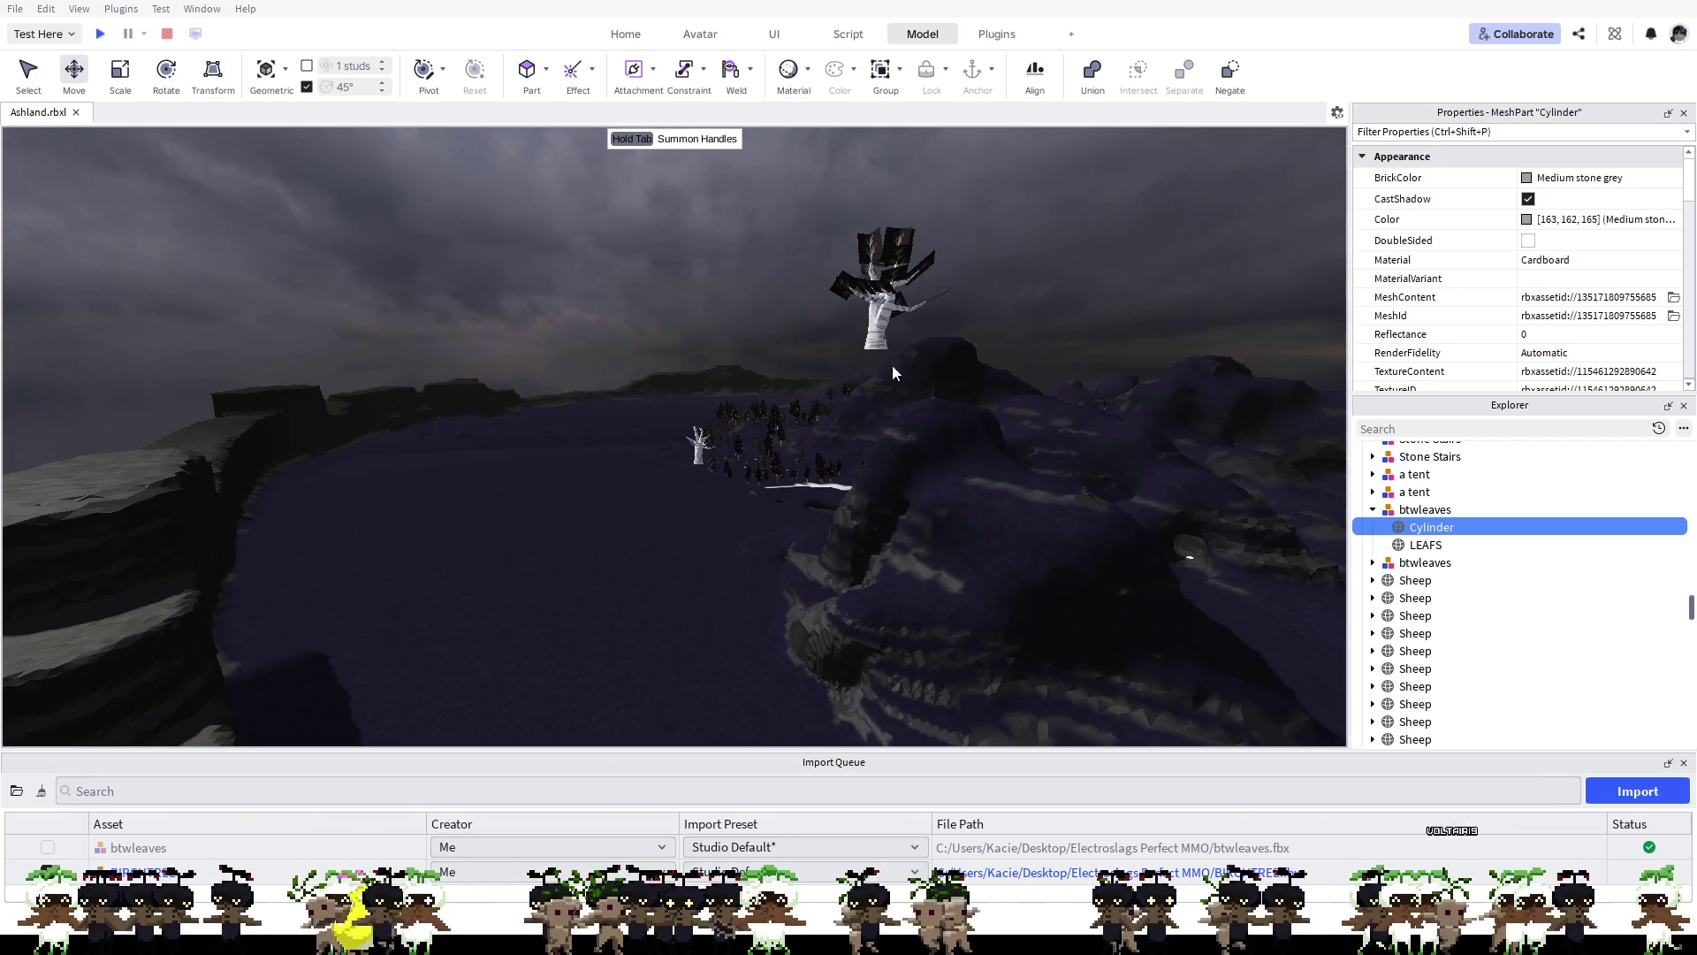
mouse_move(879, 341)
mouse_down()
mouse_move(265, 690)
mouse_move(163, 587)
mouse_move(104, 492)
mouse_up()
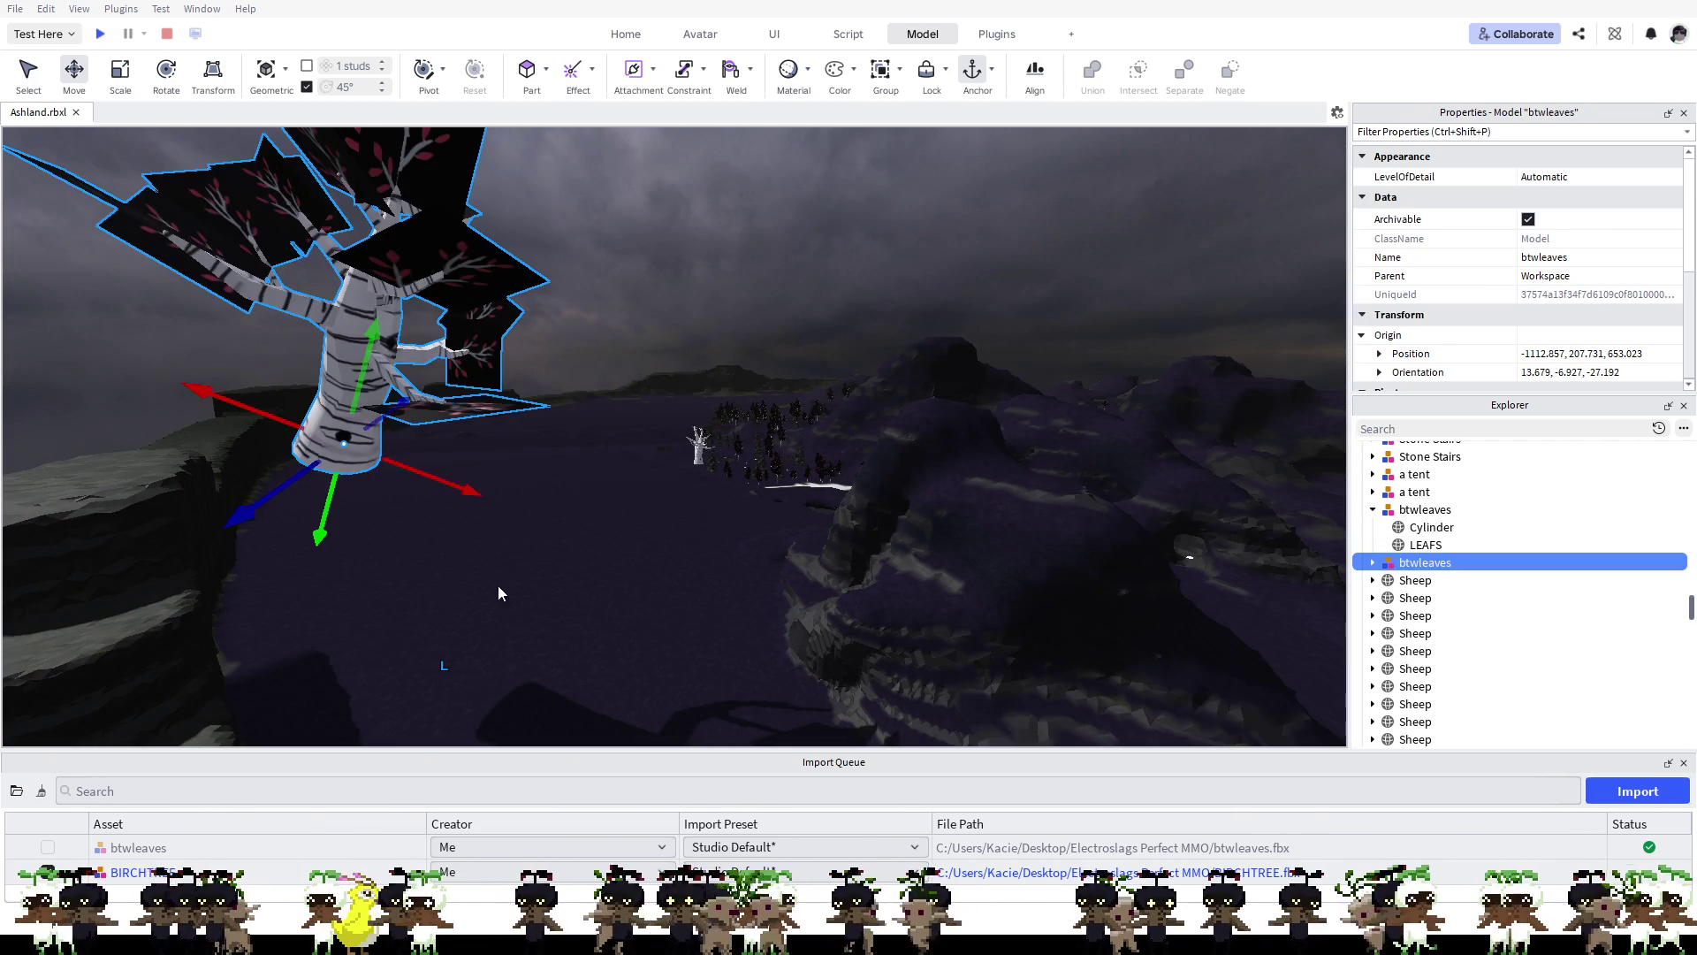
Step: Lower the second btwleaves tree onto the cliff top and scale it down to match the first birch
key(a)
key(a)
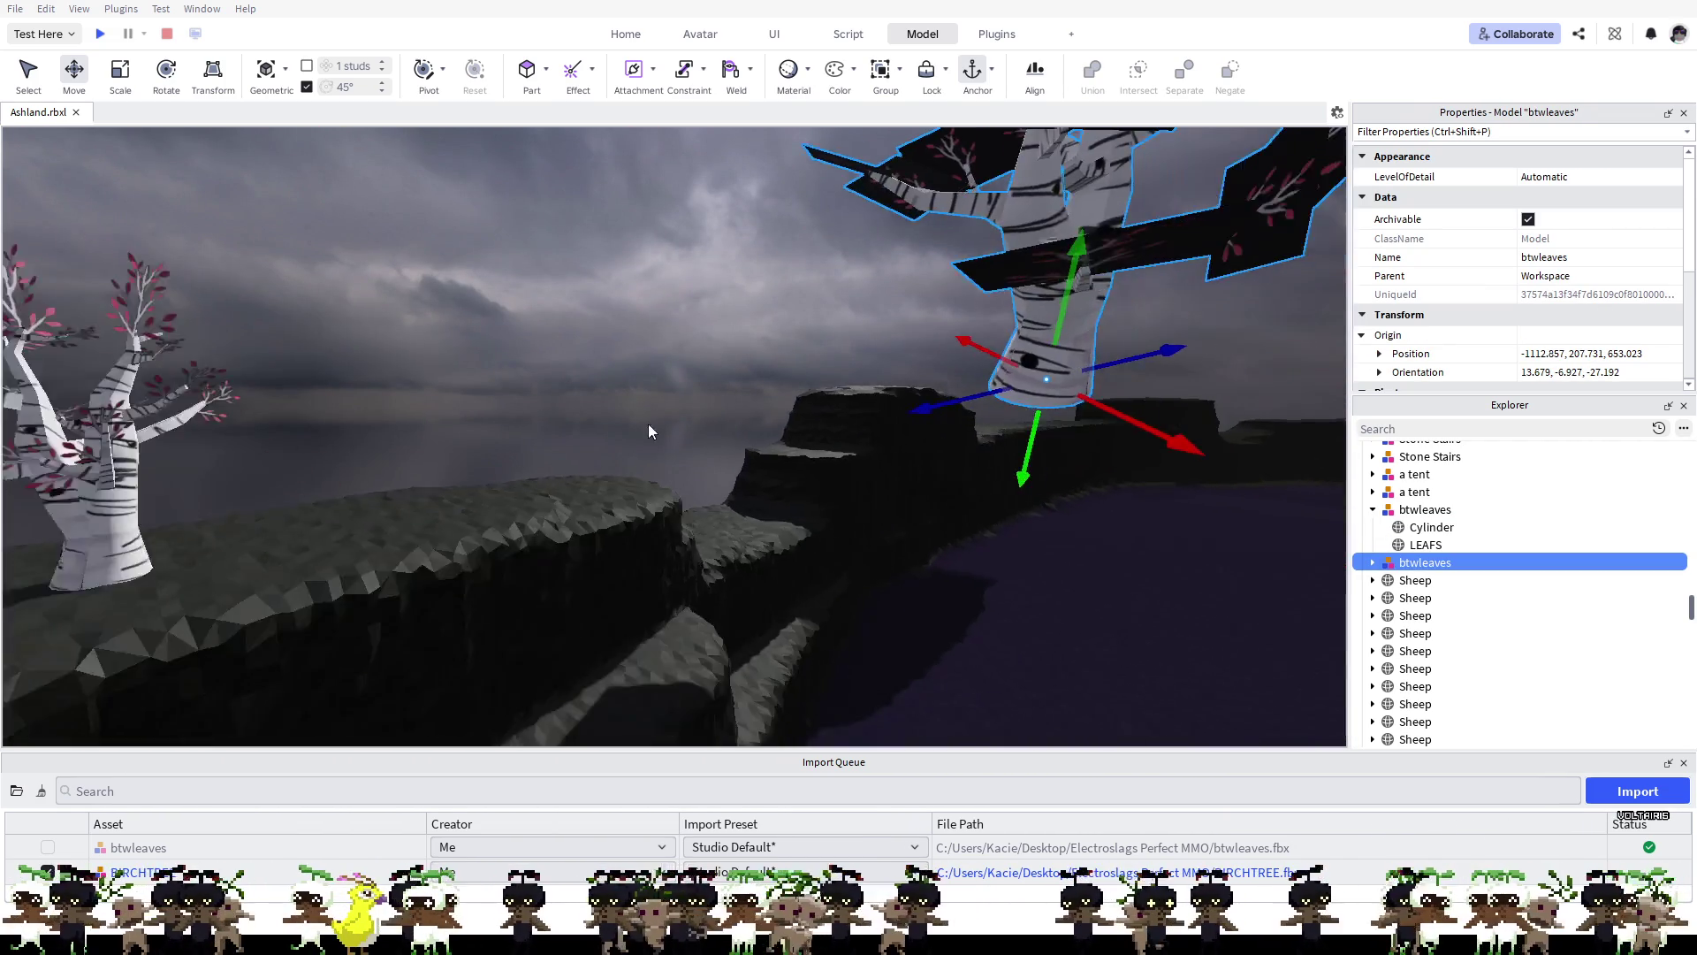
mouse_move(996, 396)
mouse_down()
mouse_move(961, 646)
mouse_move(980, 492)
mouse_move(954, 484)
mouse_move(977, 522)
mouse_move(708, 496)
mouse_move(466, 572)
mouse_move(705, 526)
mouse_move(602, 542)
mouse_move(523, 580)
mouse_move(455, 646)
mouse_up()
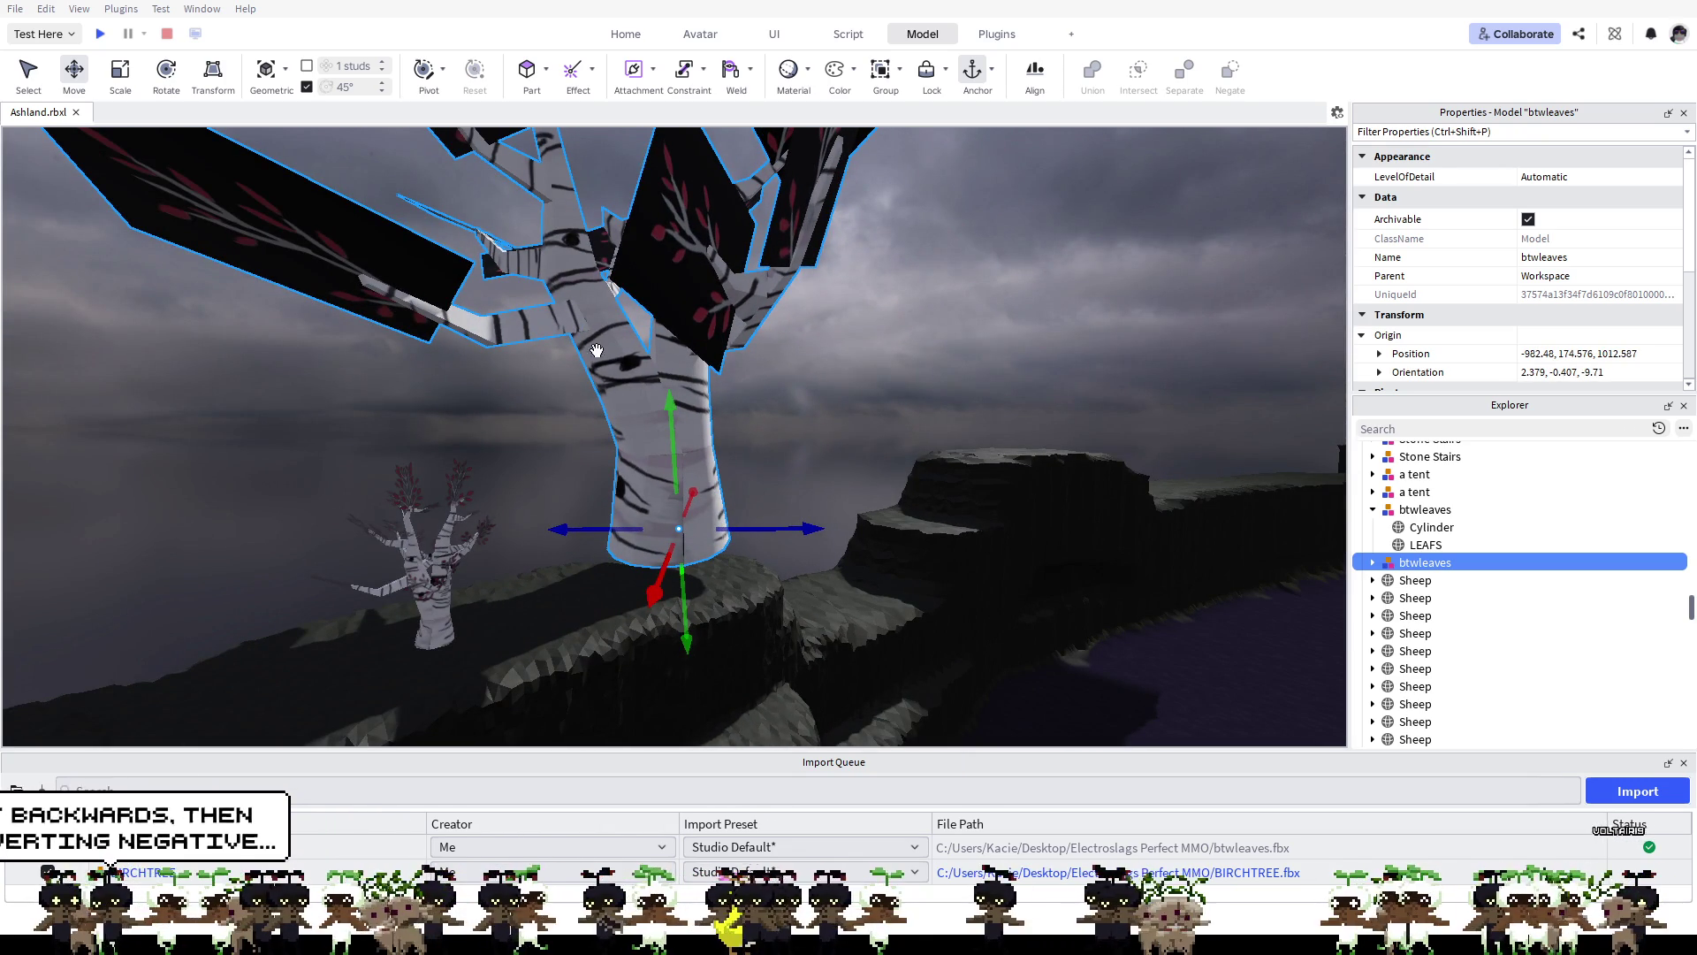
key(ctrl+3)
mouse_move(941, 528)
mouse_down()
mouse_move(481, 438)
mouse_move(721, 579)
mouse_move(685, 610)
mouse_move(462, 656)
mouse_move(672, 655)
mouse_move(569, 619)
mouse_move(649, 575)
mouse_up()
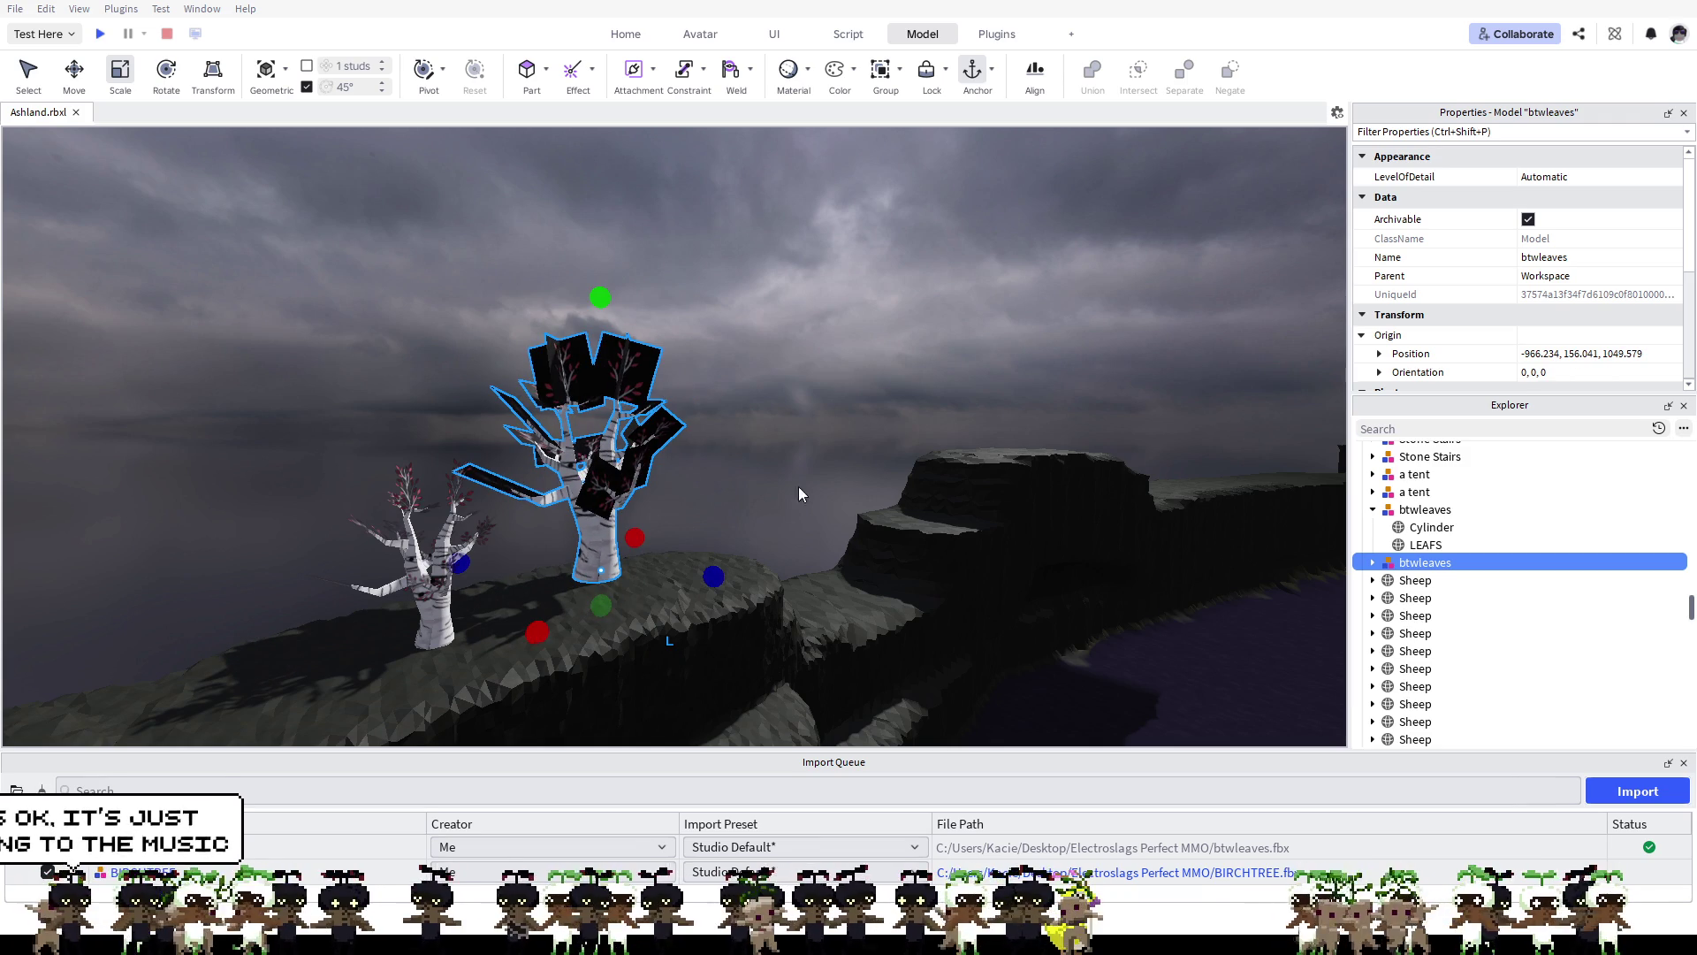
Step: Expand the new btwleaves model in Explorer and select its LEAFS part
scroll(1566, 345, down, 4)
scroll(1564, 327, up, 5)
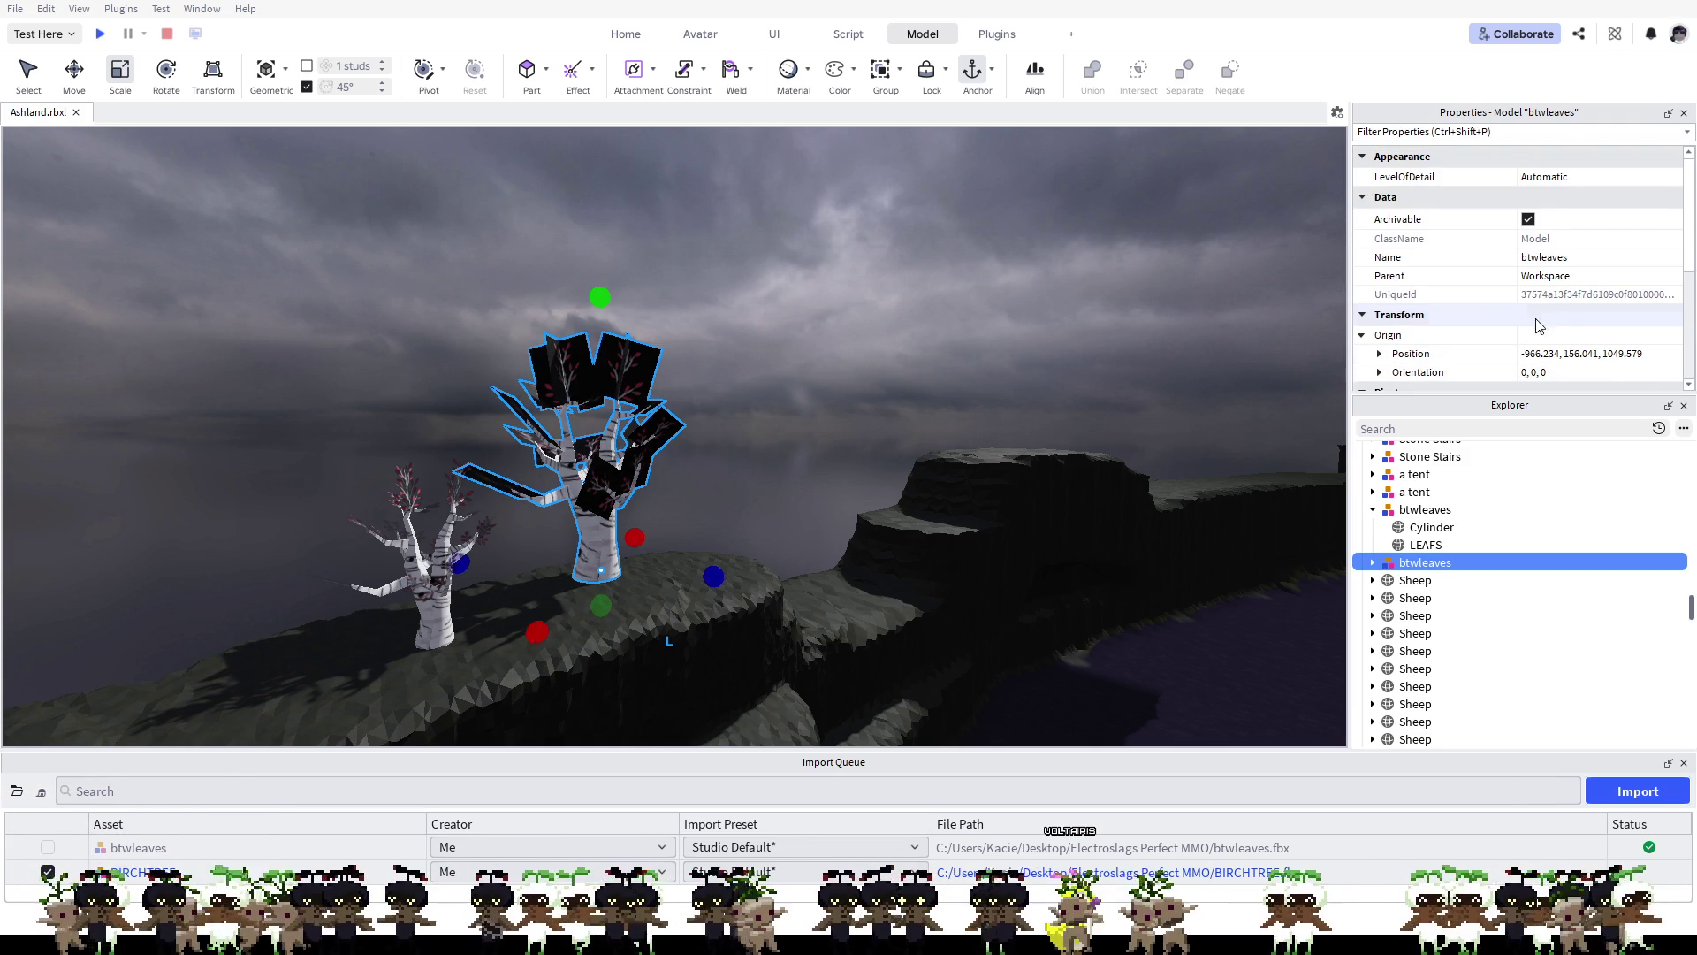
click(1373, 562)
click(1425, 598)
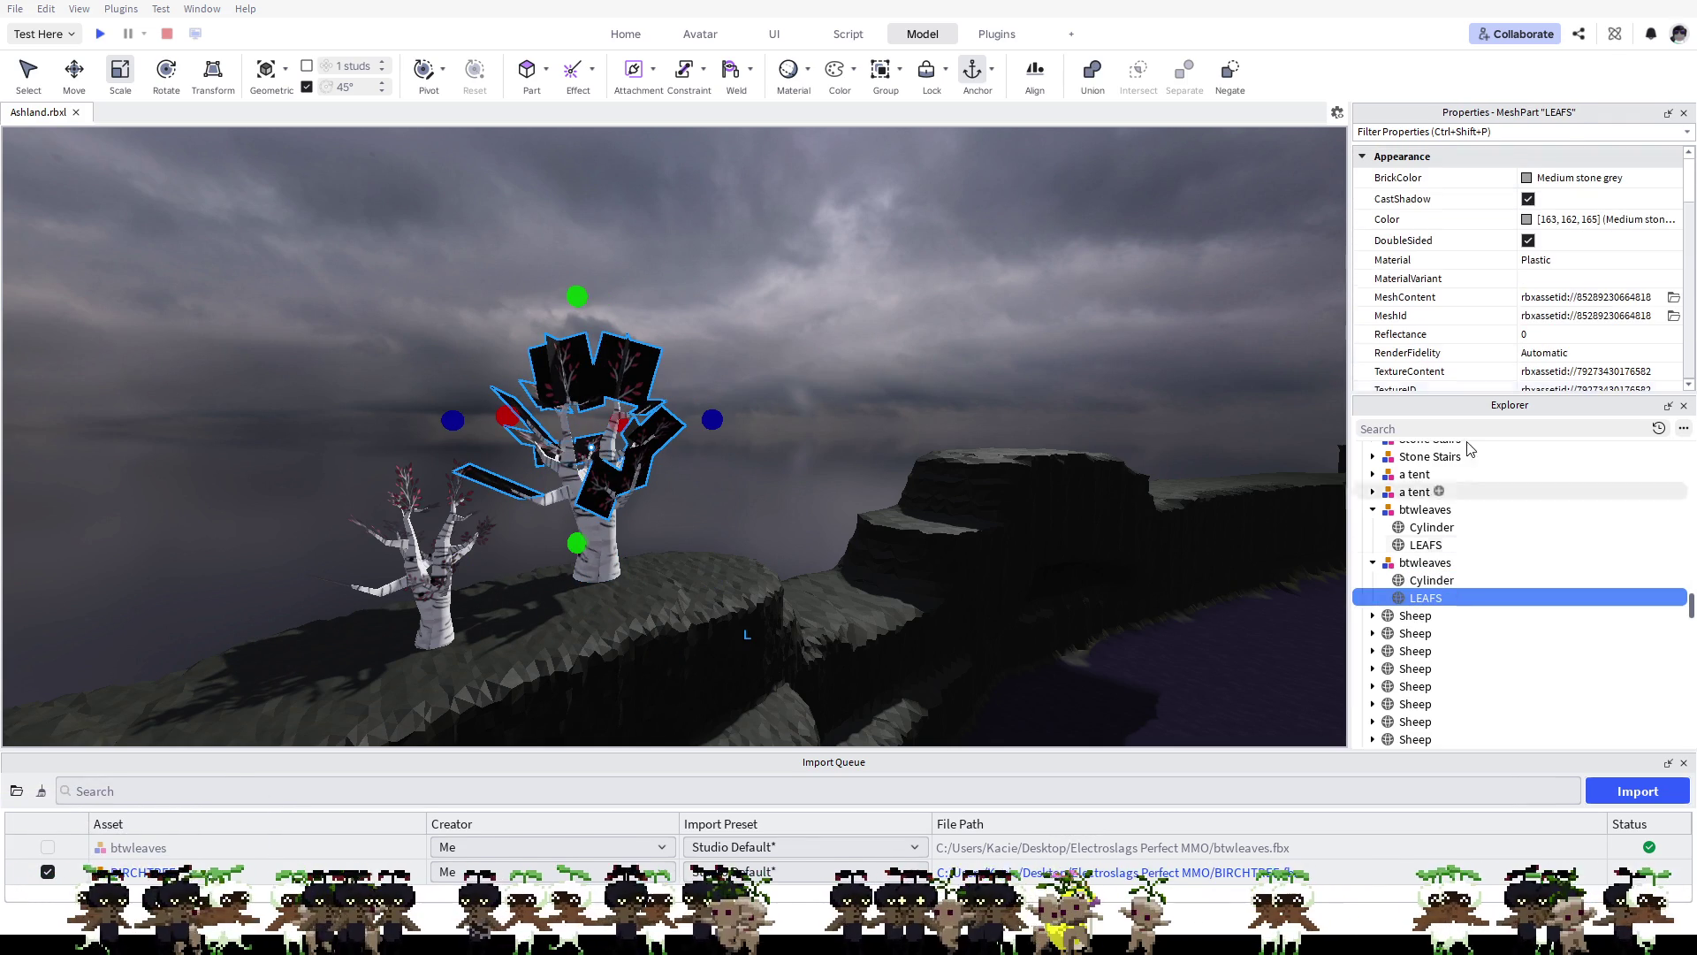
Step: Set the LEAFS part's Transparency to 0.05 in Properties
scroll(1543, 256, down, 5)
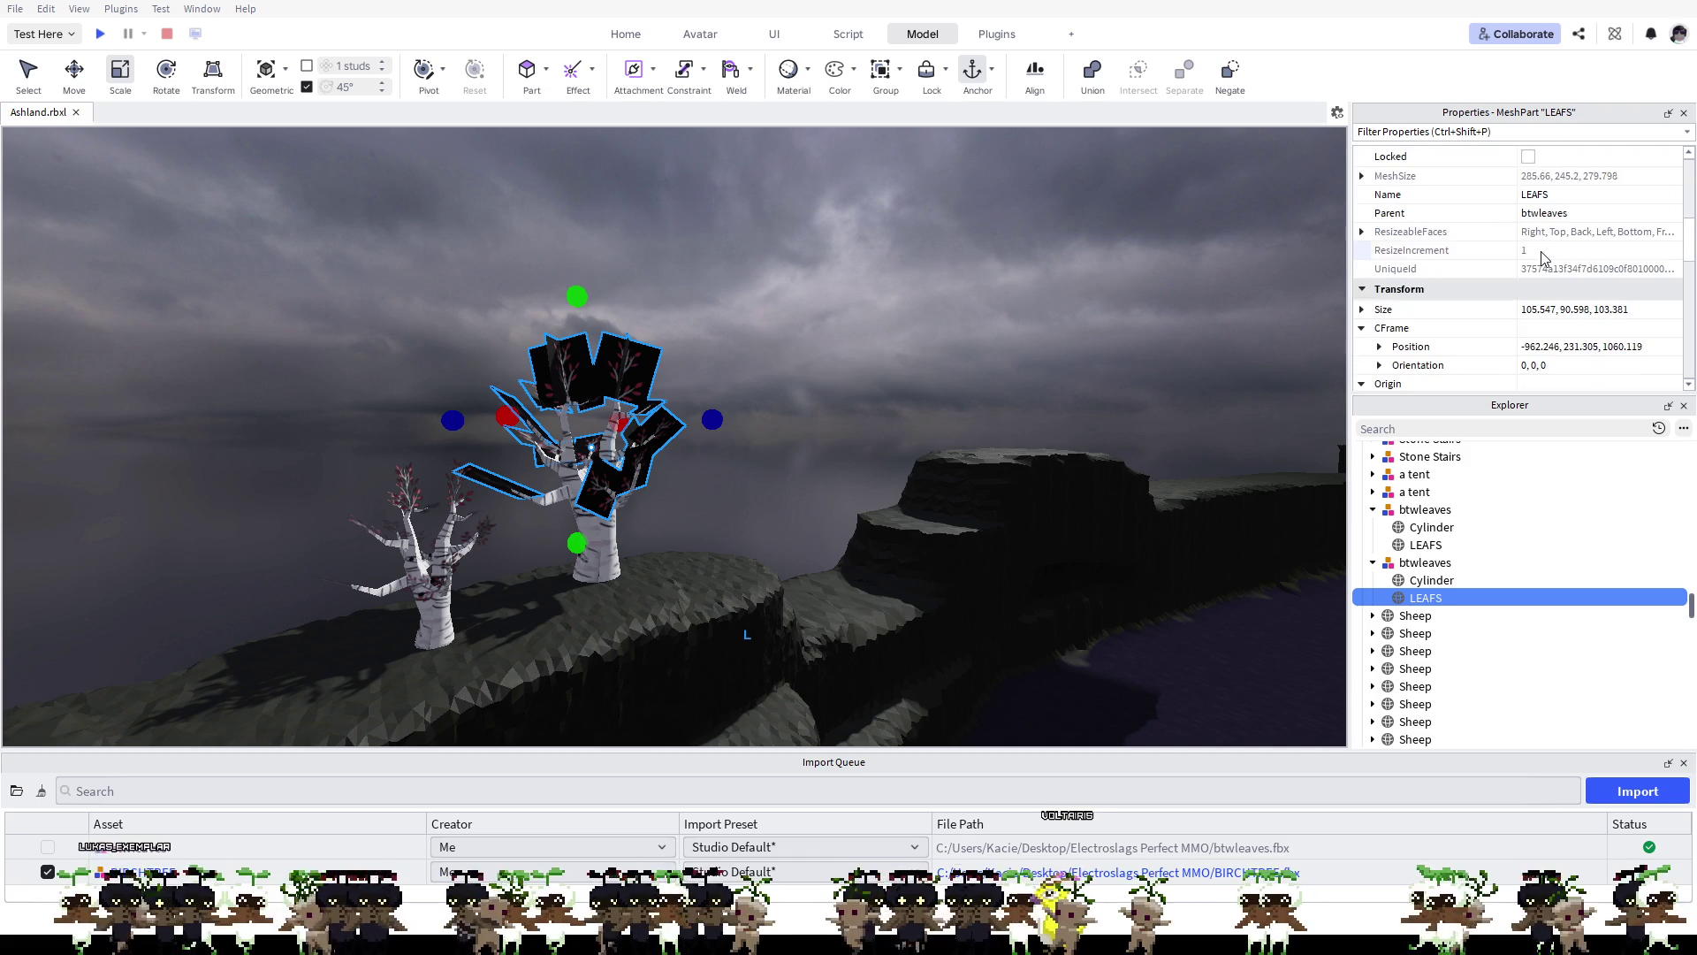
scroll(1543, 257, down, 5)
scroll(1543, 256, down, 10)
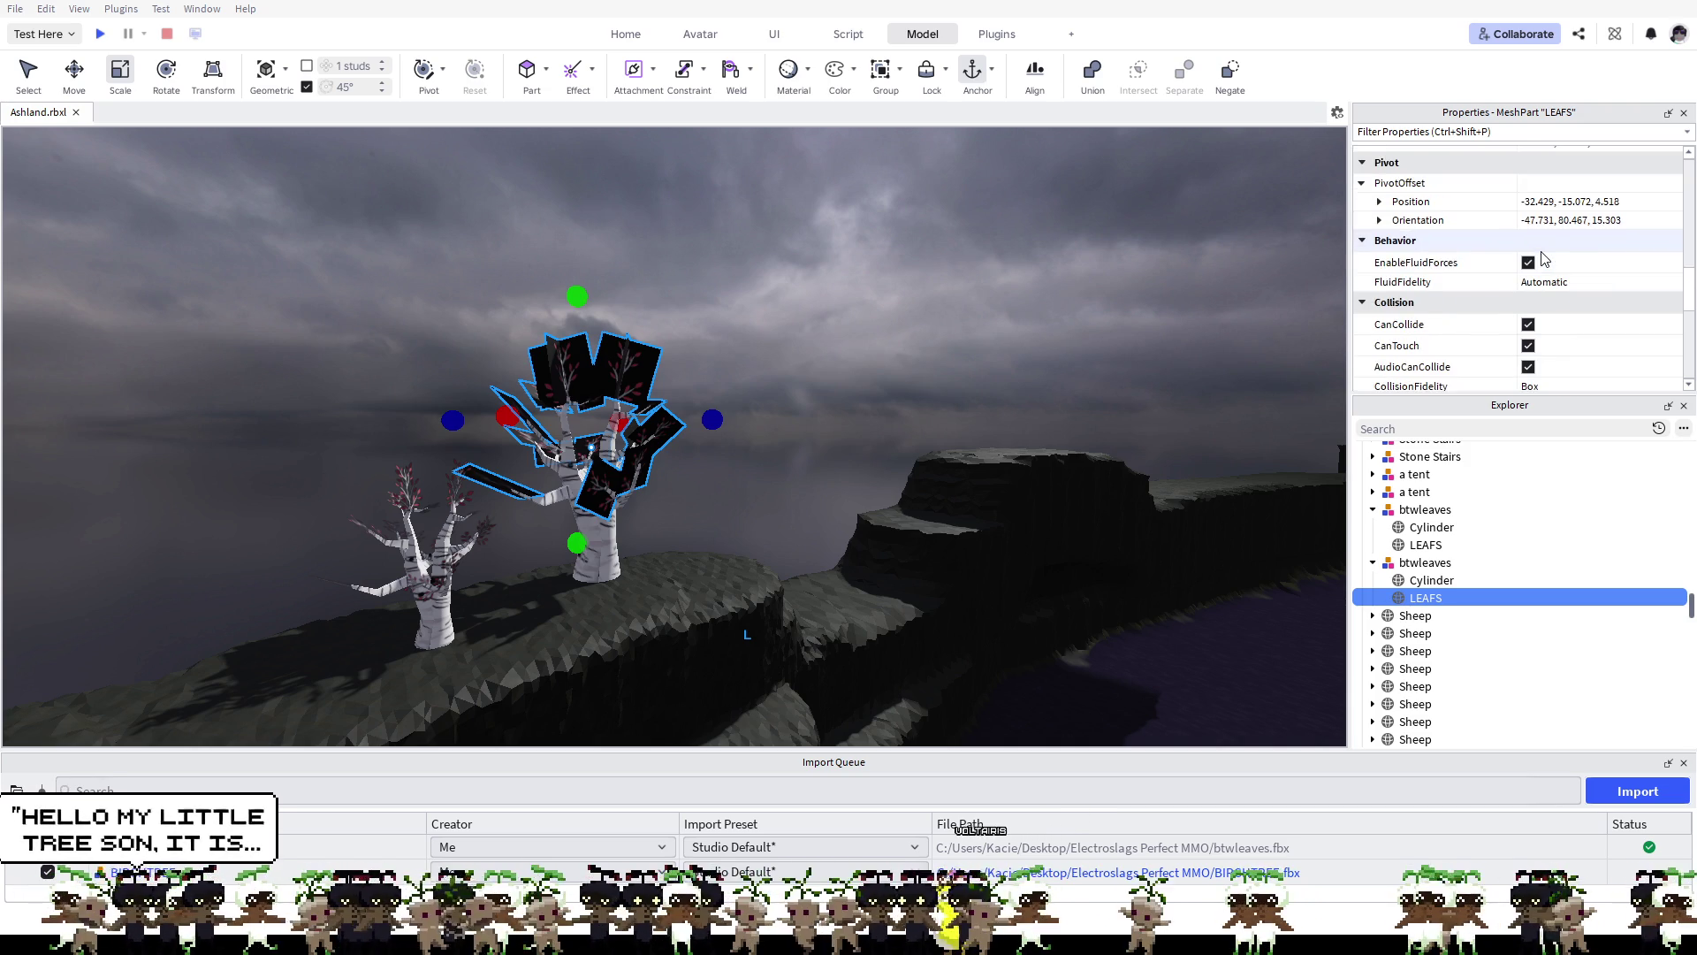
scroll(1542, 256, down, 2)
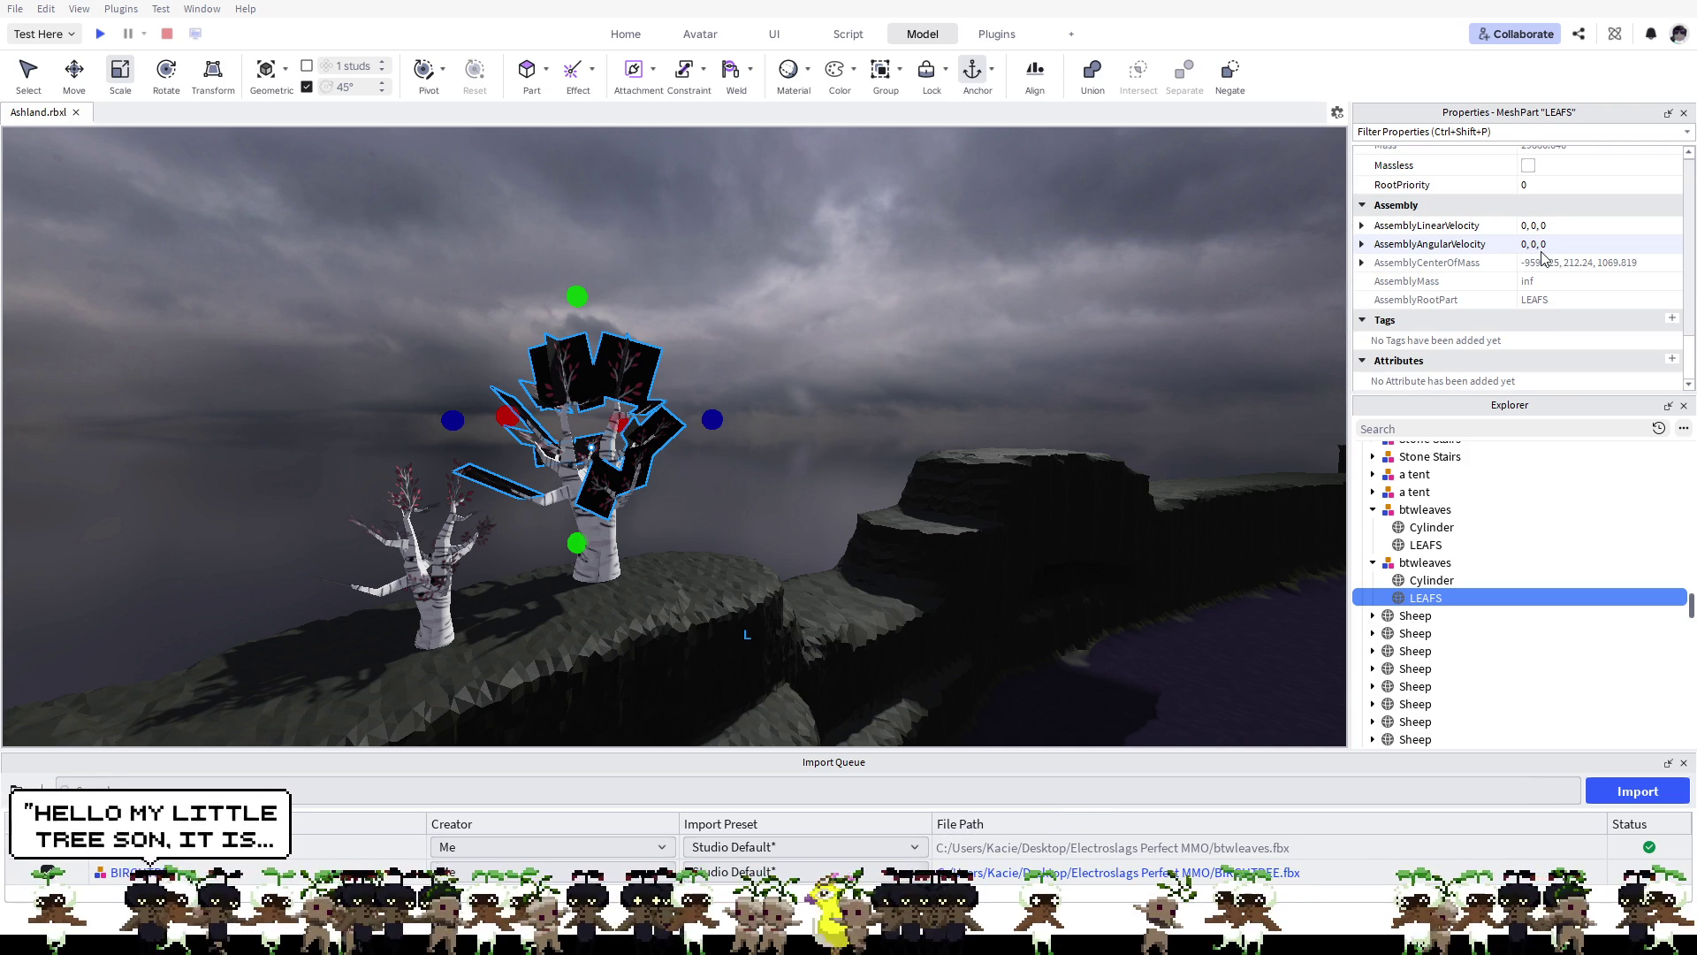
scroll(1543, 256, up, 20)
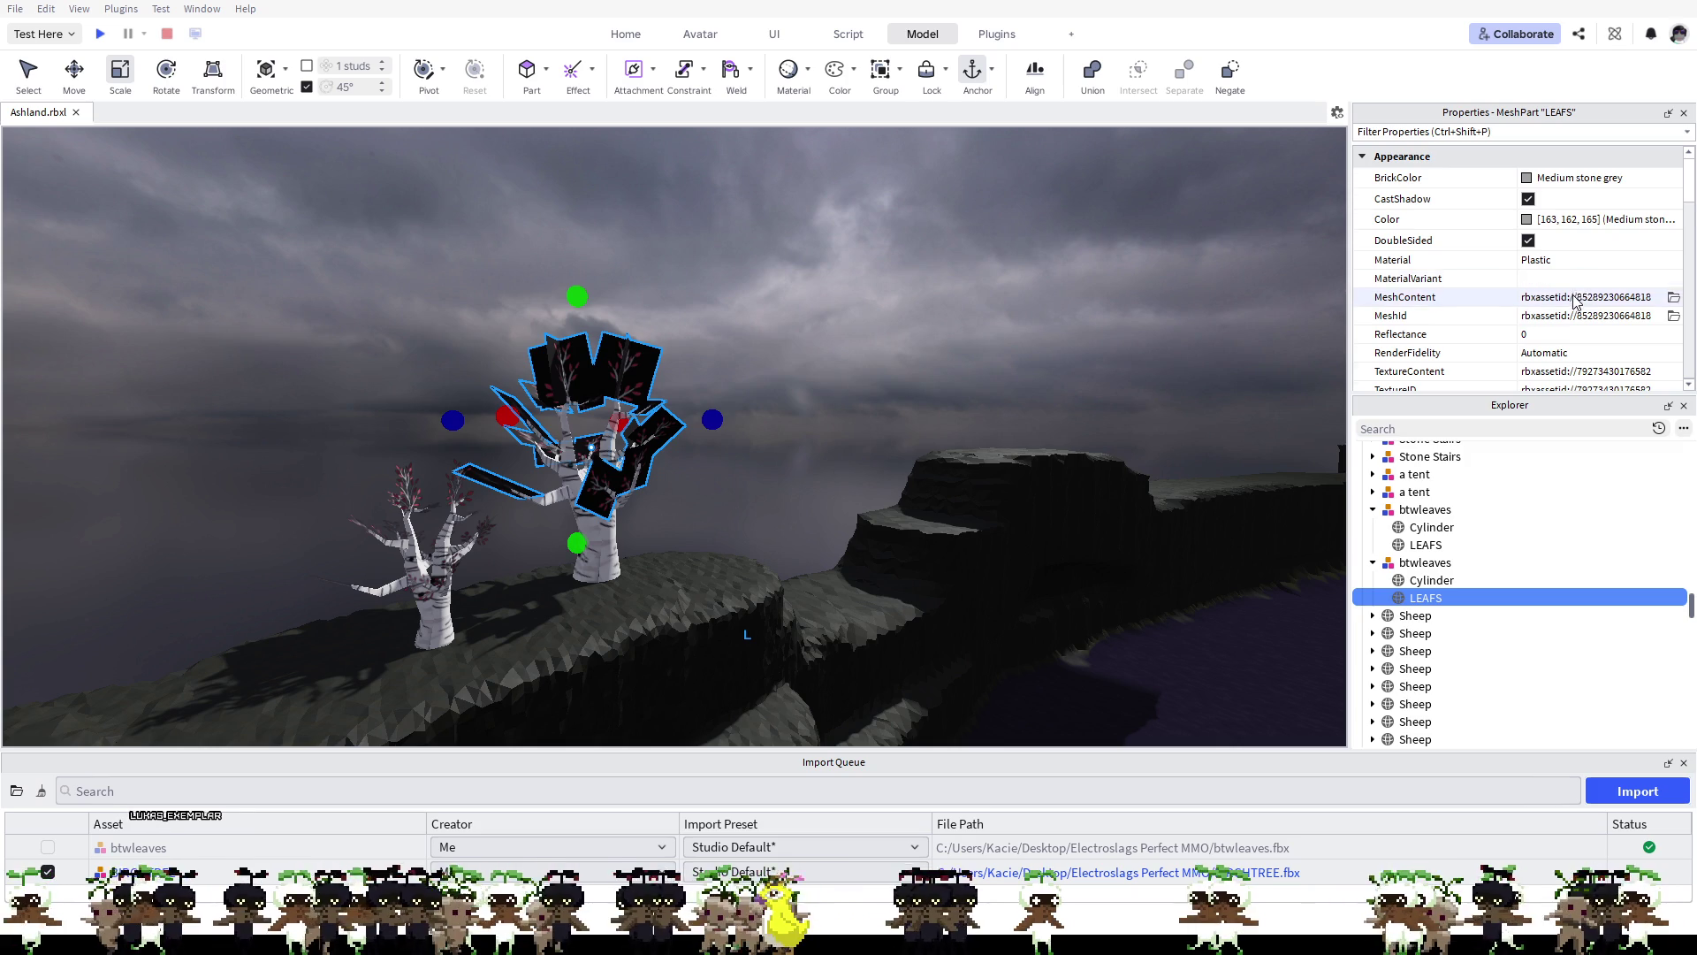
scroll(1578, 296, down, 1)
click(1564, 354)
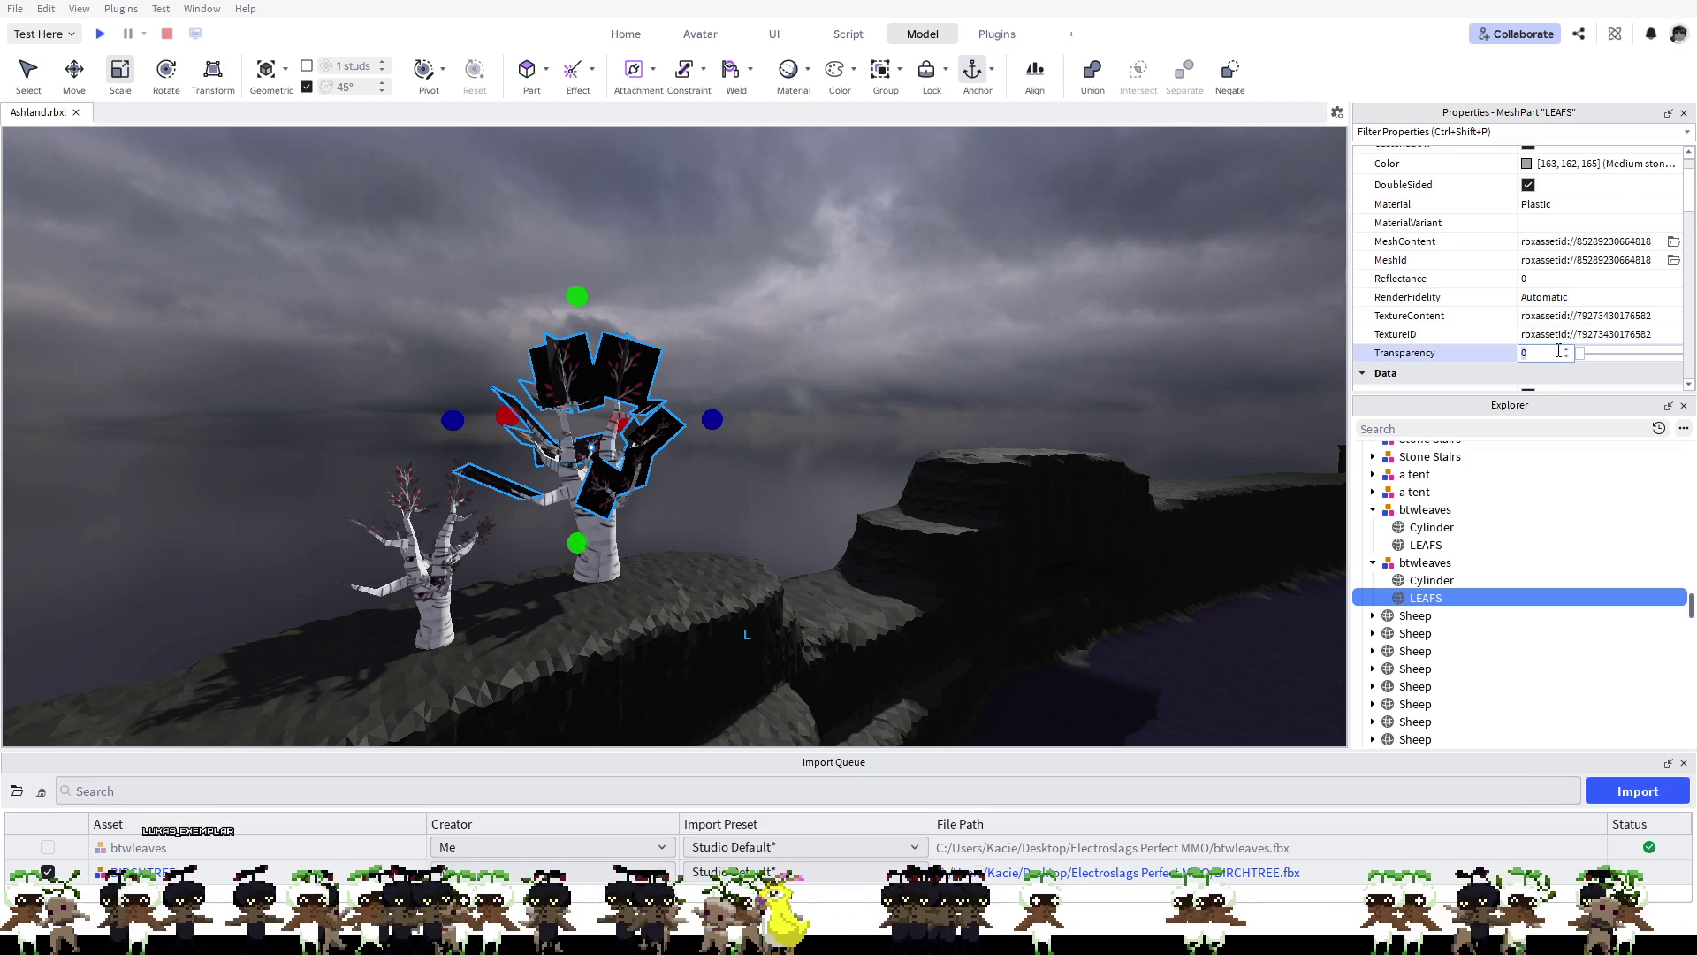
drag(1582, 358, 1587, 358)
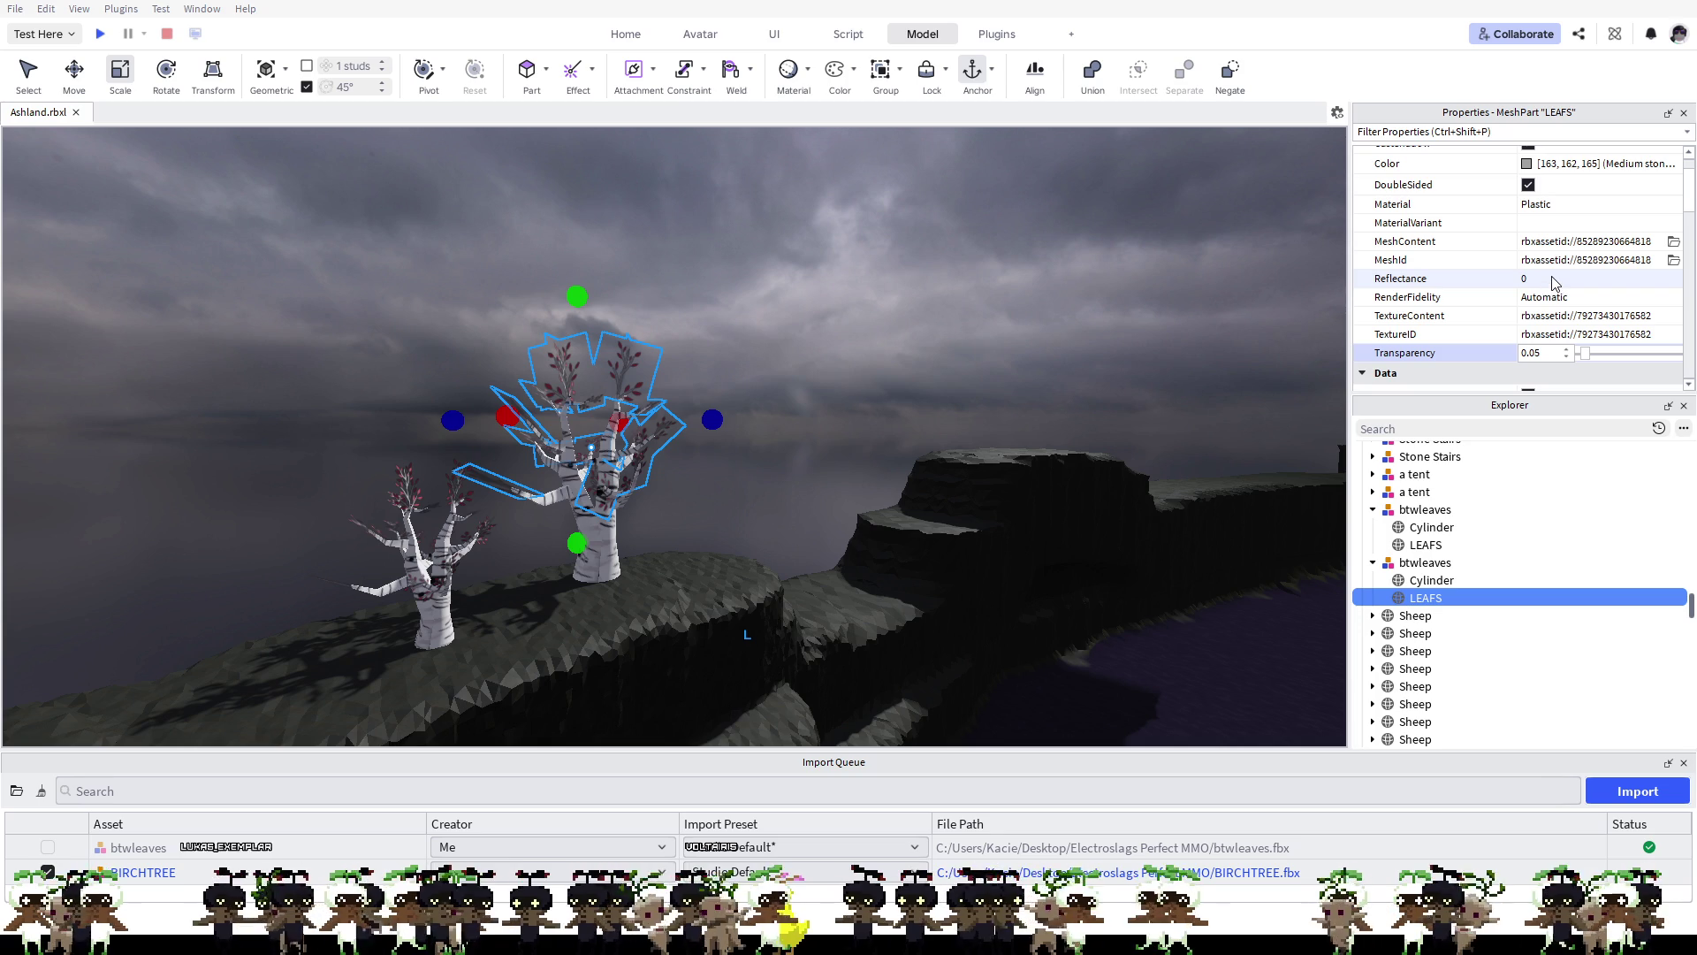
click(1545, 209)
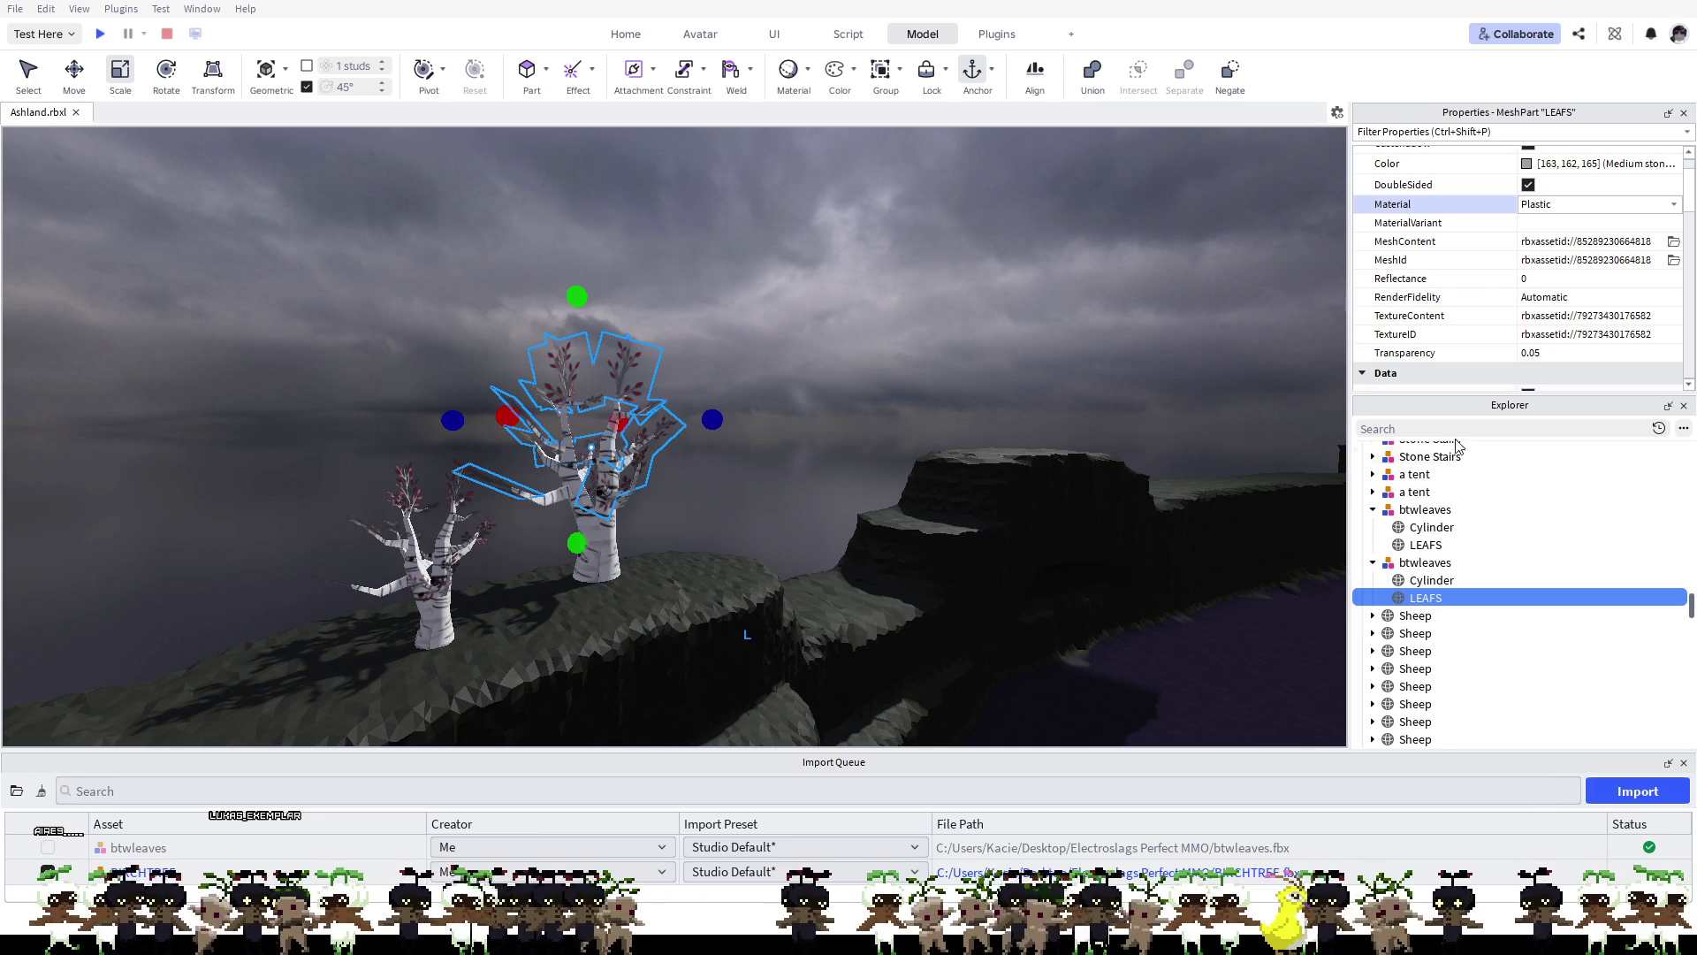
Step: Select the btwleaves Cylinder trunk and uncheck CanCollide, CanTouch and AudioCanCollide
key(Left)
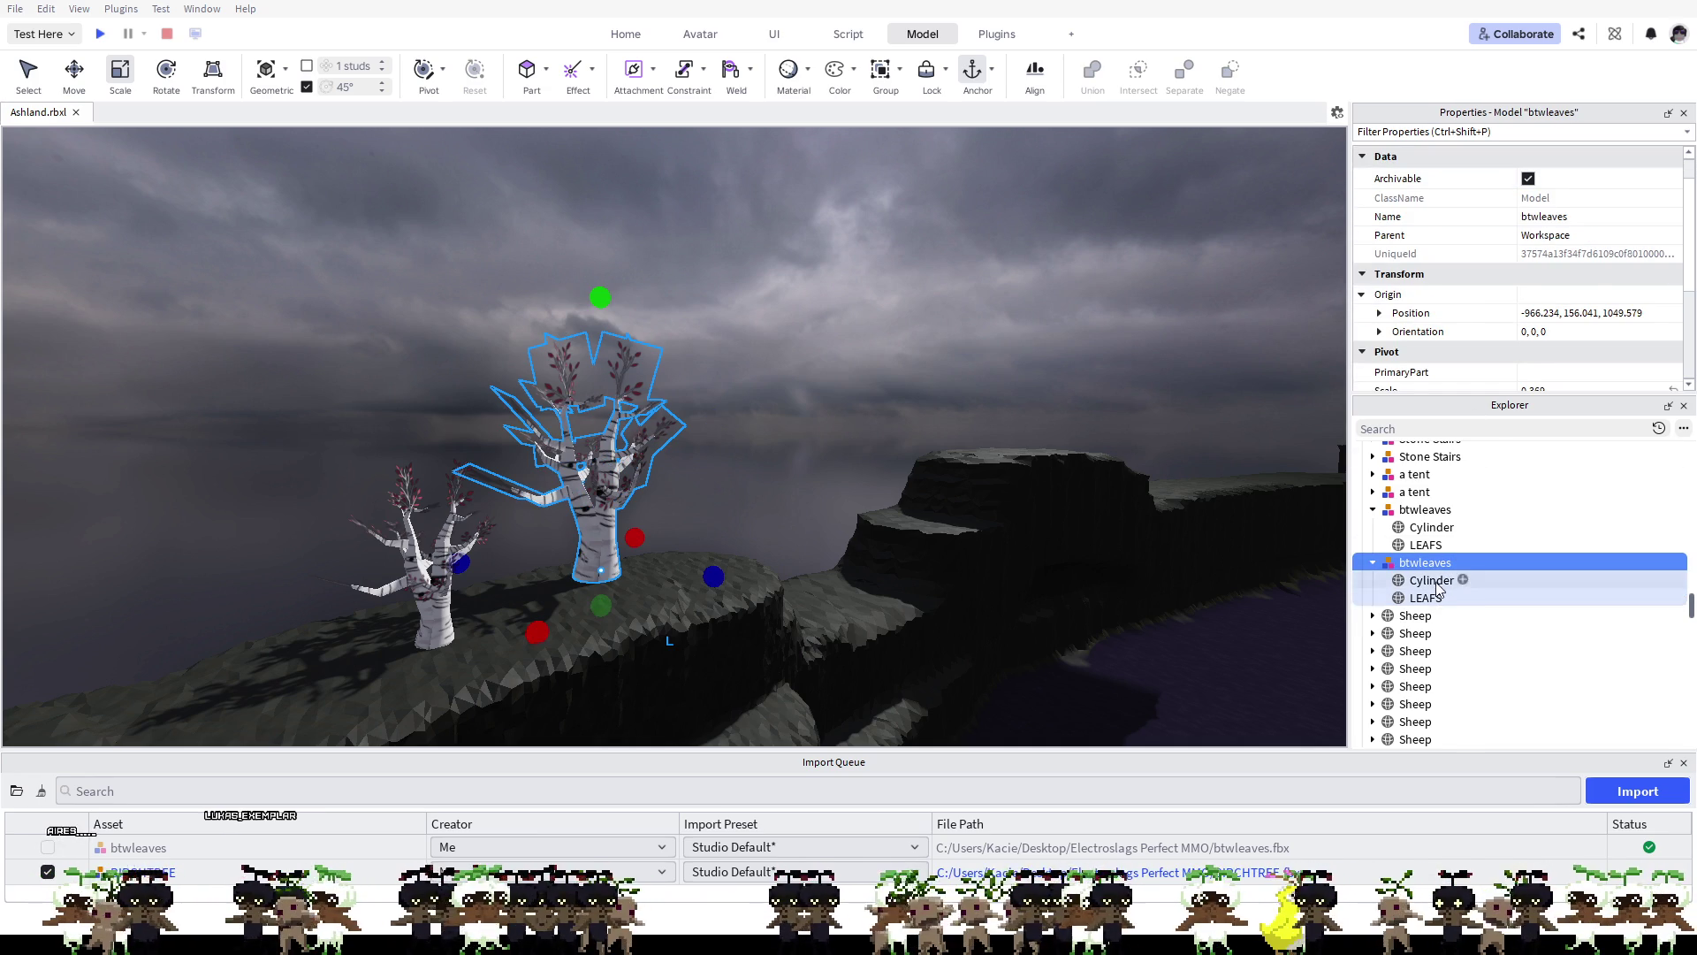
click(1436, 585)
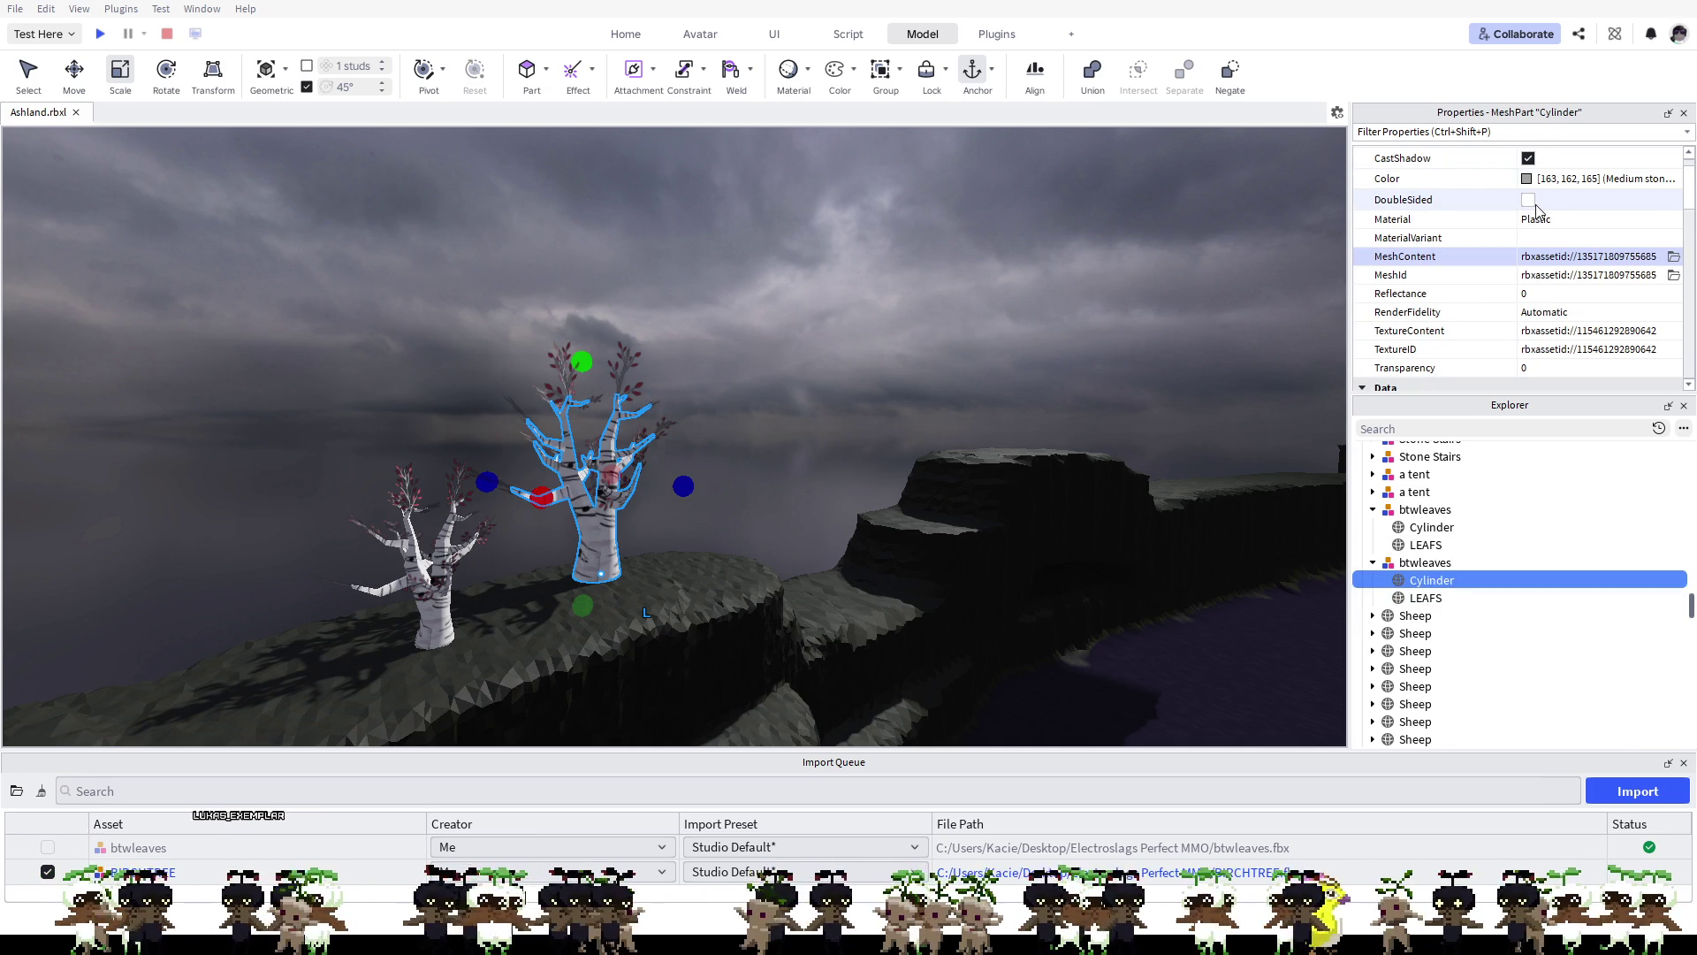
scroll(1536, 216, down, 3)
scroll(1534, 233, down, 10)
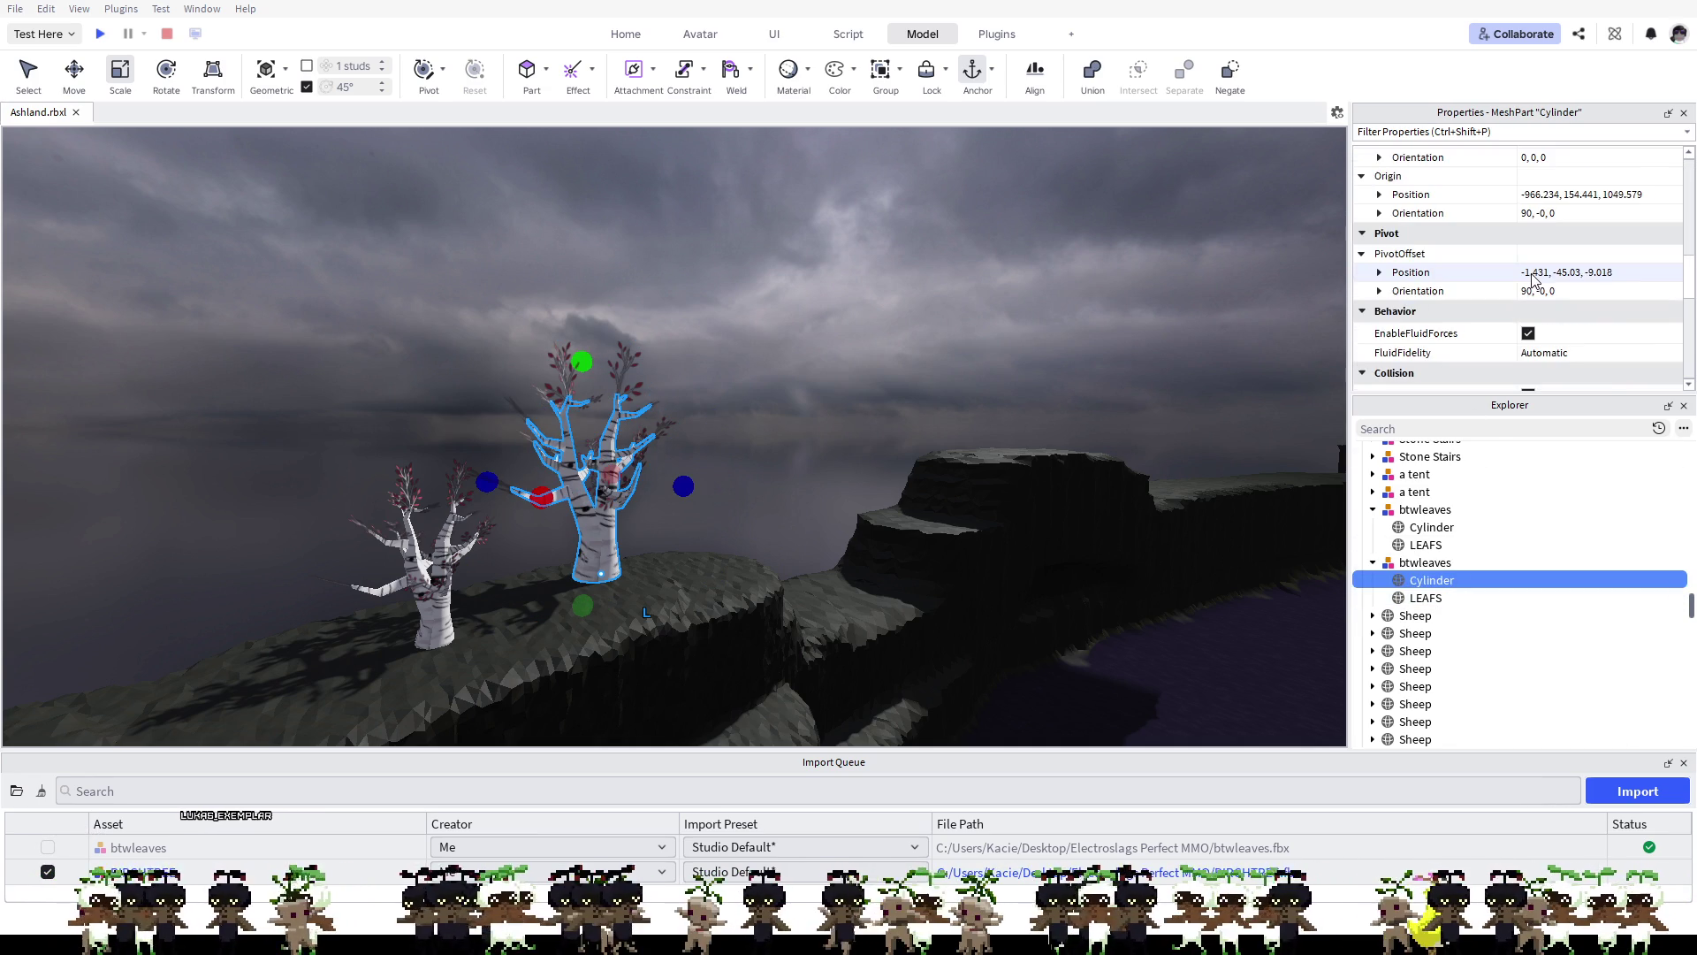
click(1529, 172)
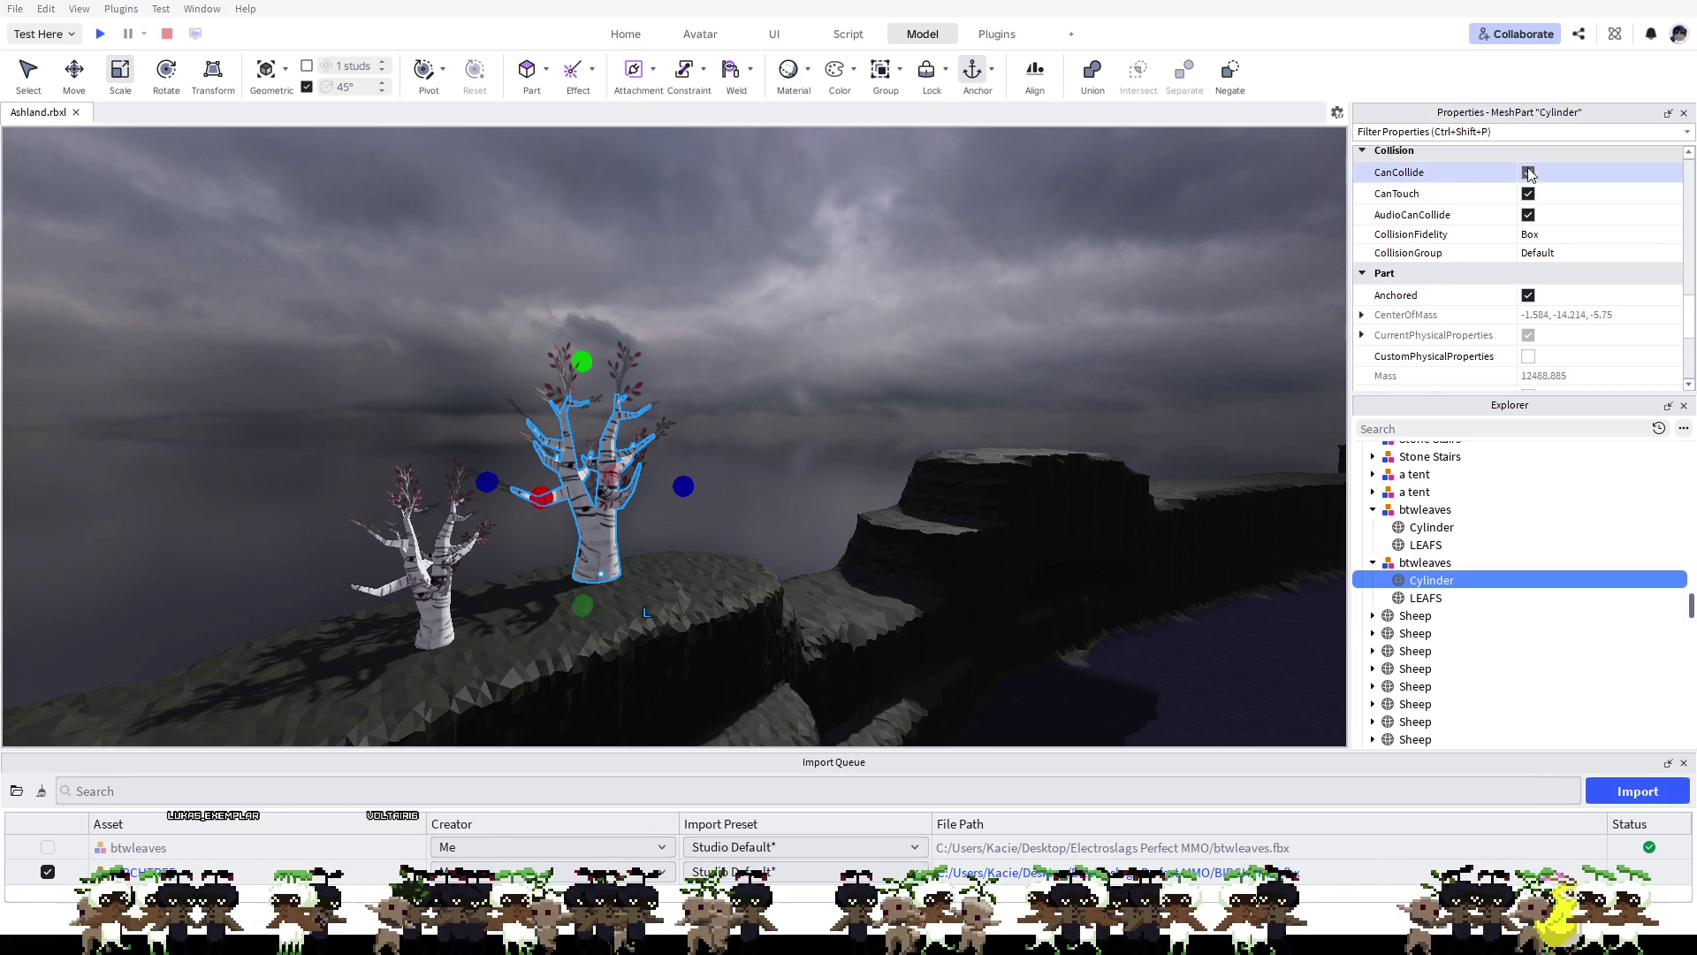
click(1529, 215)
click(1529, 236)
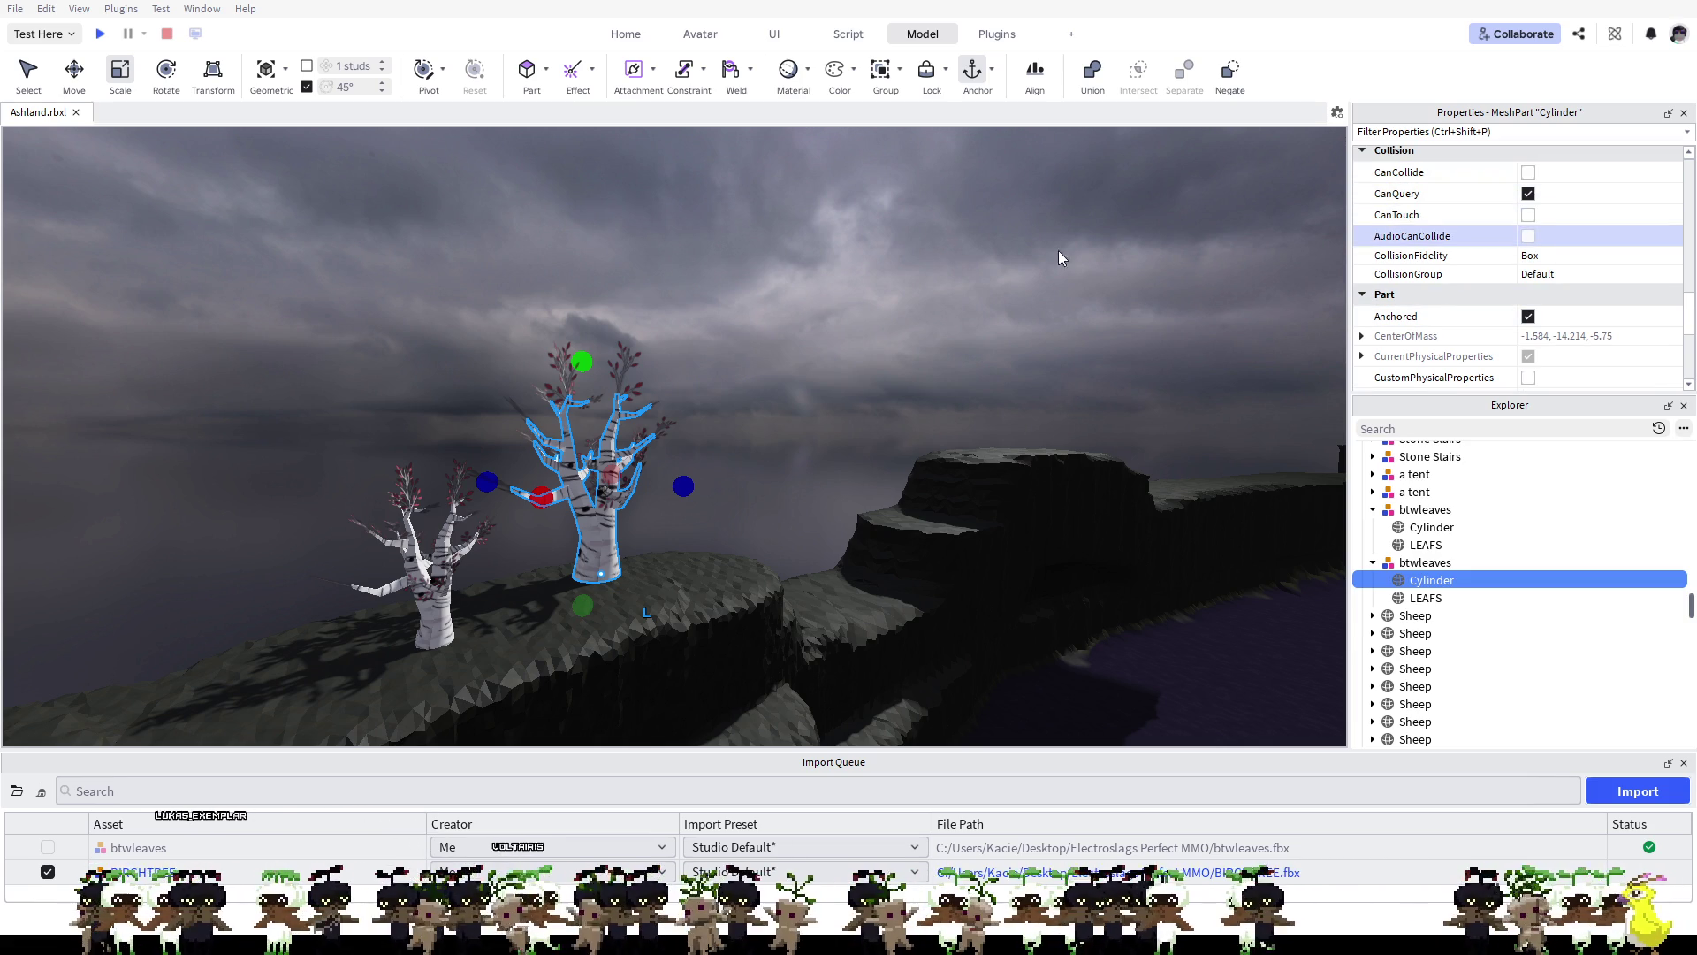
scroll(765, 569, up, 6)
scroll(884, 508, down, 5)
scroll(801, 582, up, 4)
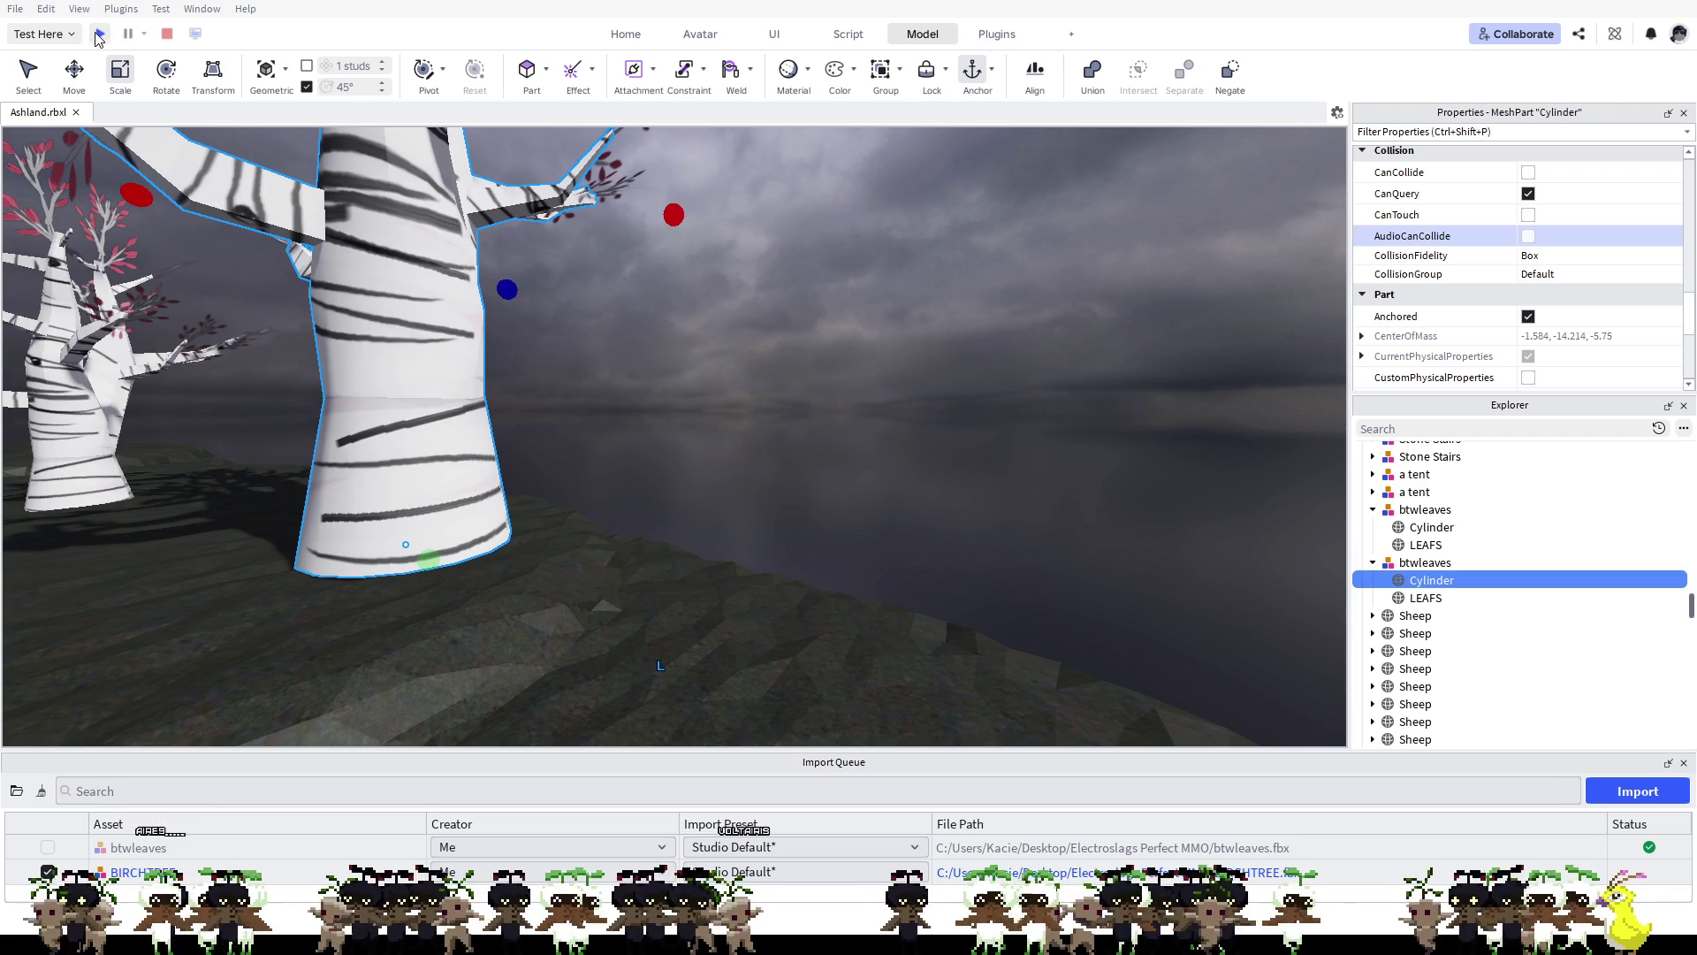
Step: Playtest the place, running the avatar up the birch trunk, around it and away across the ground
click(99, 34)
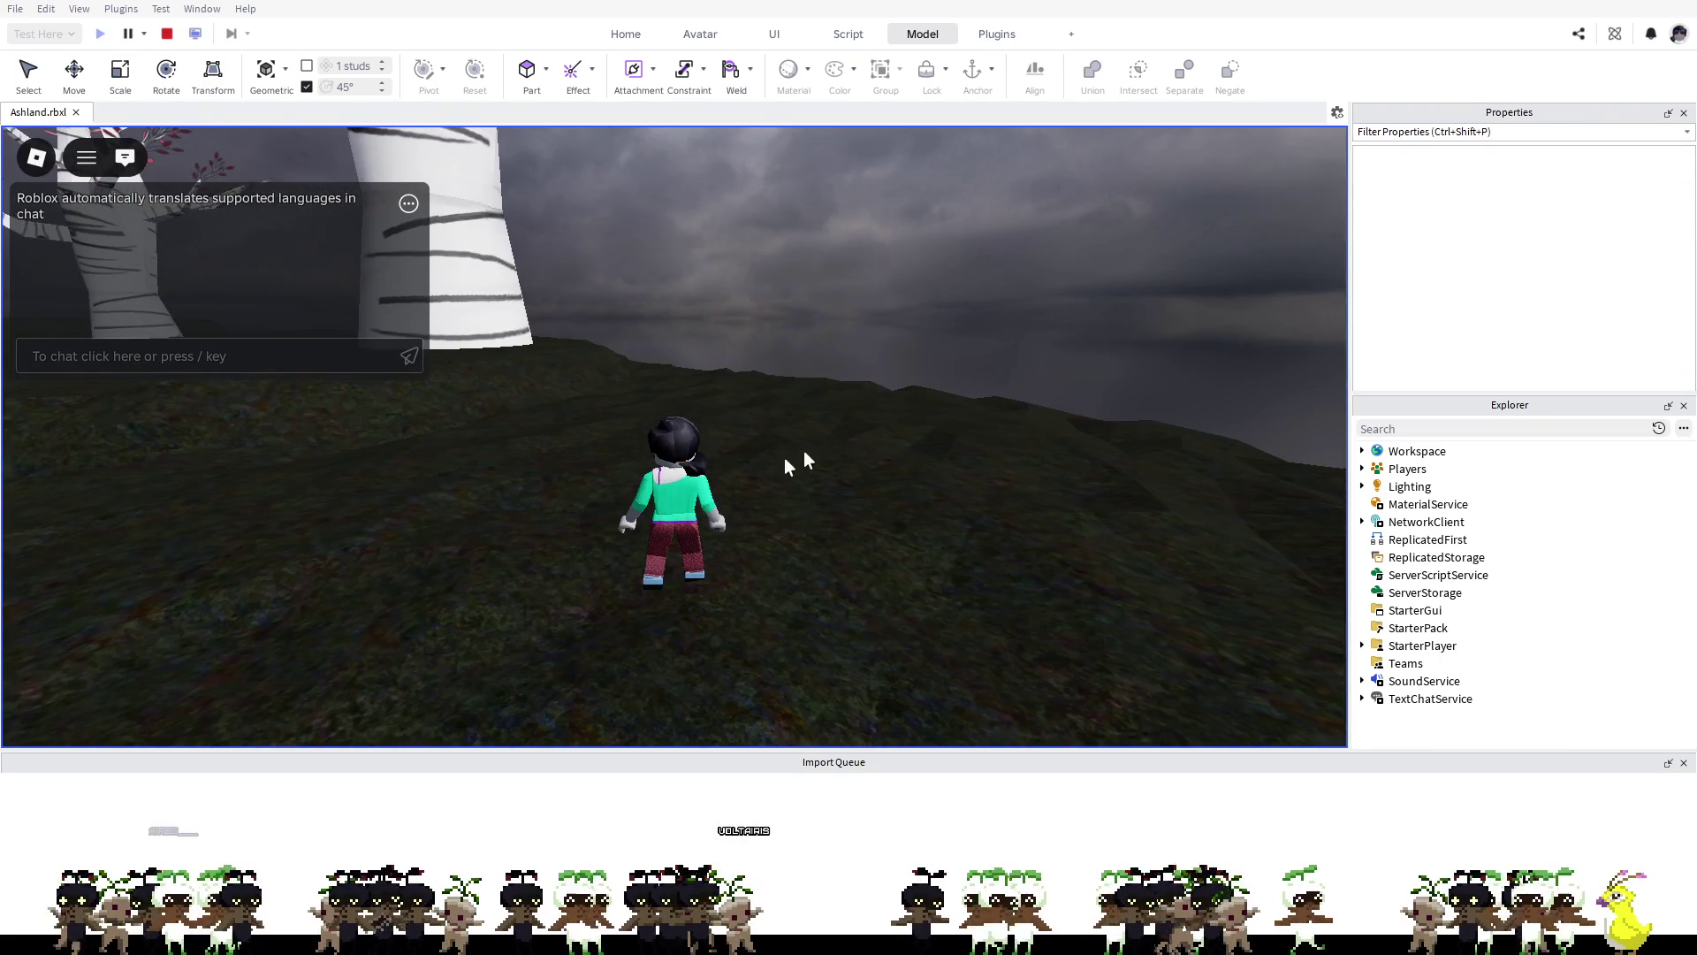
key(Left)
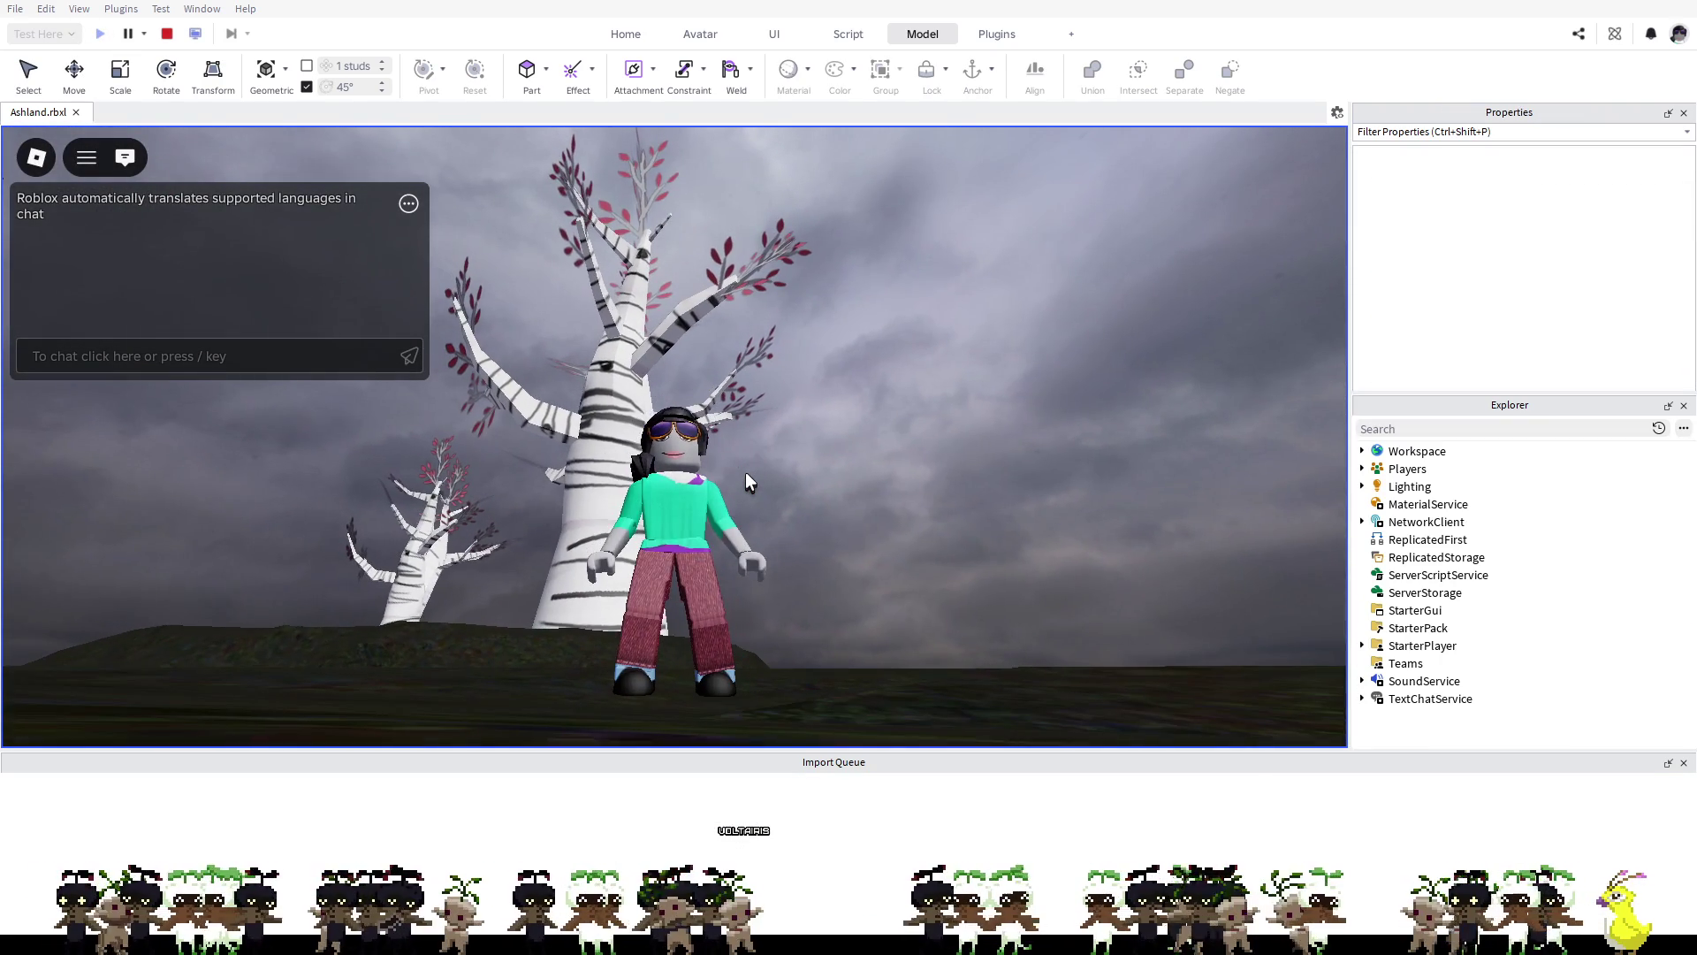
key(w)
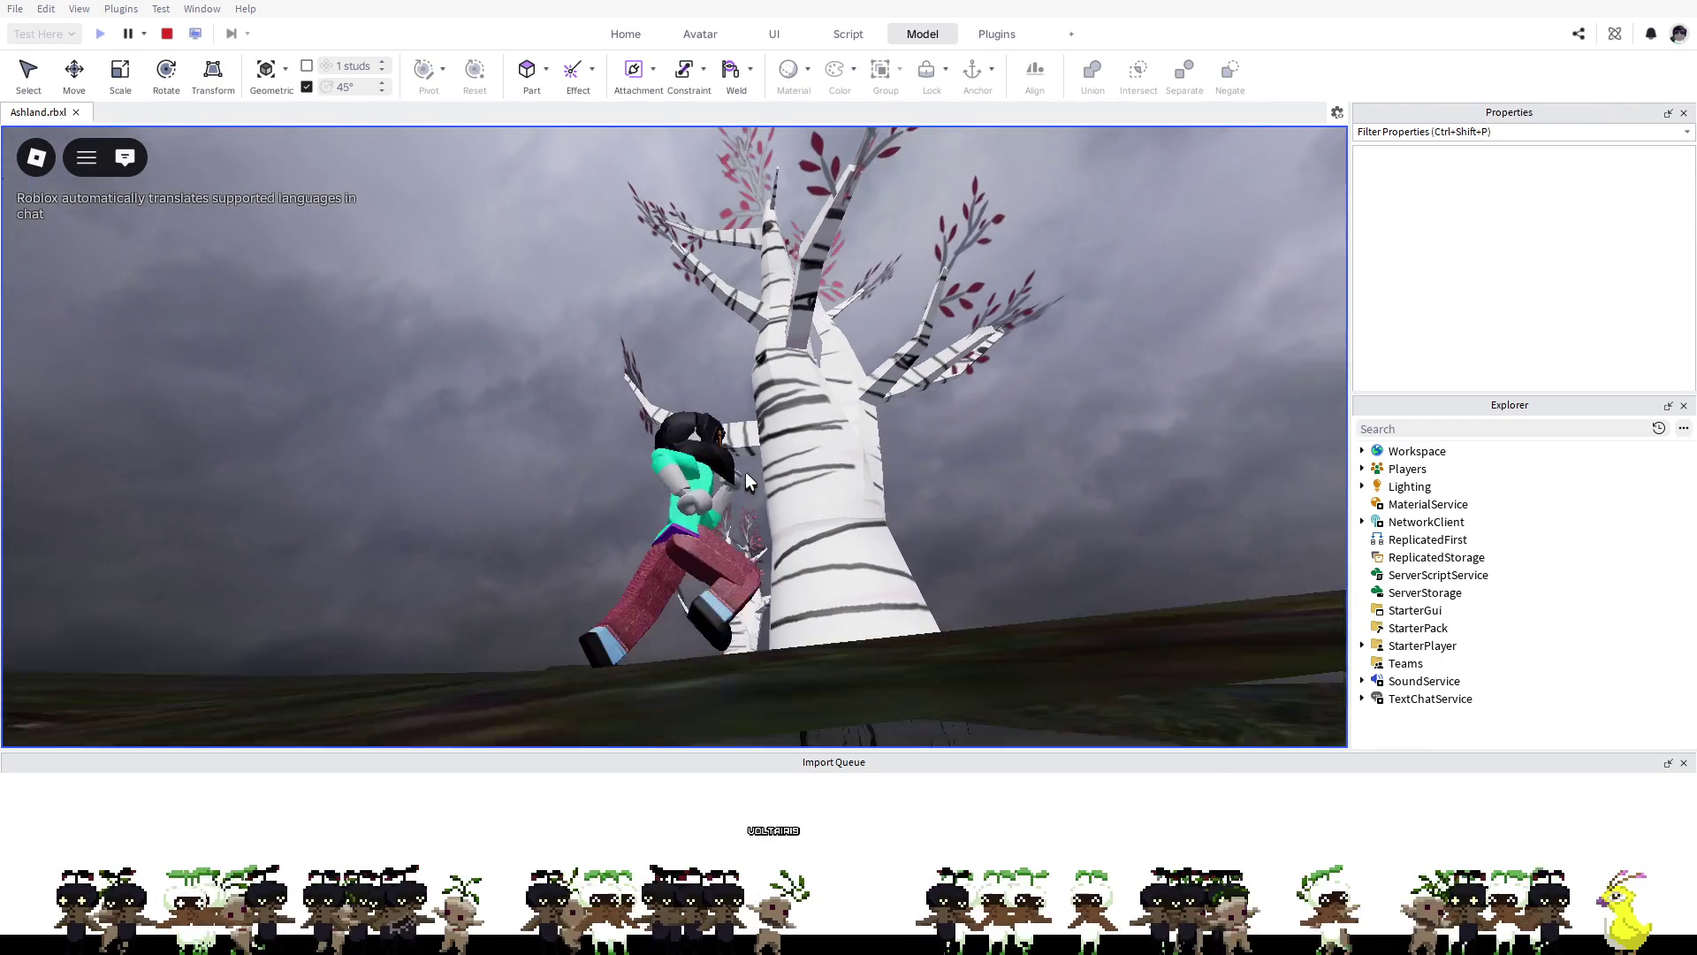
key(w)
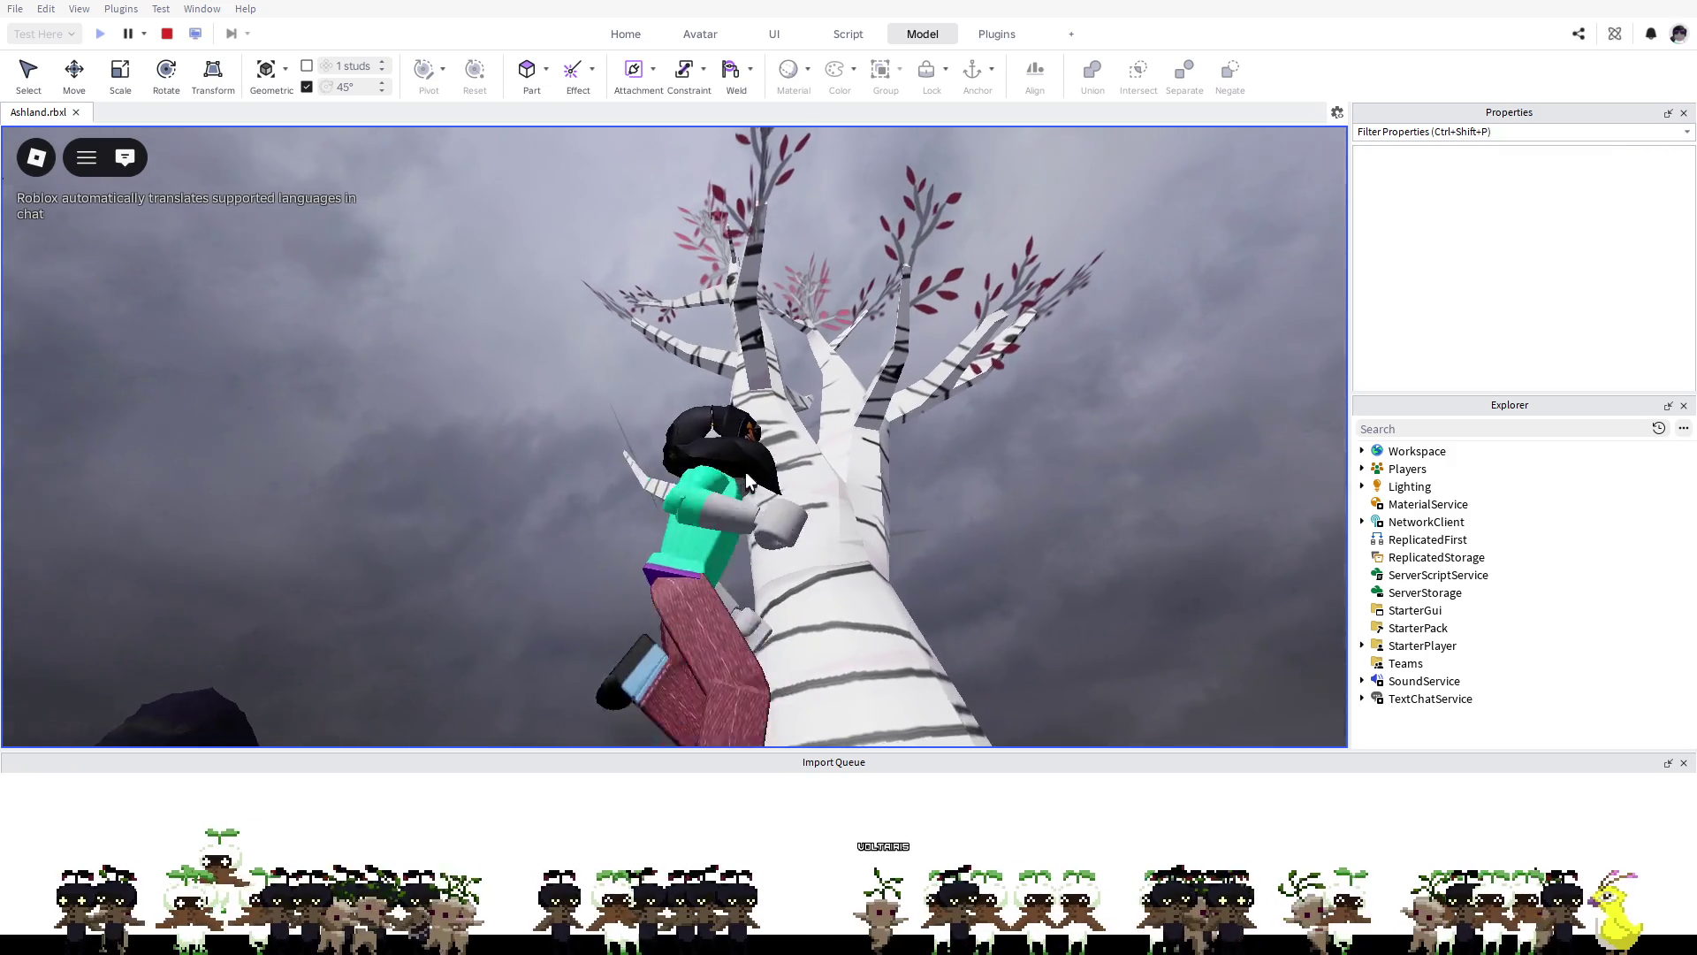
key(a)
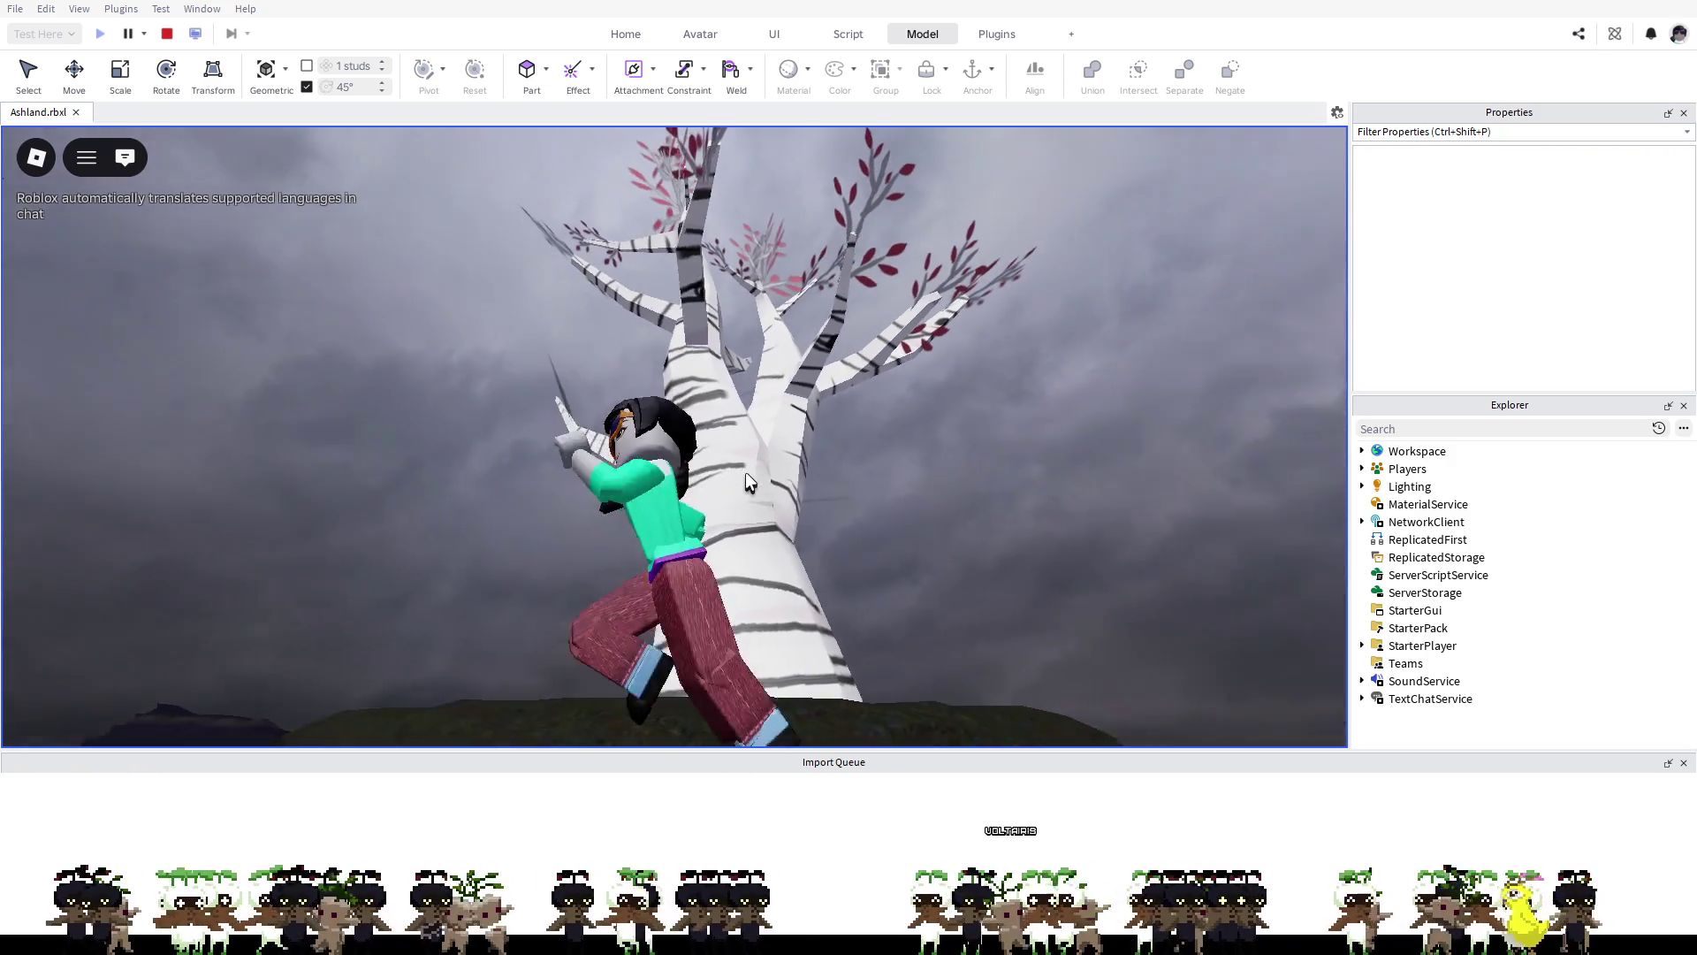
key(a)
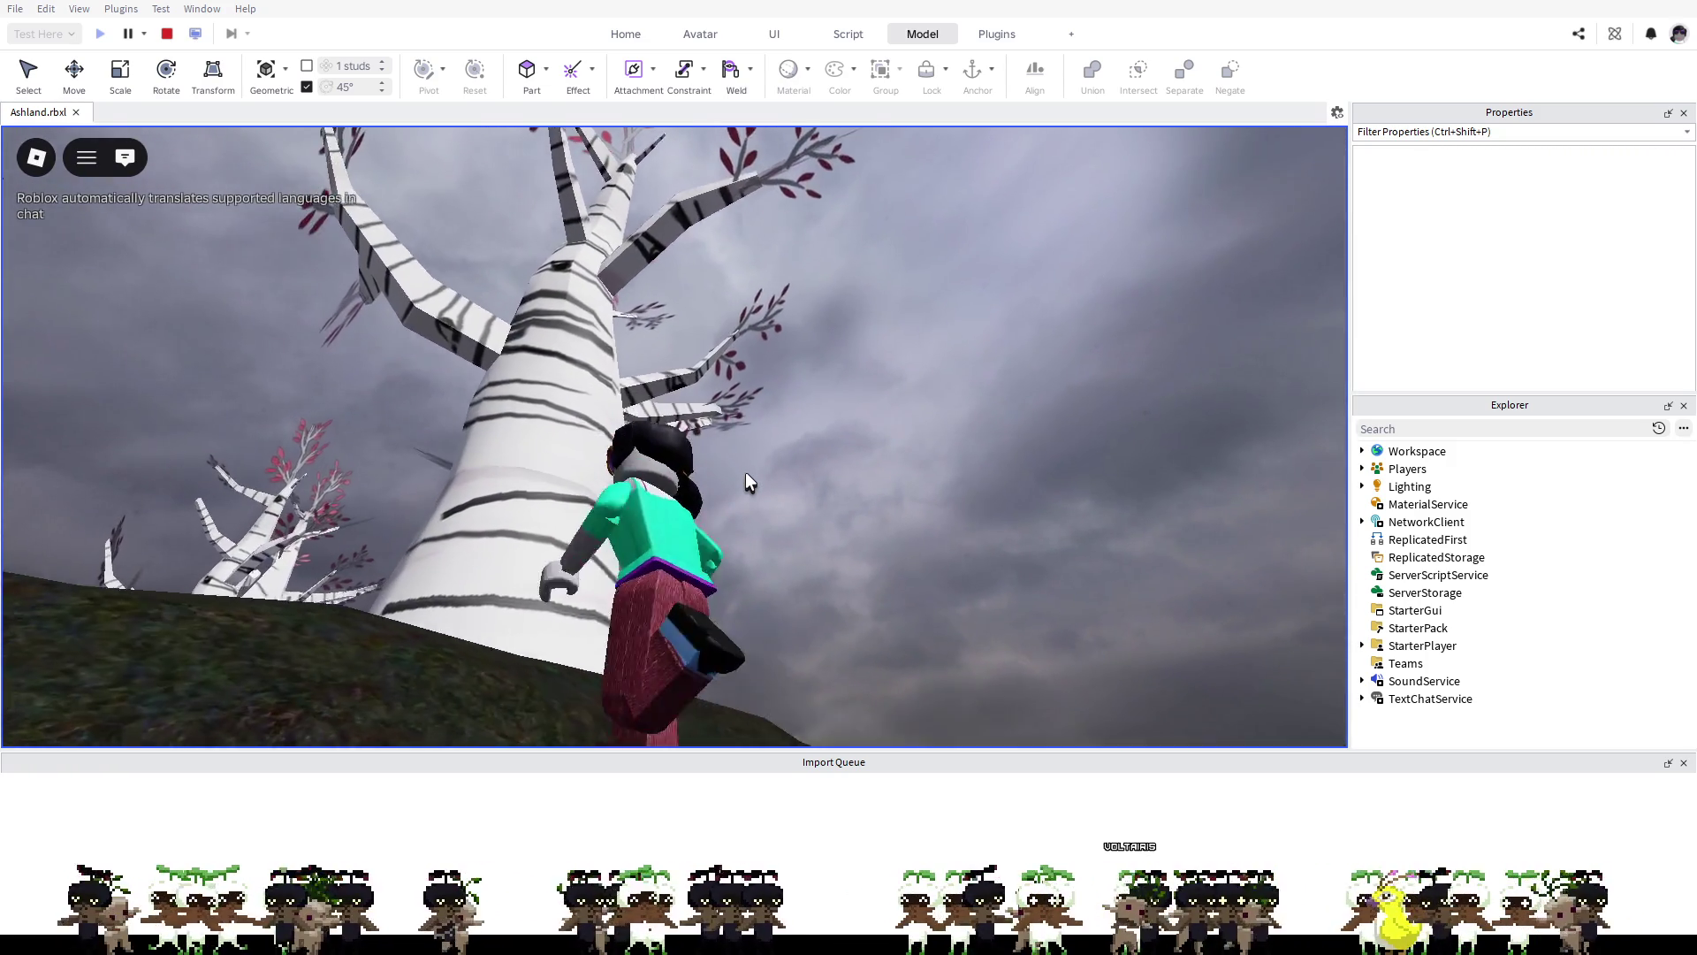
key(a)
key(a)
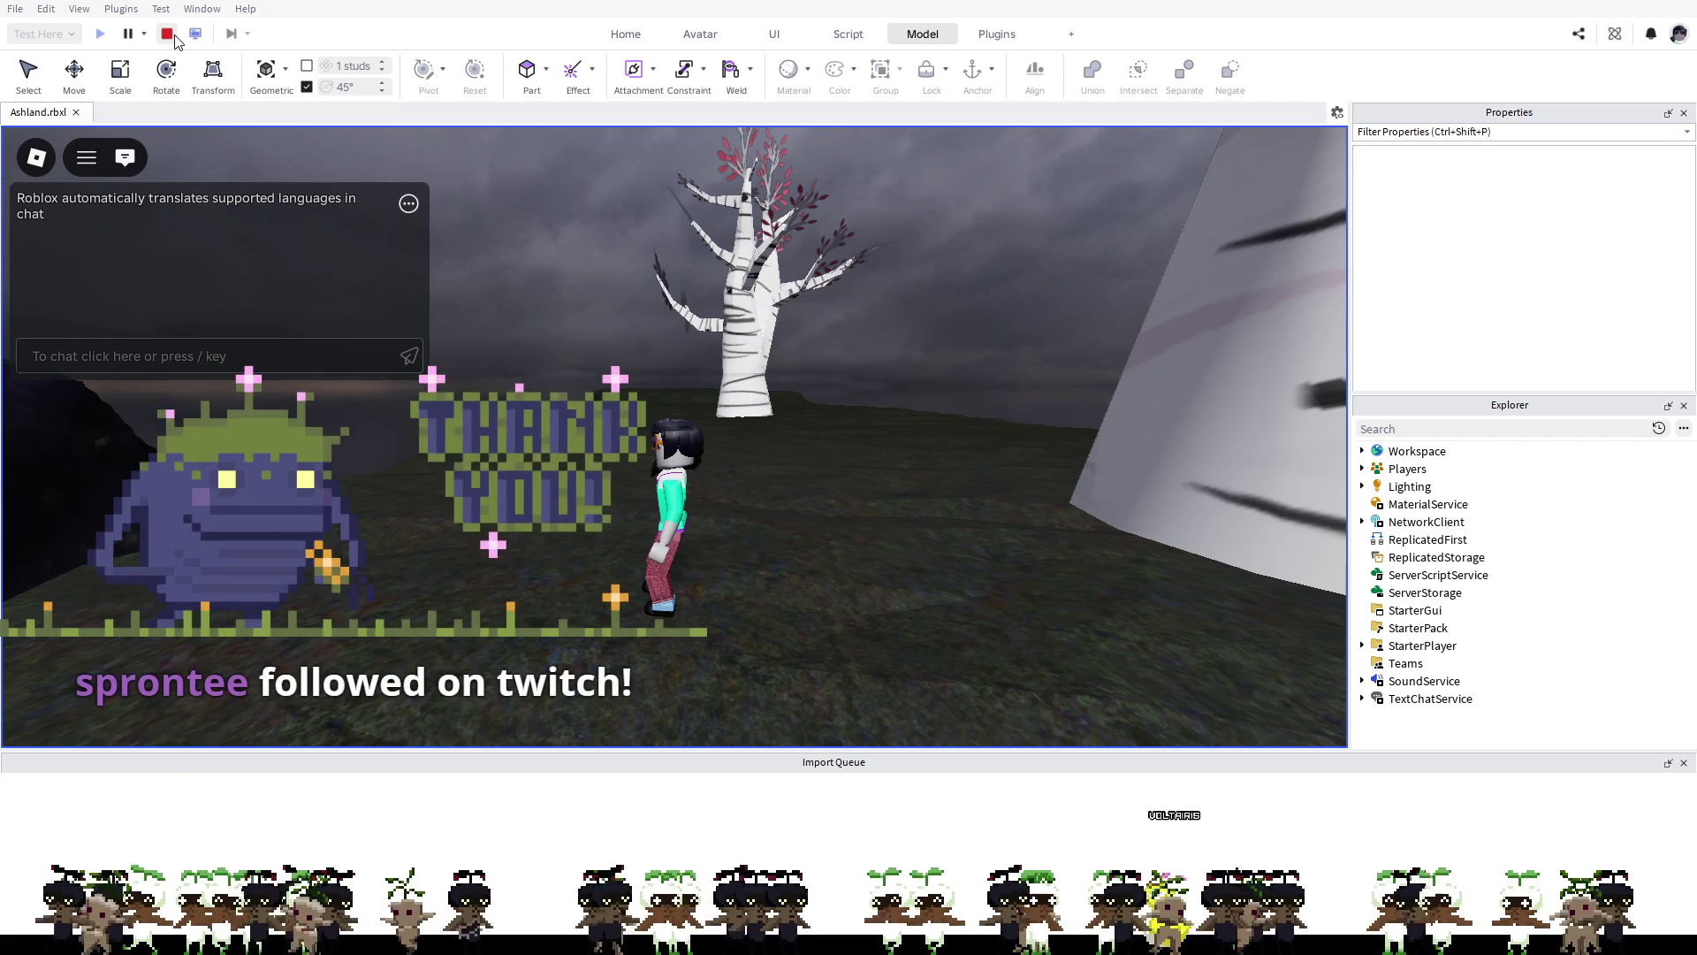
Step: Stop the playtest and delete both btwleaves birch tree models from the cliff
click(168, 36)
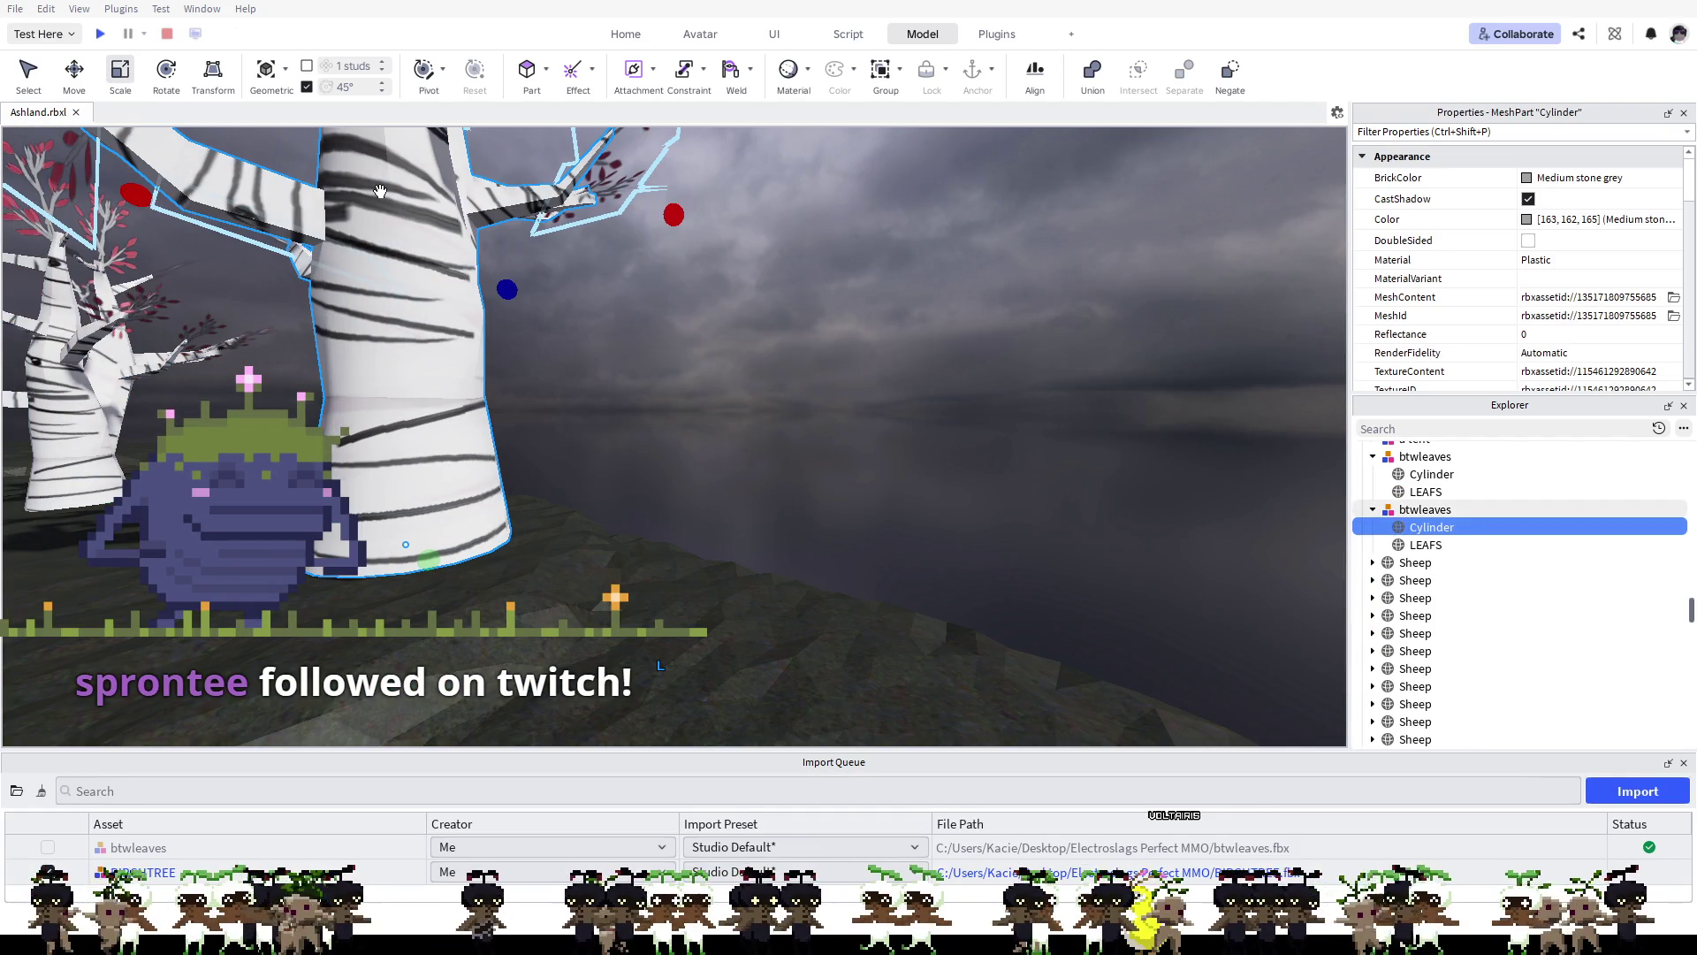
drag(379, 191, 476, 302)
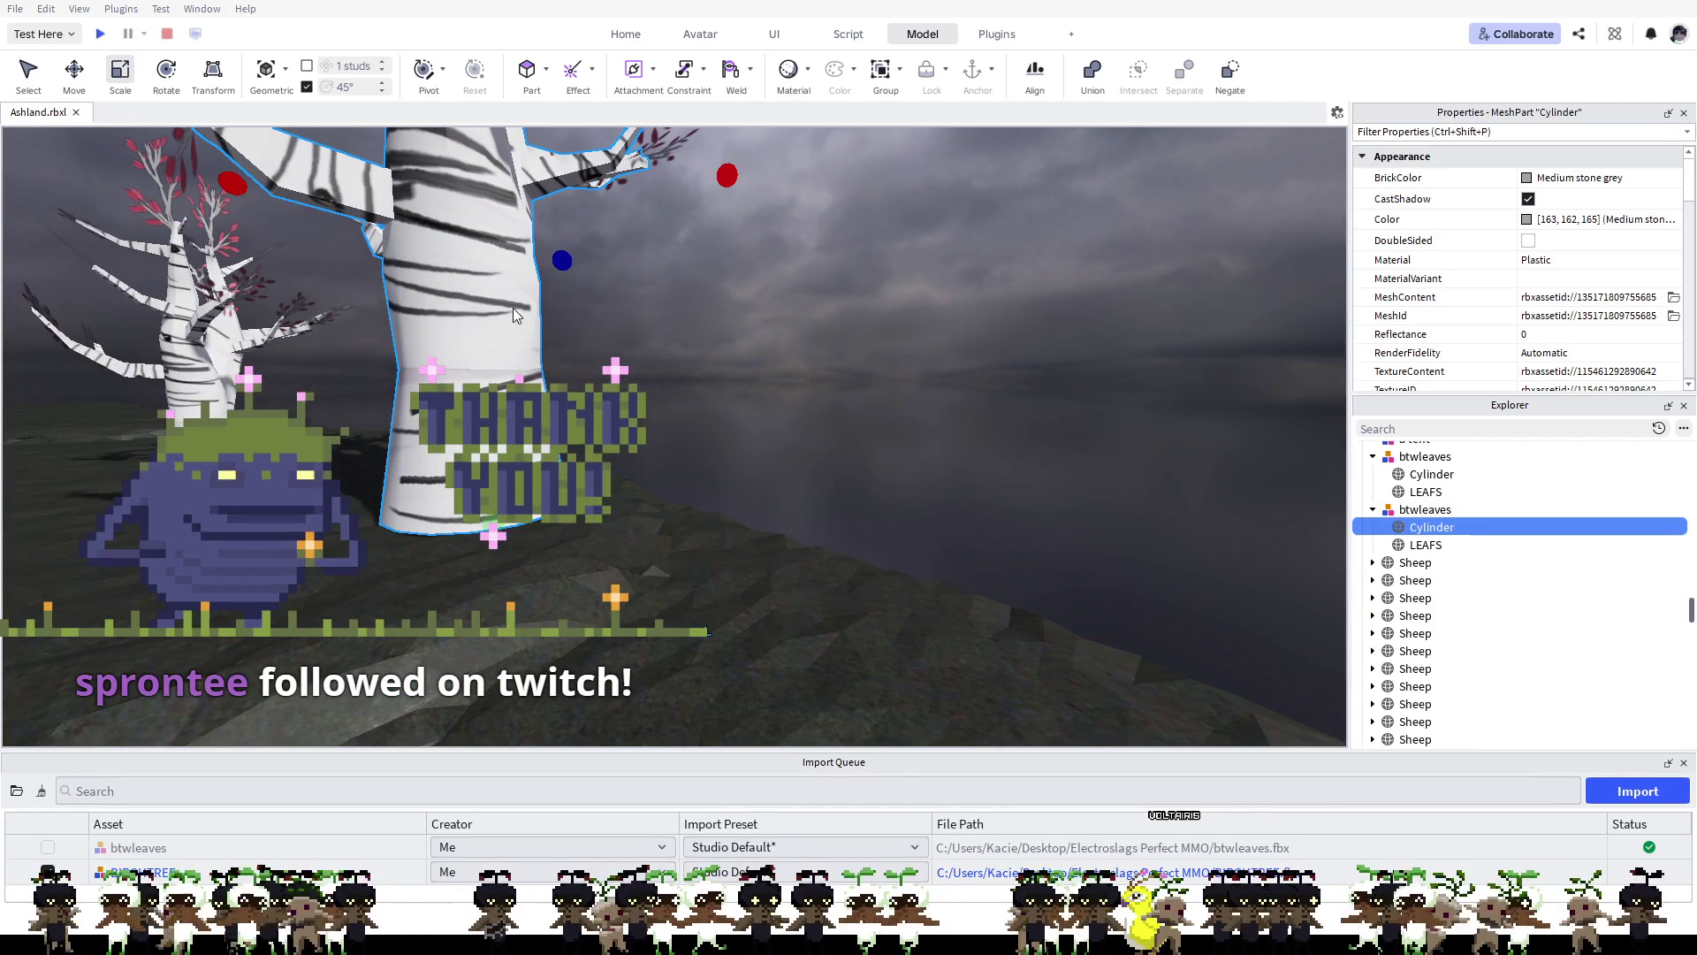
click(423, 322)
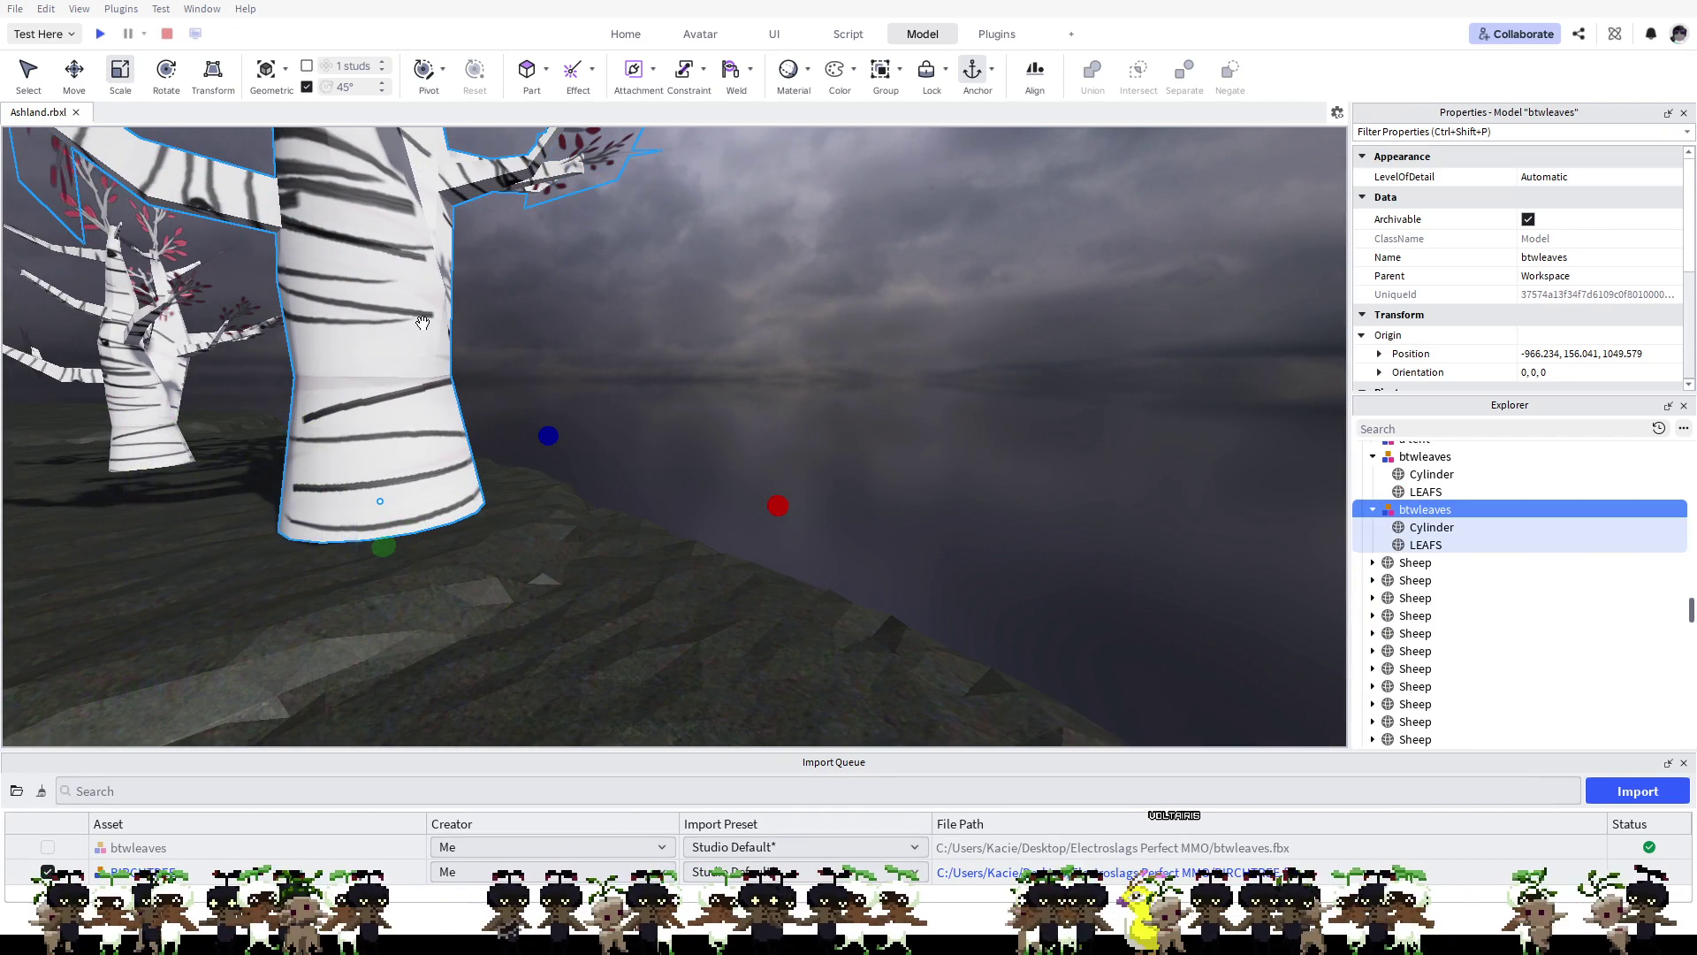
key(Delete)
click(191, 317)
key(Delete)
scroll(316, 293, down, 5)
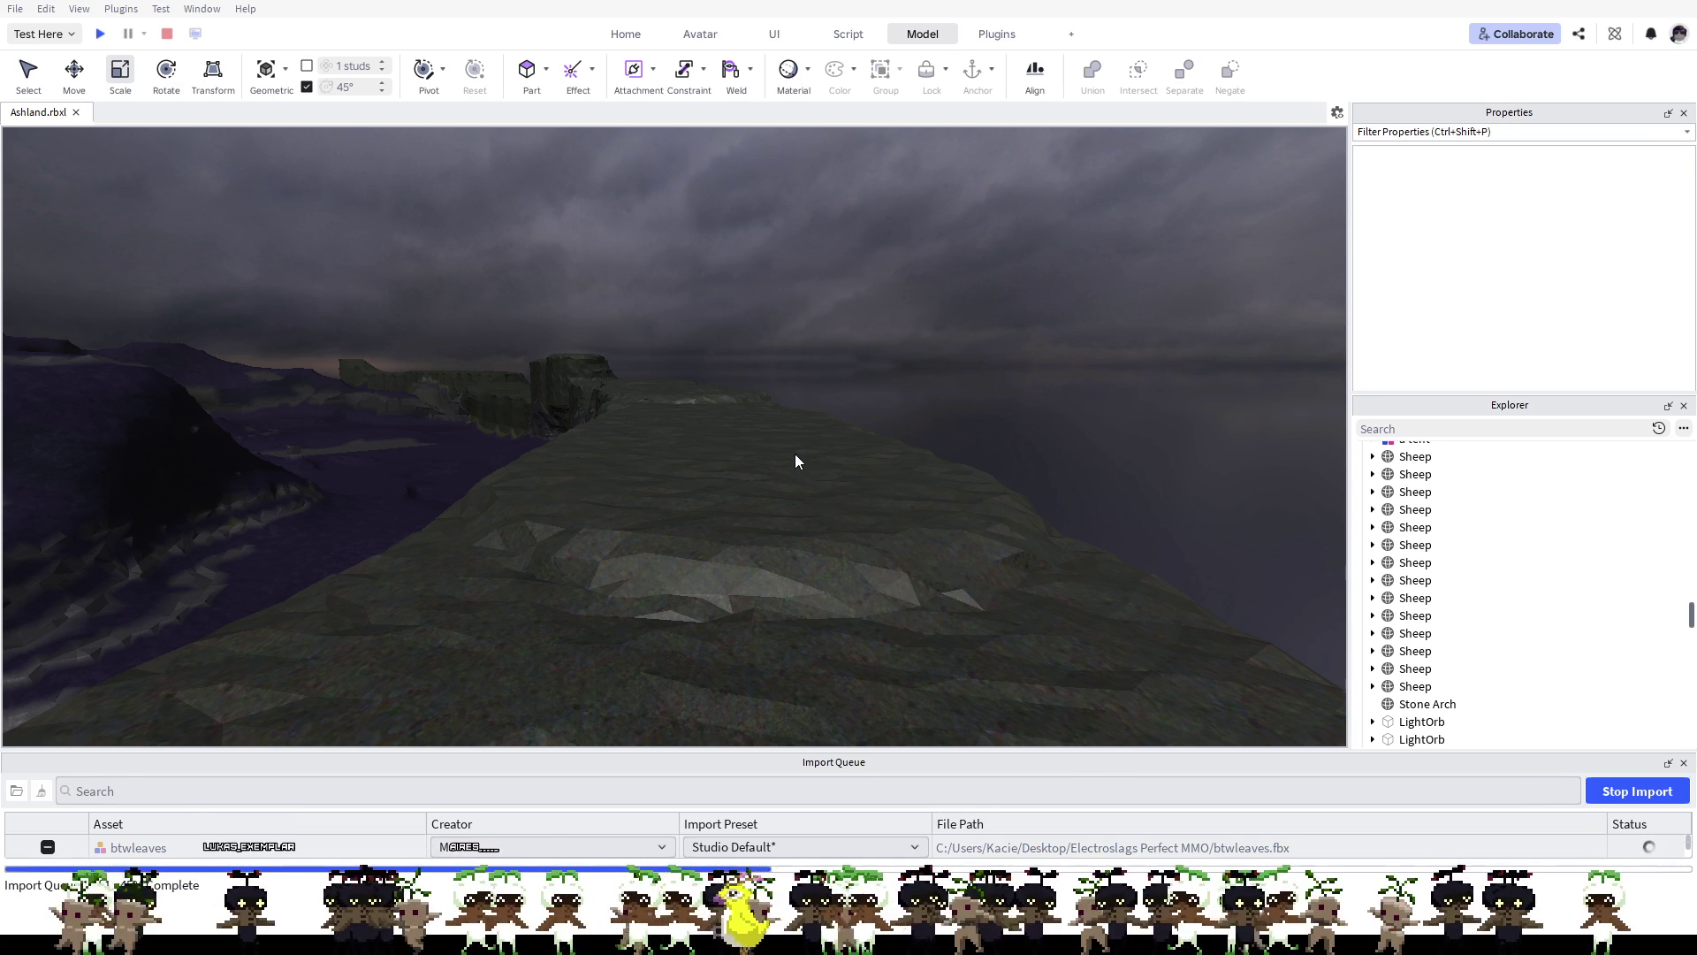
Step: Select the re-imported birch tree and set its Scale to 0.2
scroll(793, 453, up, 3)
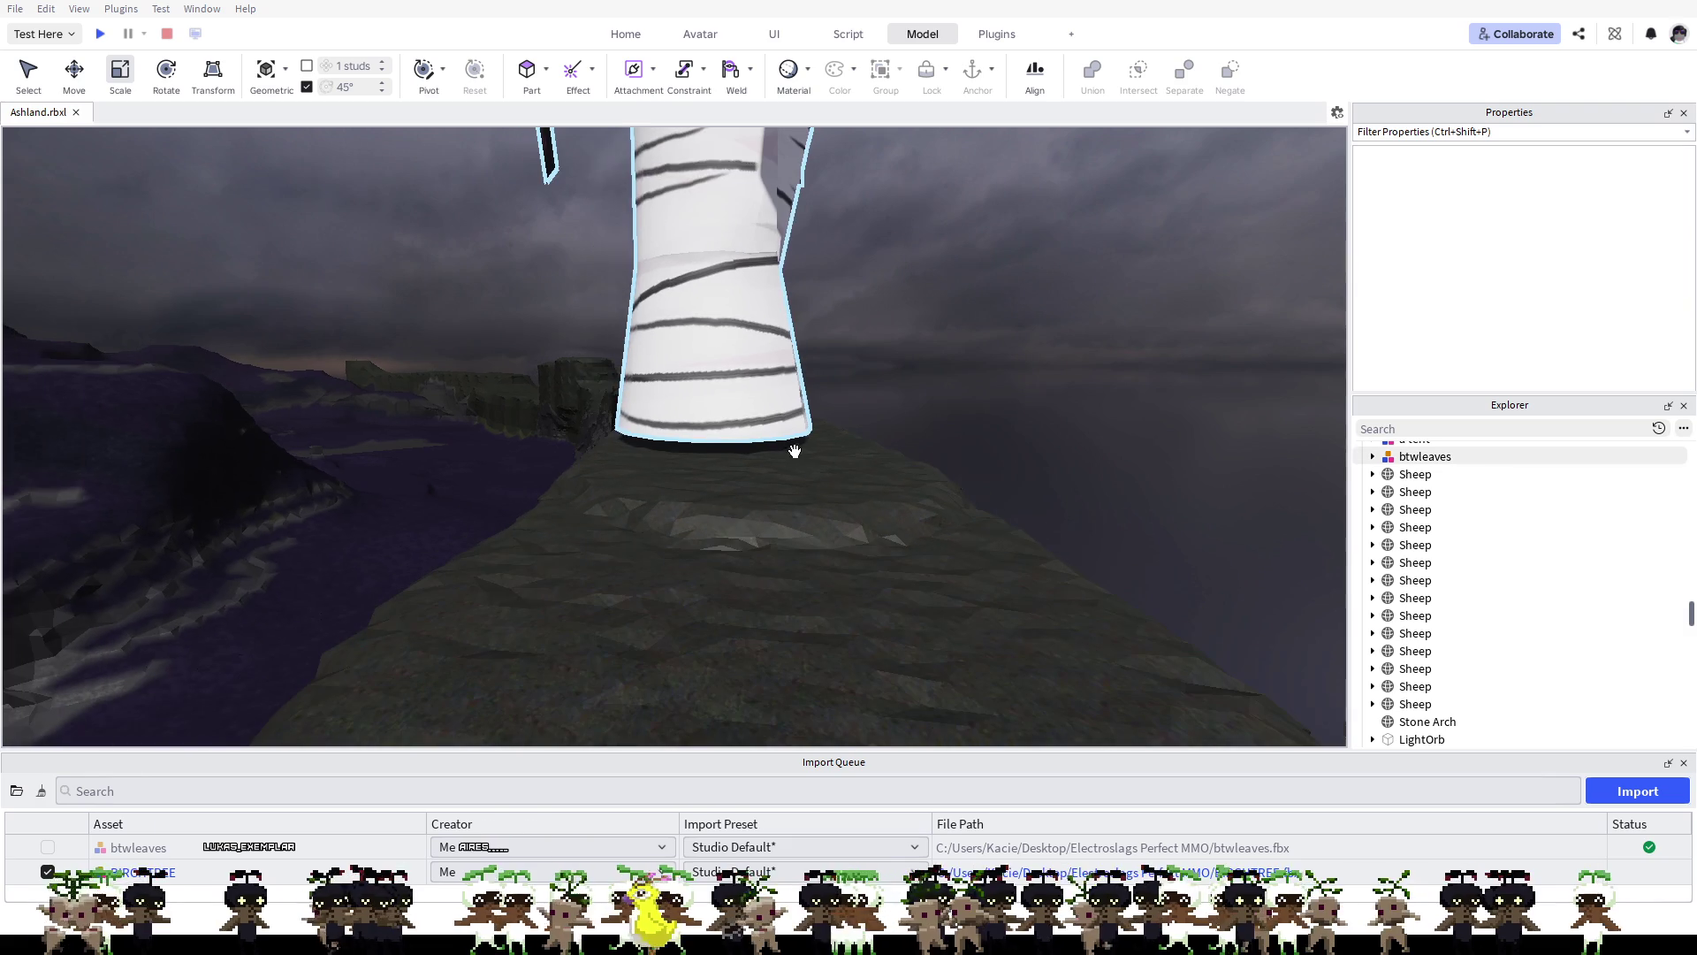
click(715, 271)
scroll(1489, 333, down, 5)
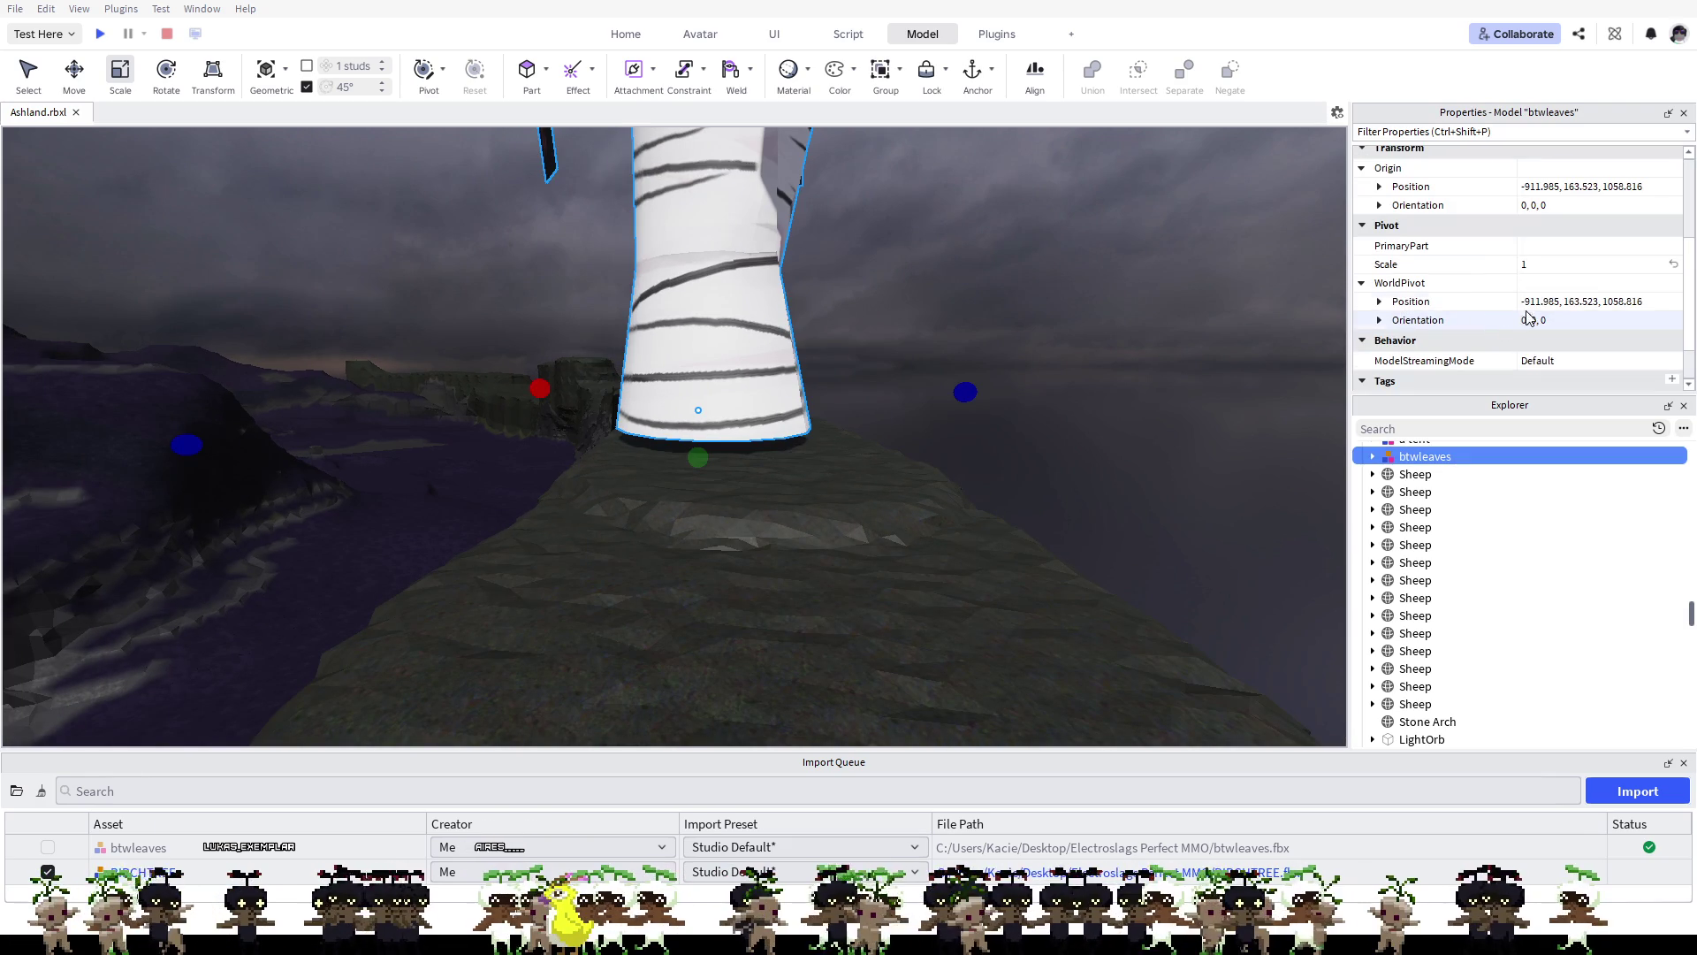
click(1551, 266)
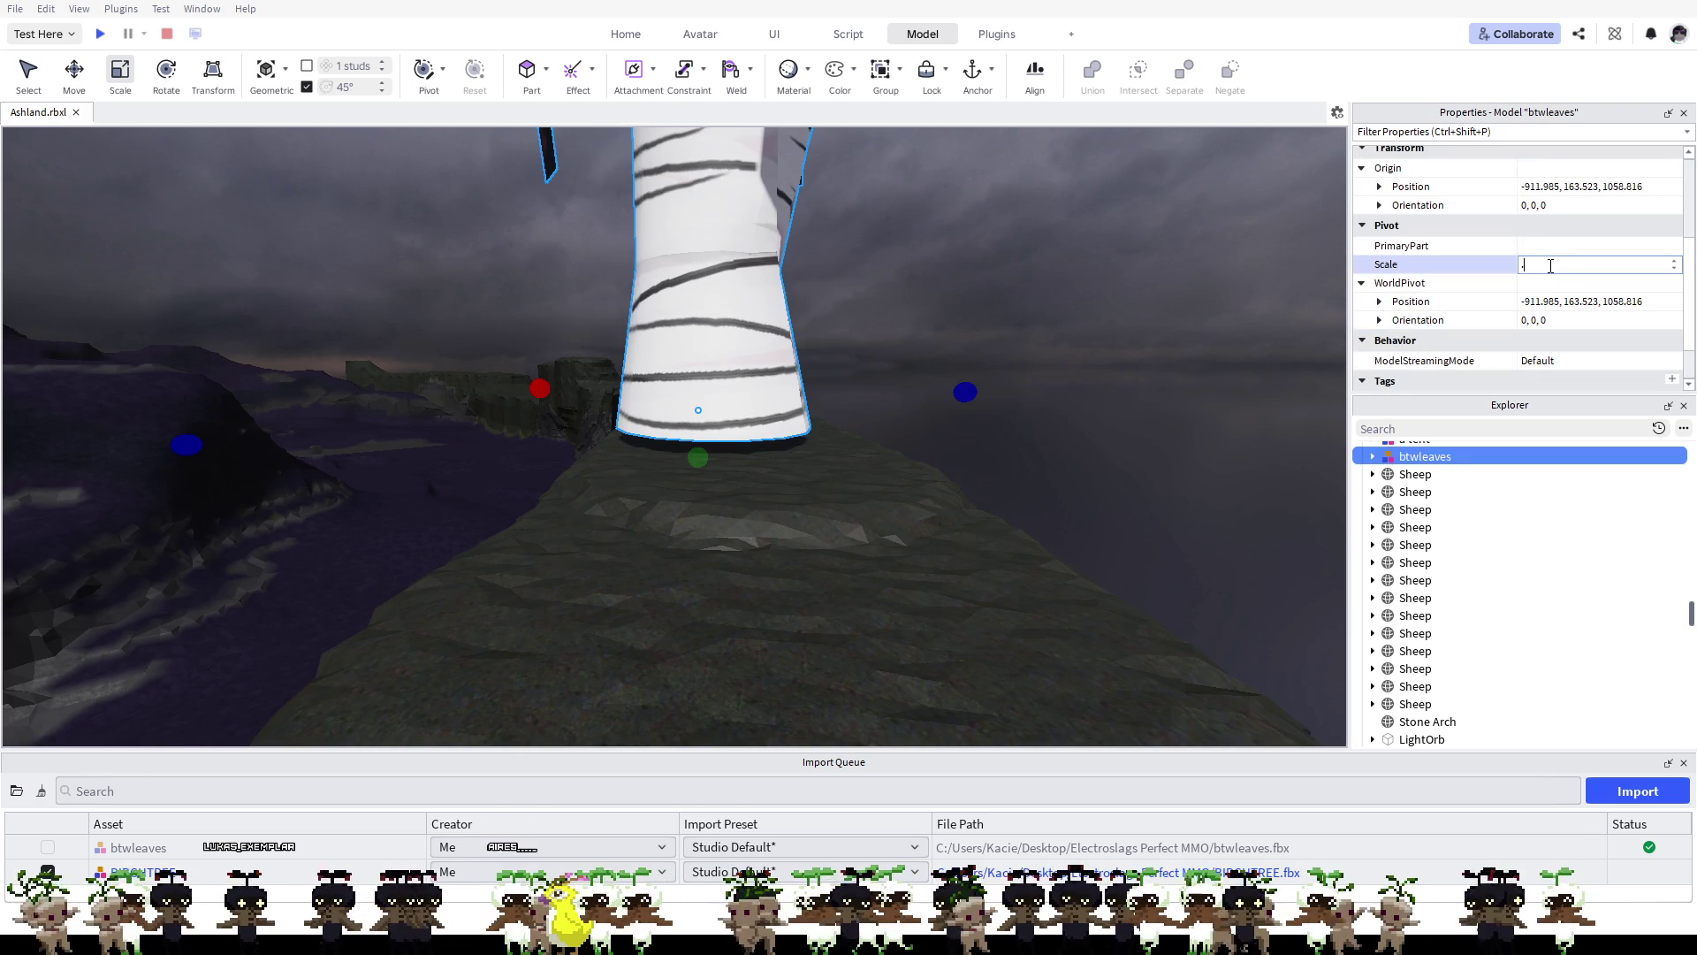
text(2)
key(Return)
Step: Move the shrunken tree down onto the cliff ridge at -948.865, 152.036, 1037.994
mouse_move(711, 340)
mouse_down()
mouse_move(715, 442)
mouse_move(769, 591)
mouse_move(761, 511)
mouse_move(732, 546)
mouse_move(725, 482)
mouse_up()
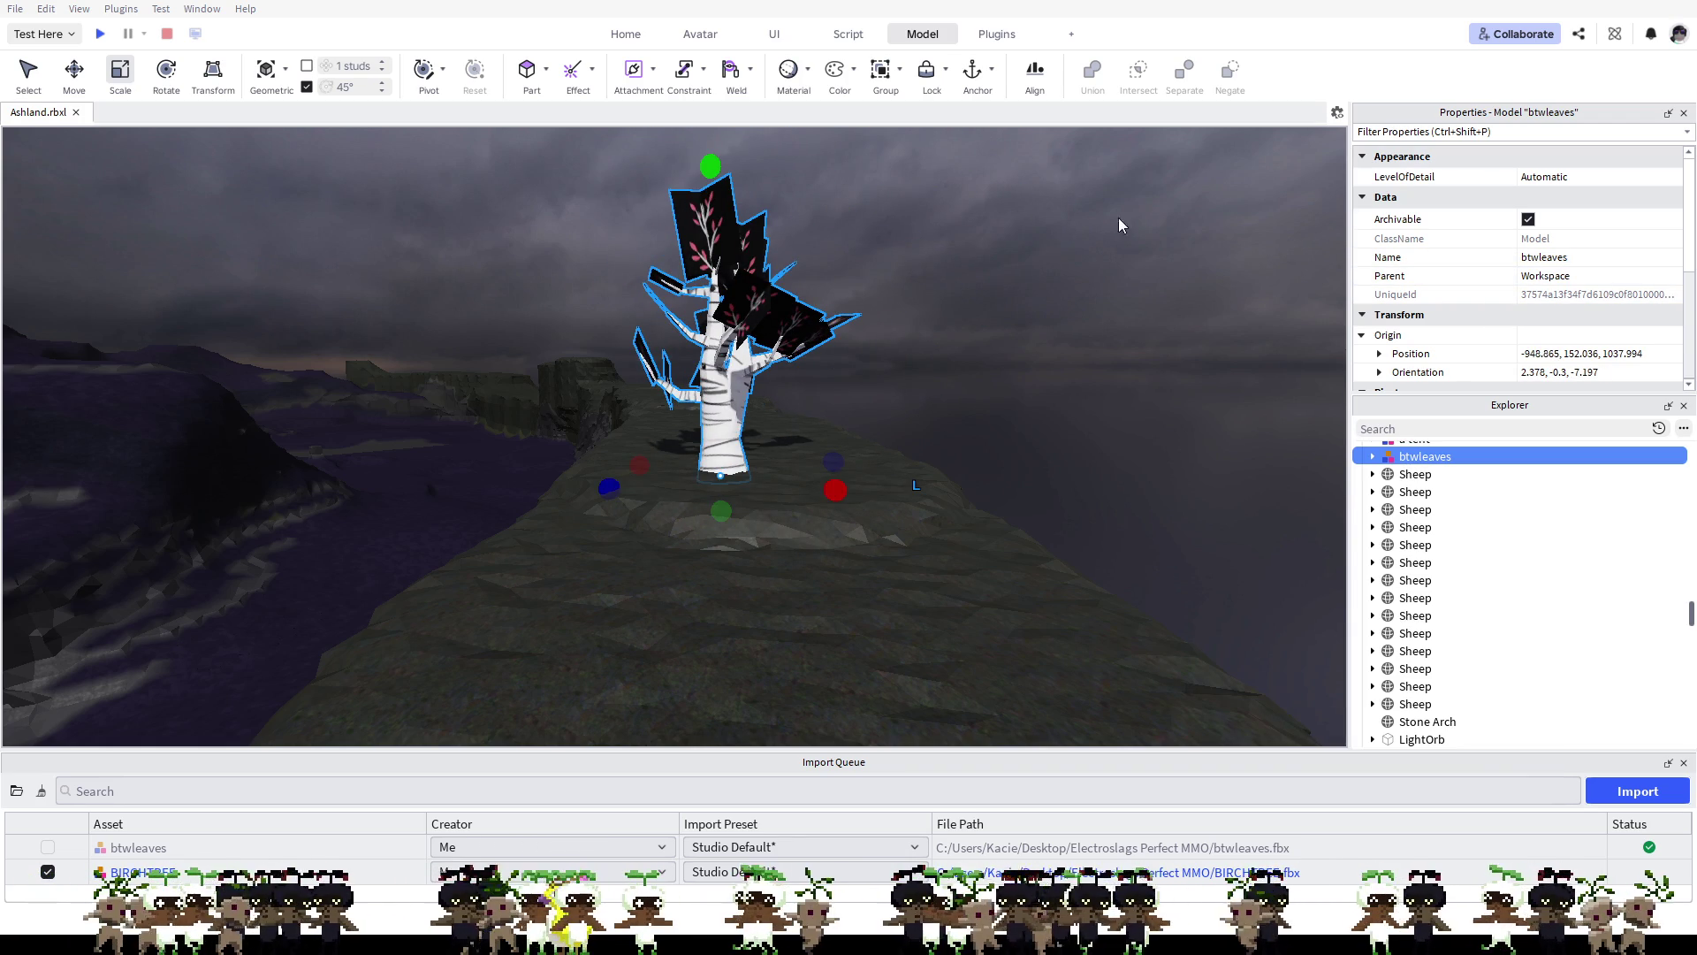
scroll(795, 402, up, 3)
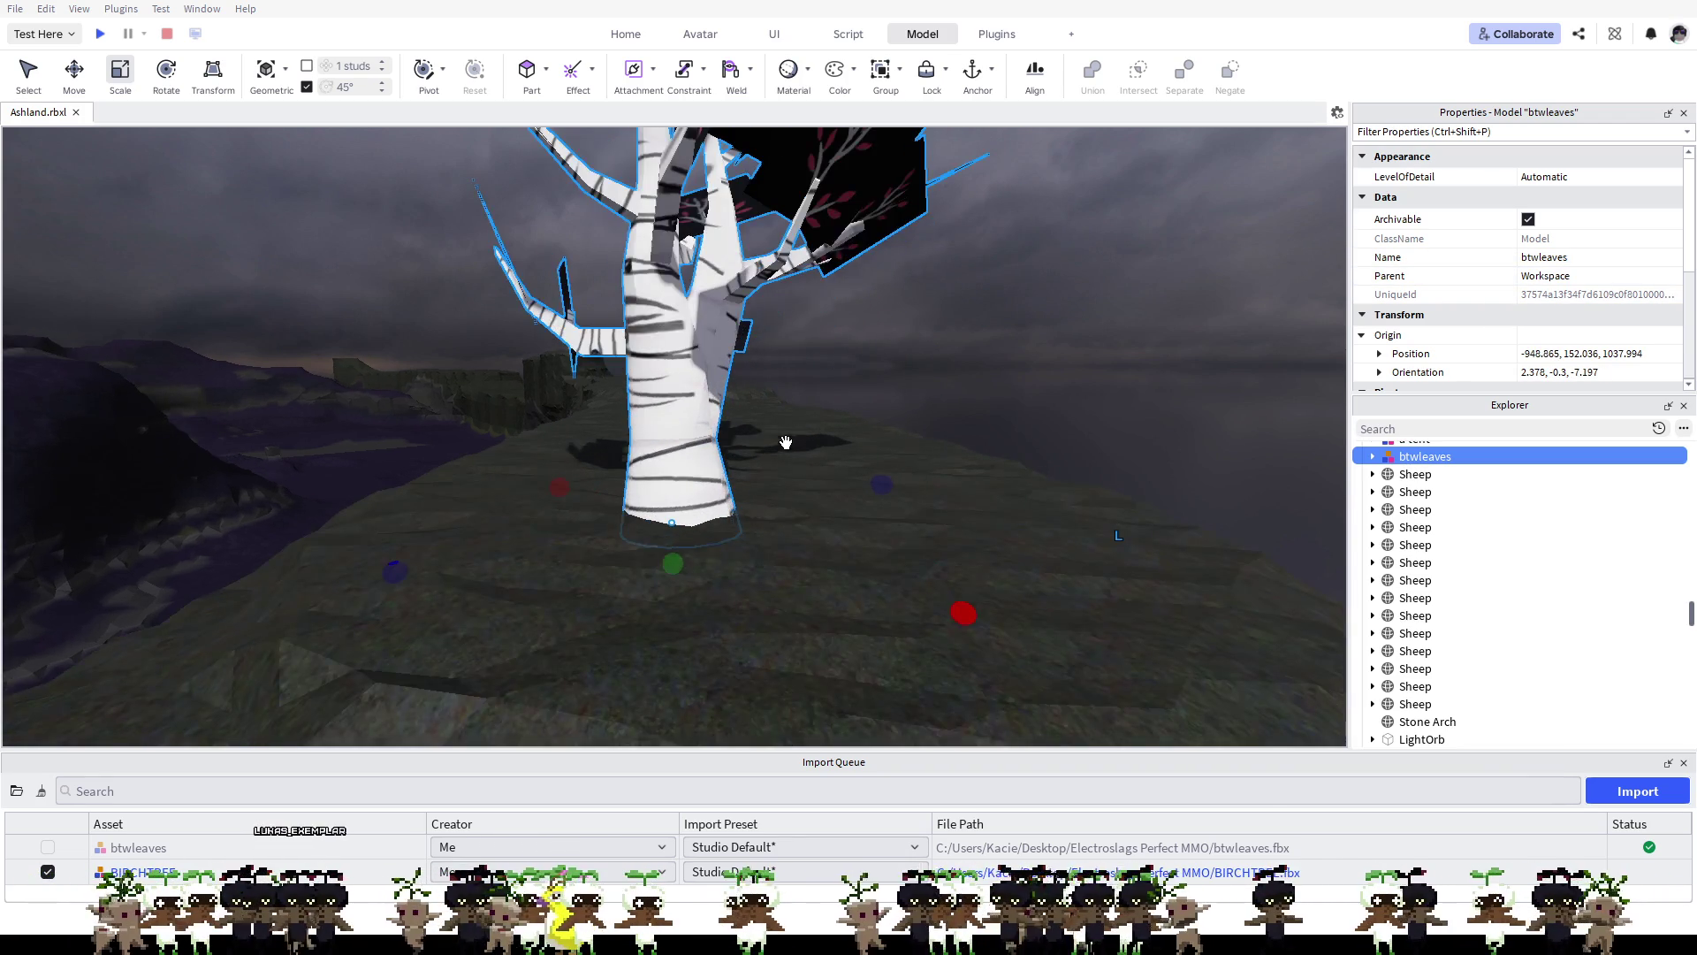
scroll(786, 442, down, 5)
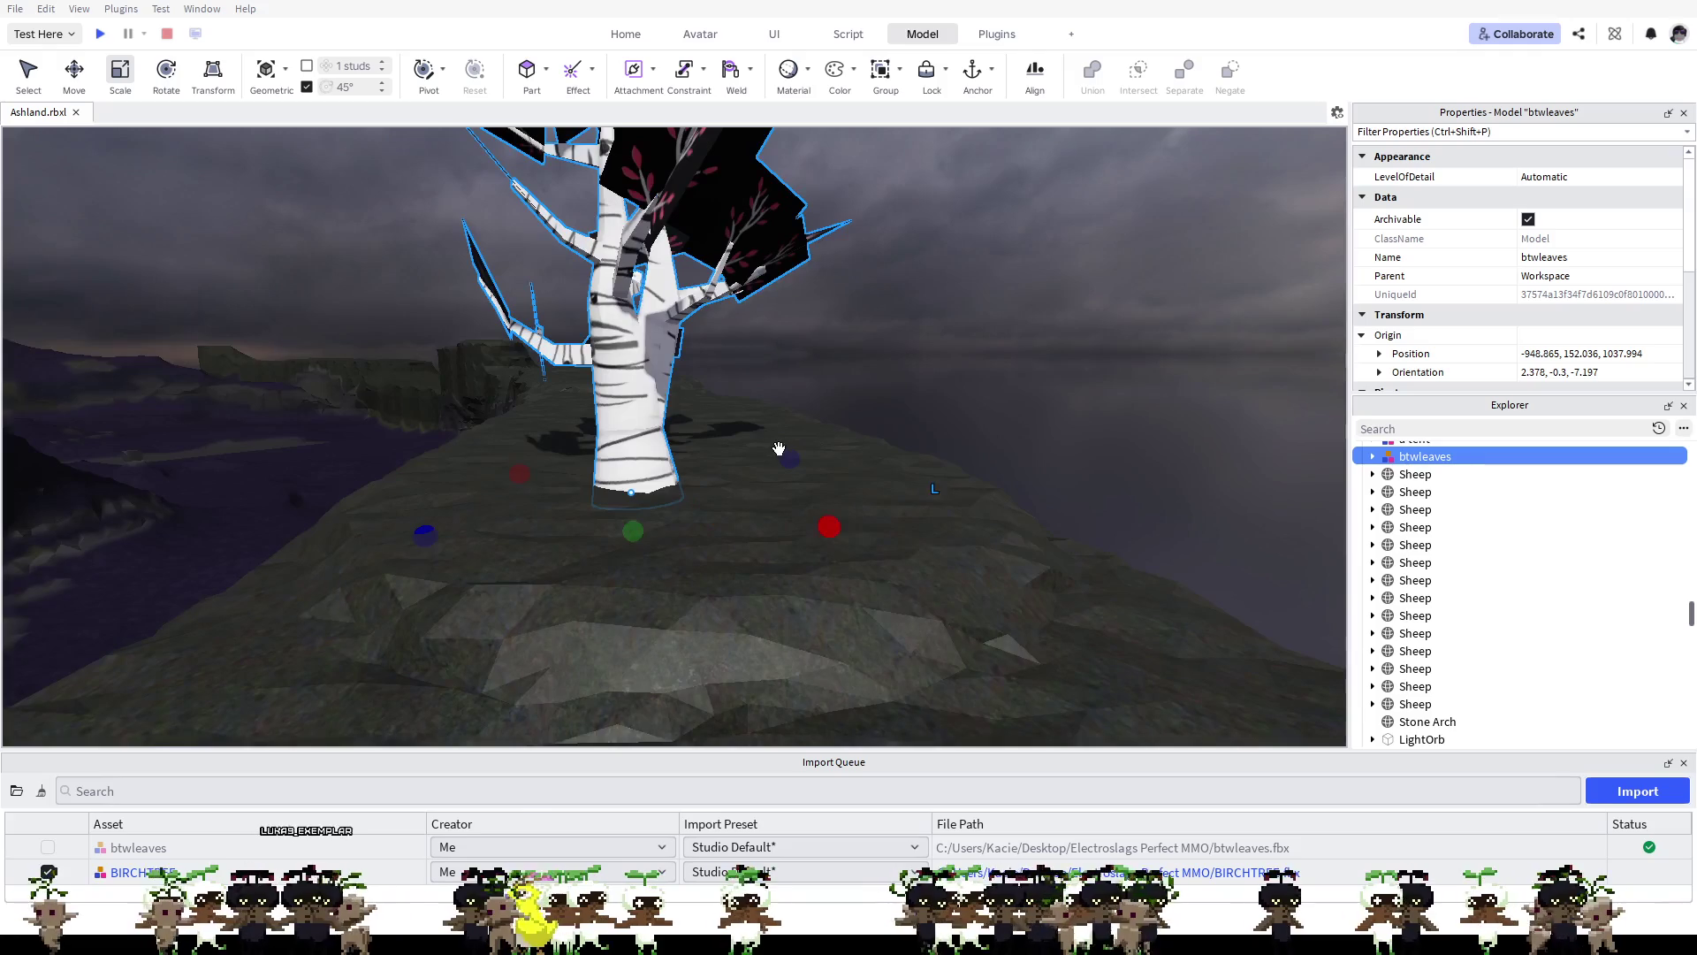
drag(861, 511, 877, 503)
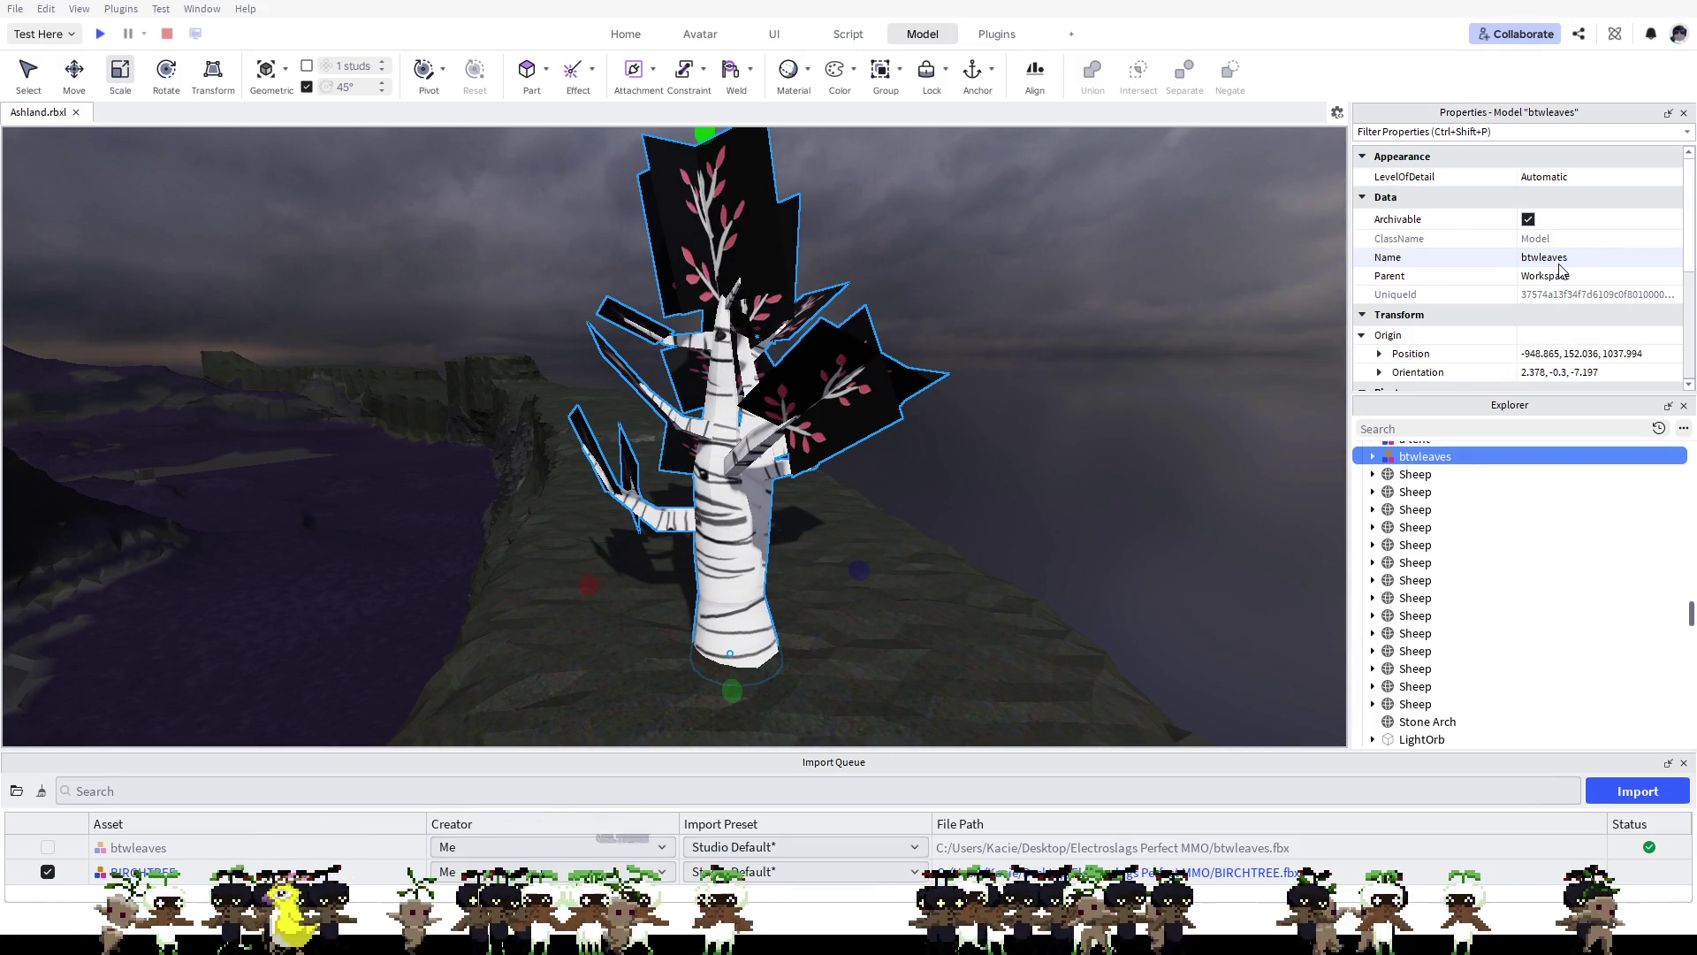
click(1372, 457)
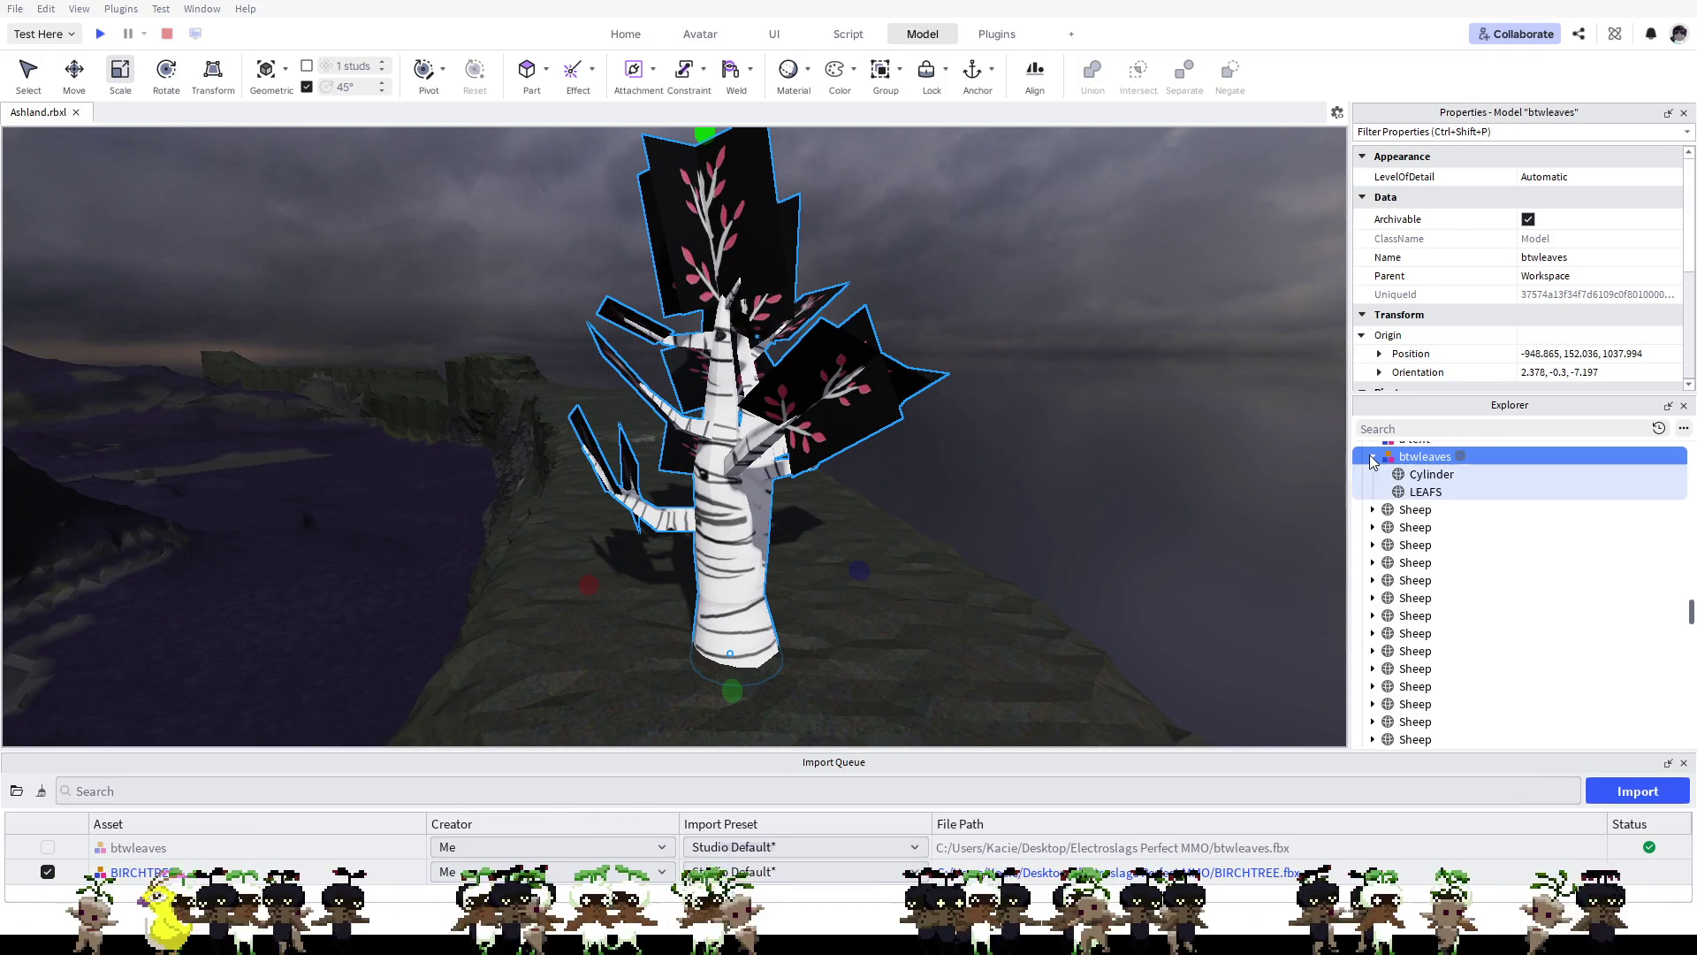
Step: Set the LEAFS Transparency to 0.05, then orbit around the tree to check the red leaves
click(1425, 491)
scroll(1539, 336, down, 5)
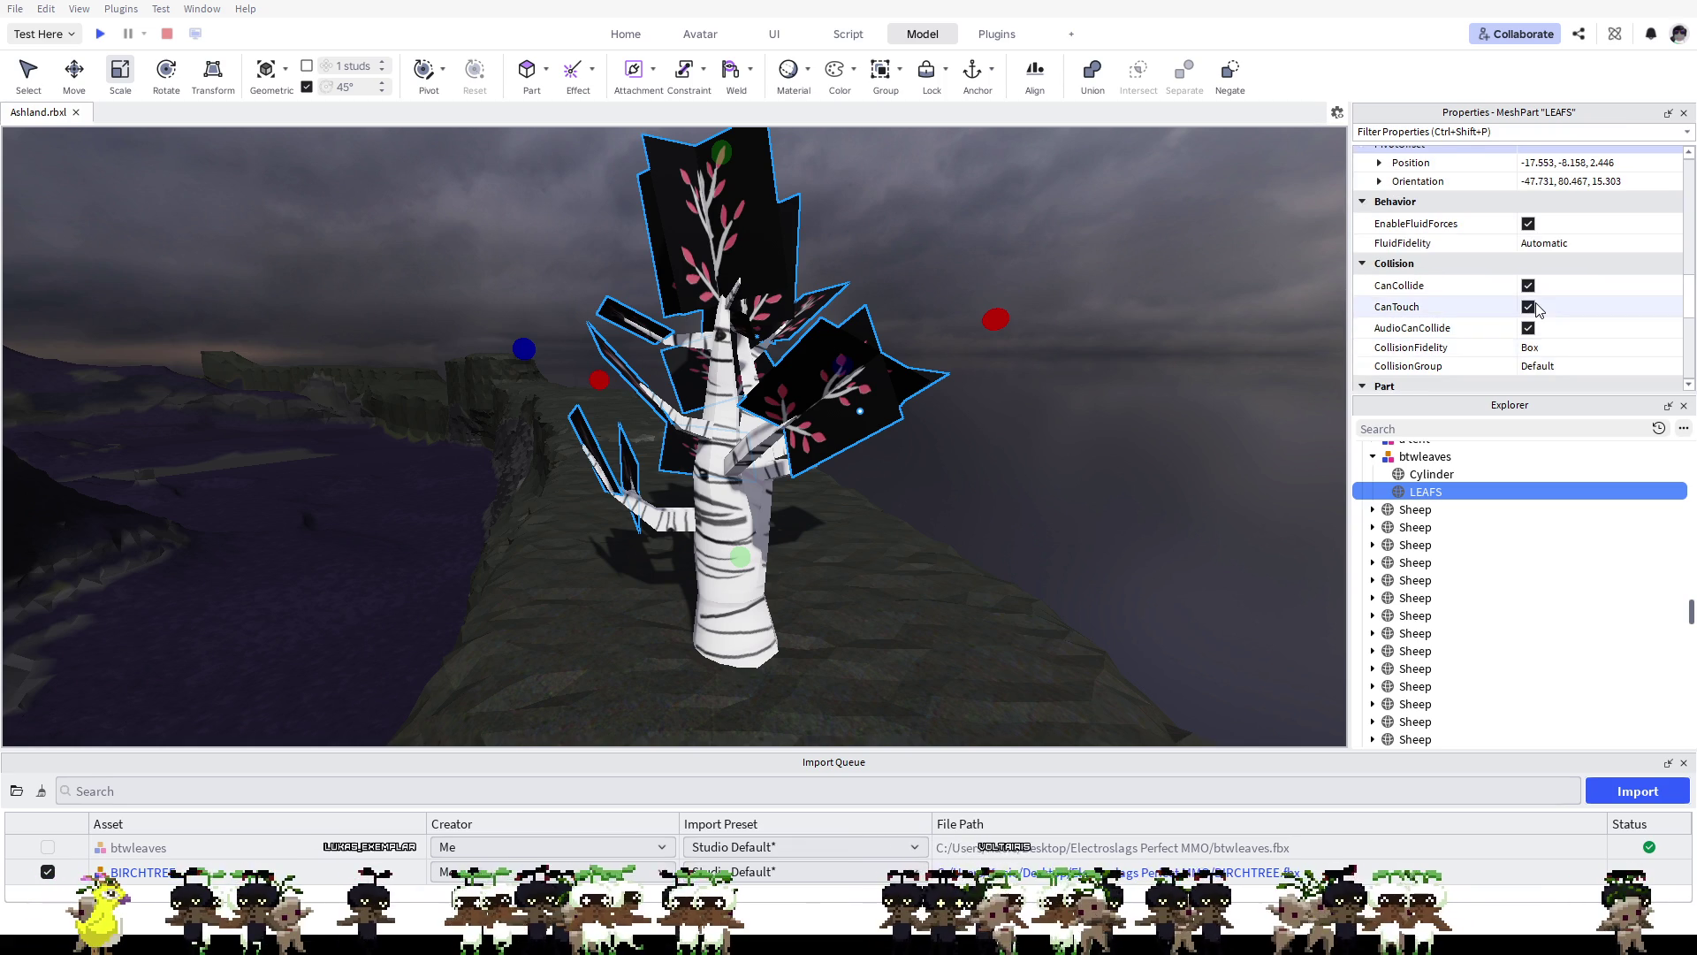
scroll(1539, 312, down, 1)
scroll(1522, 310, down, 1)
scroll(1529, 311, up, 5)
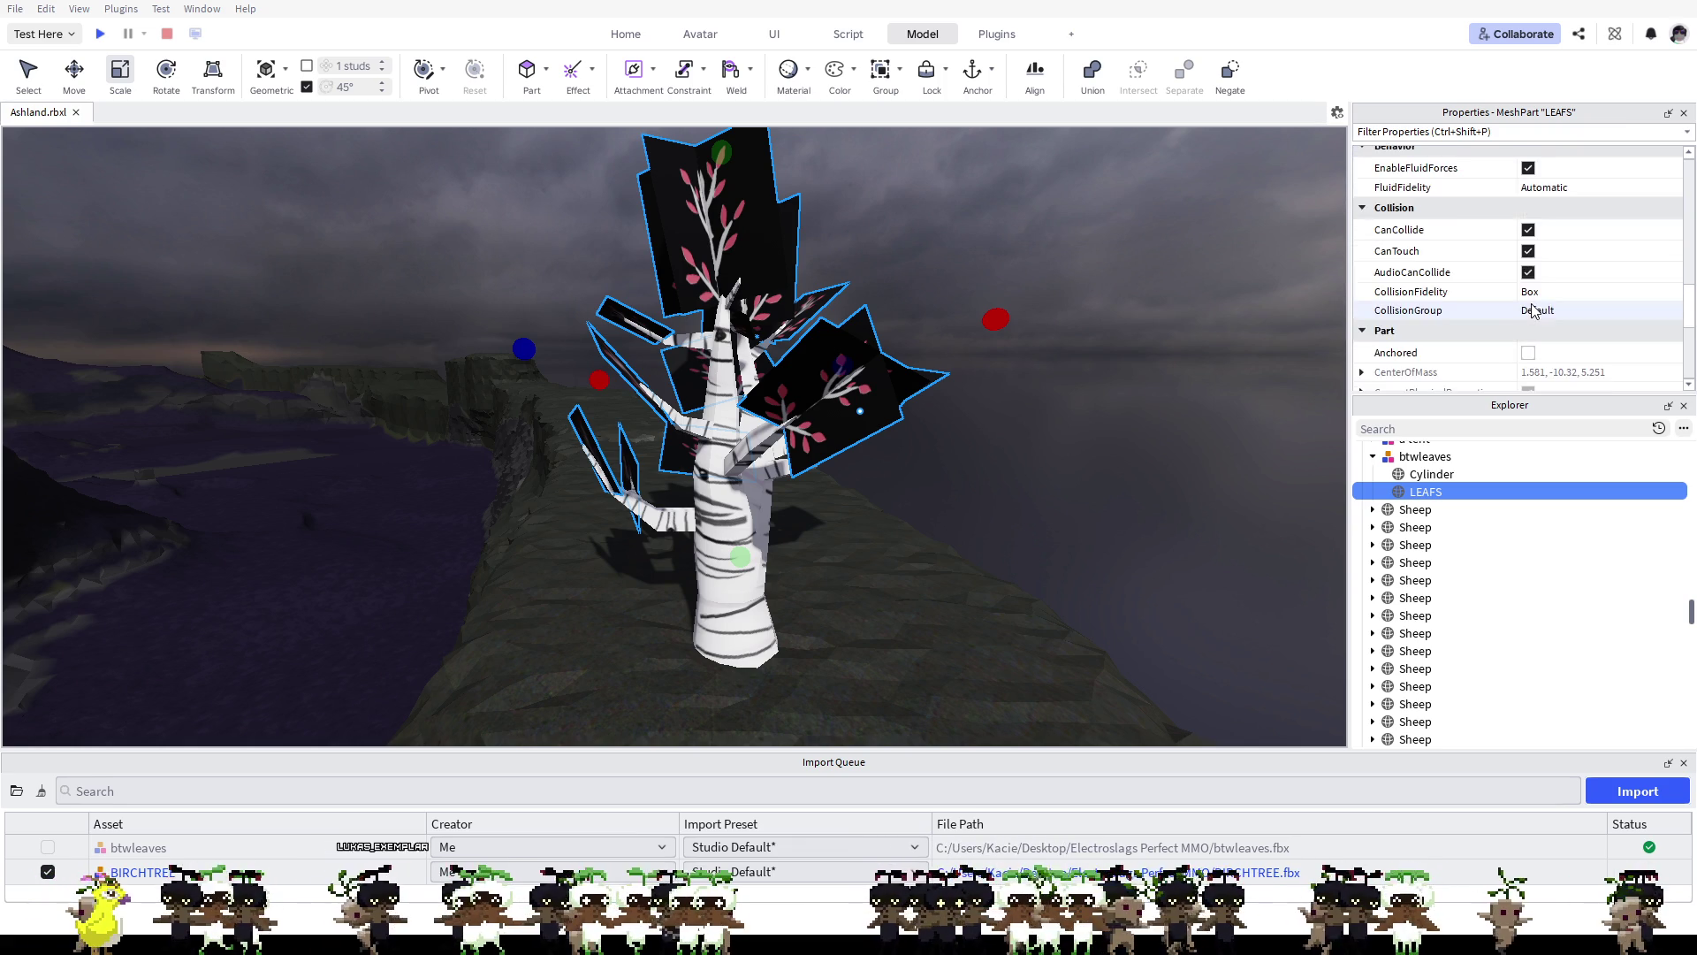
scroll(1534, 311, up, 5)
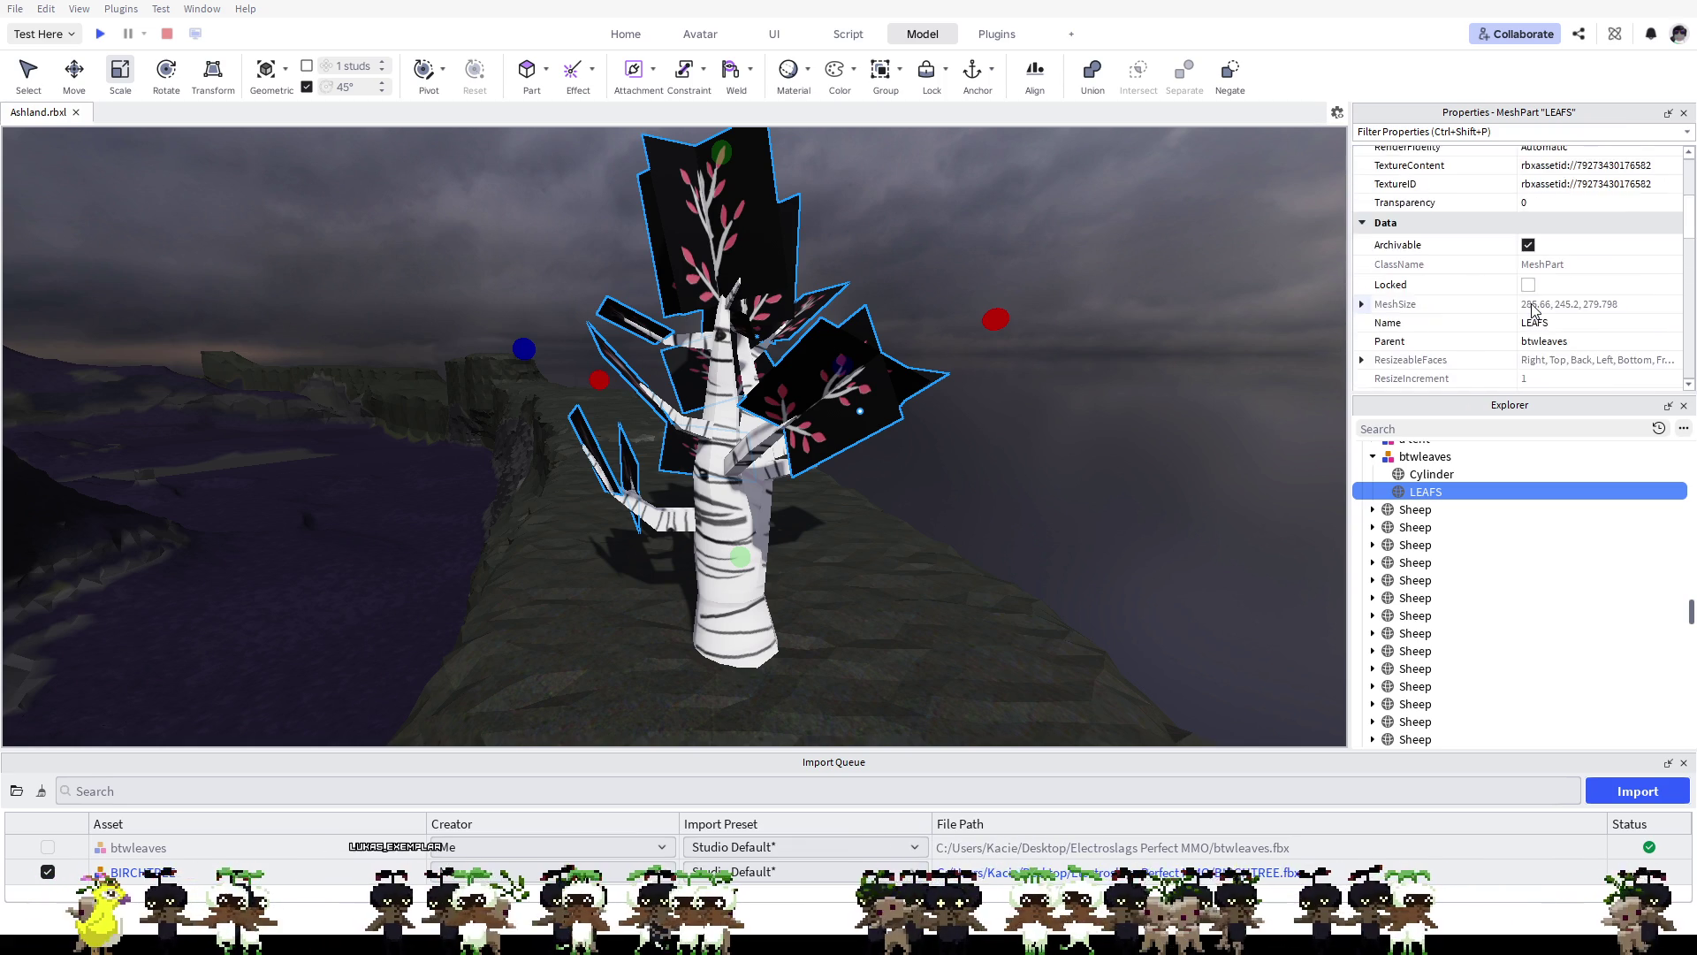
scroll(1534, 310, down, 2)
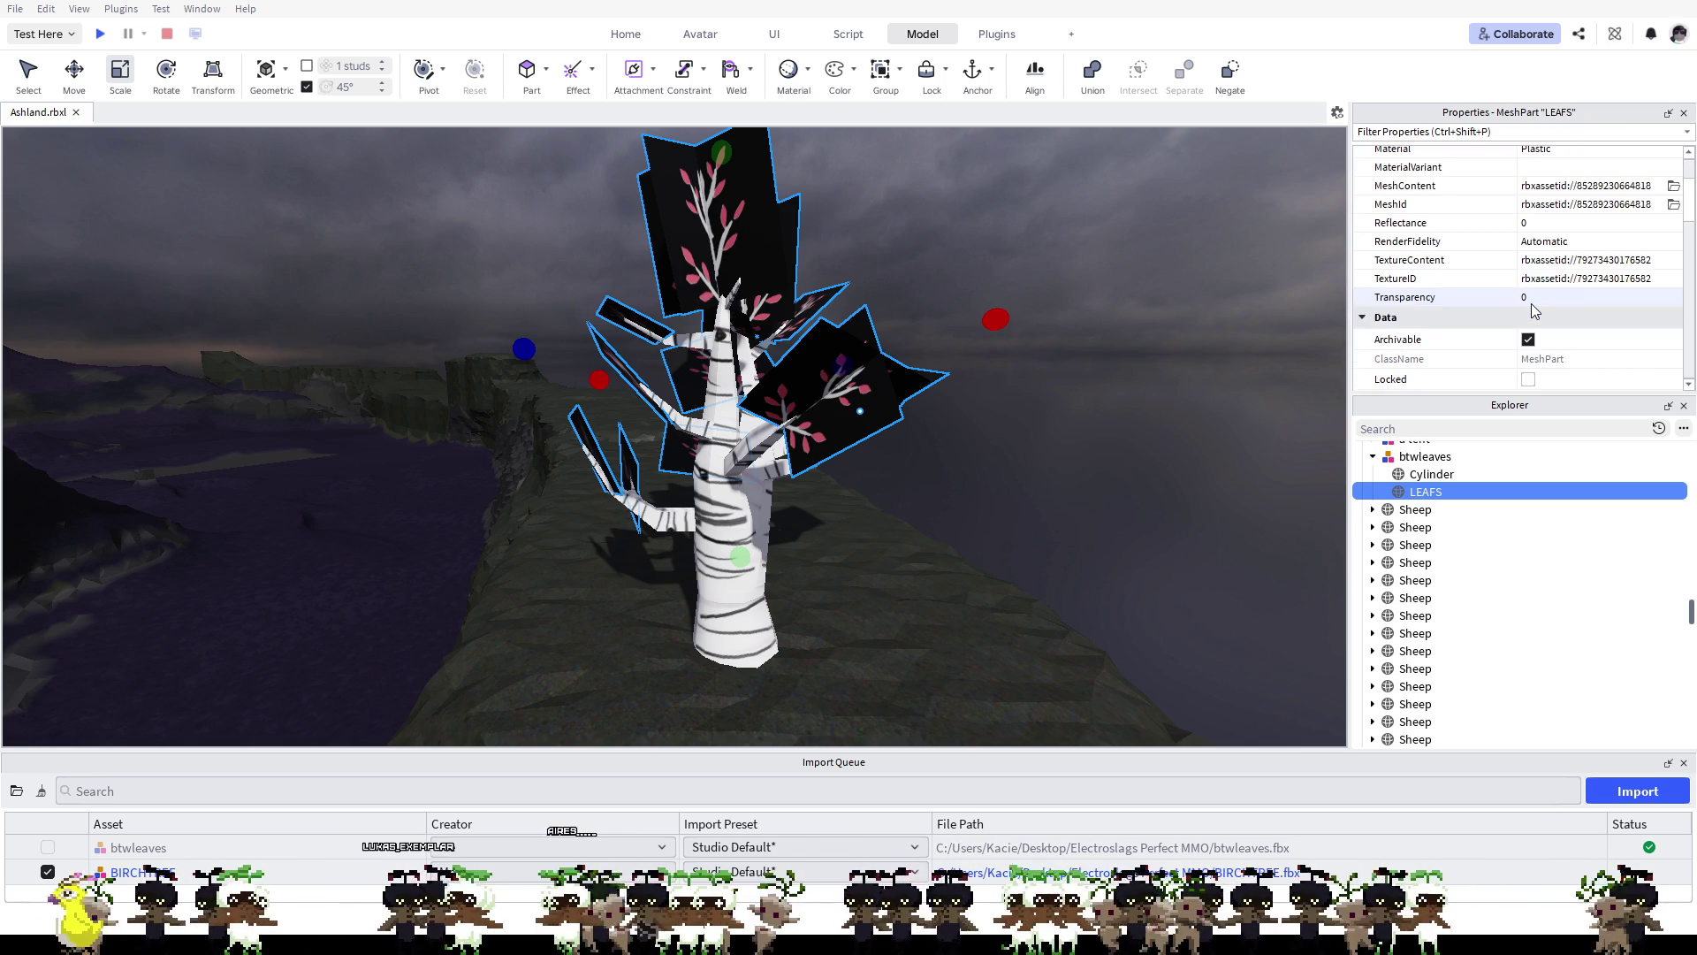
click(1532, 298)
drag(1576, 299, 1582, 300)
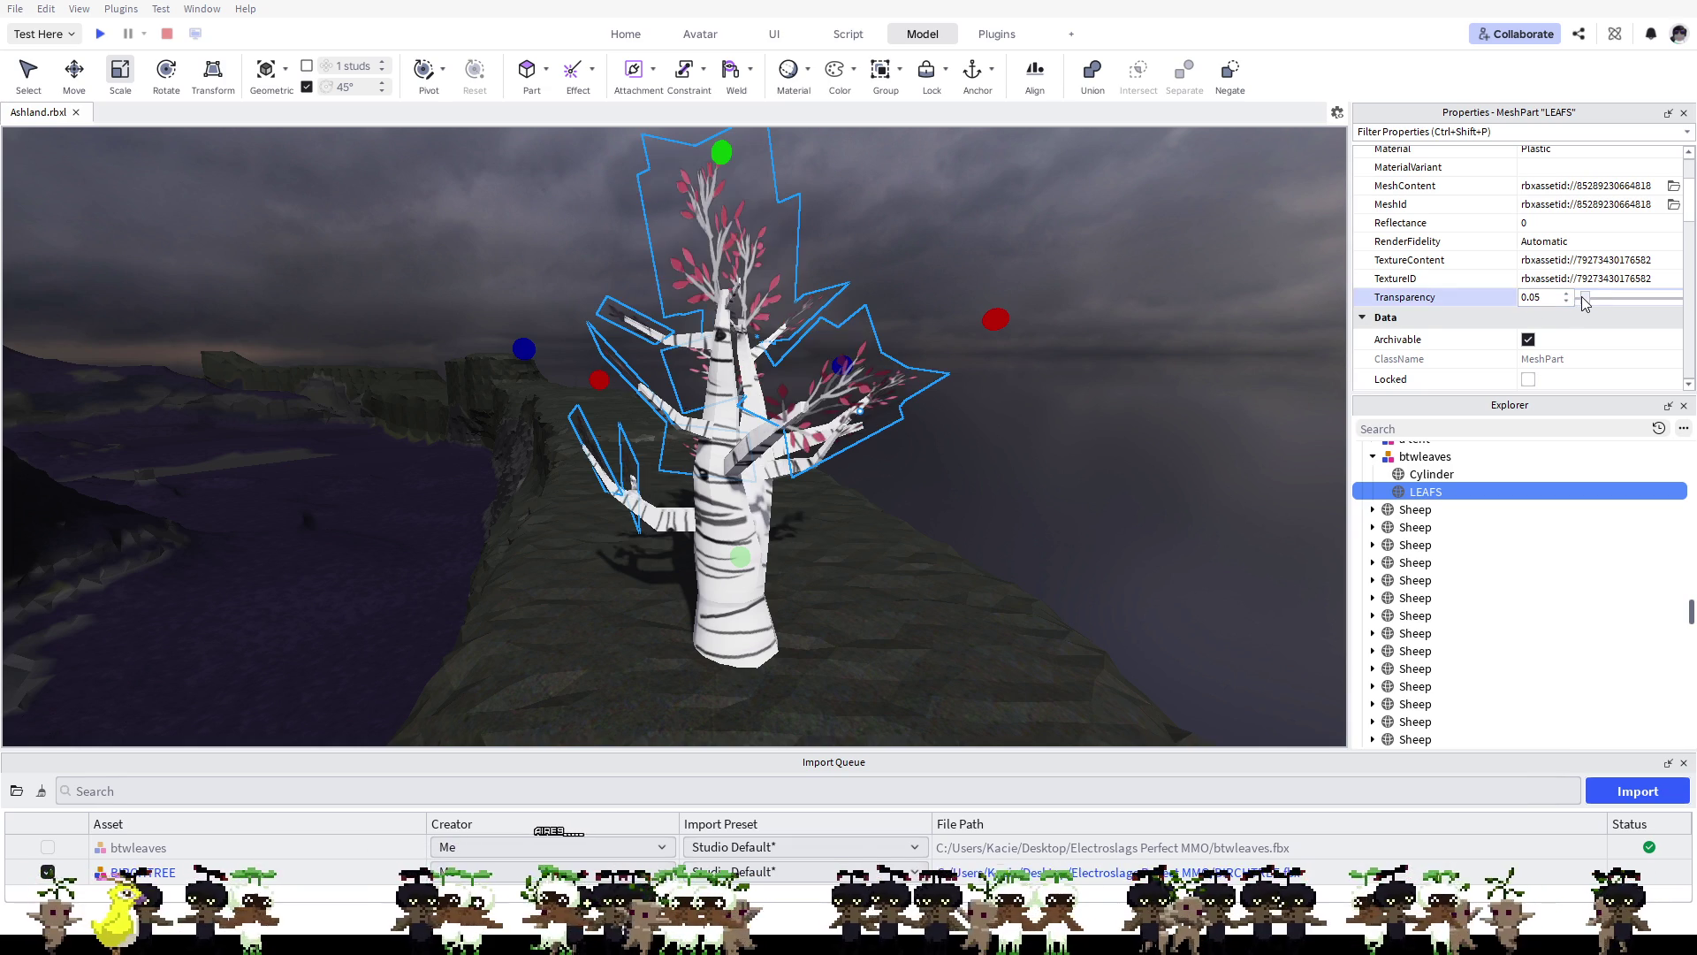
click(1136, 464)
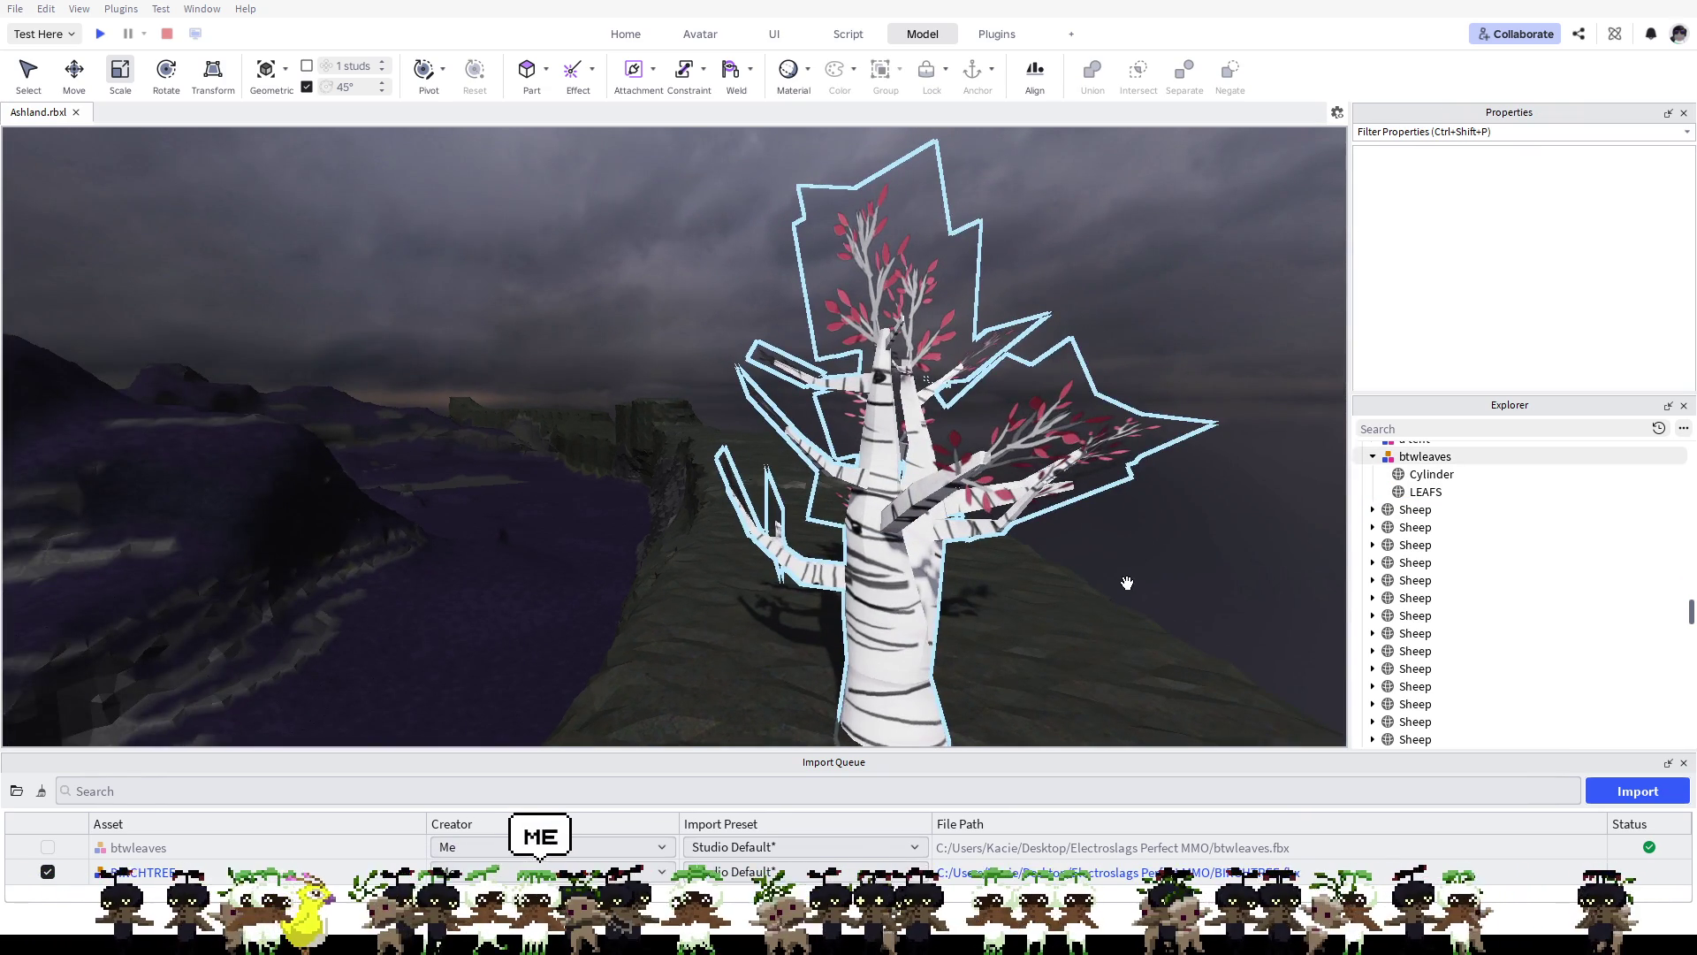
mouse_move(1127, 582)
mouse_down()
mouse_move(1058, 507)
mouse_move(1068, 532)
mouse_move(834, 537)
mouse_move(894, 519)
mouse_move(913, 557)
mouse_move(942, 562)
mouse_move(901, 560)
mouse_move(979, 587)
mouse_move(953, 589)
mouse_move(933, 586)
mouse_move(1013, 584)
mouse_move(1009, 558)
mouse_move(1005, 576)
mouse_move(943, 595)
mouse_move(1078, 585)
mouse_move(947, 575)
mouse_move(954, 607)
mouse_move(981, 416)
mouse_up()
scroll(1009, 559, down, 5)
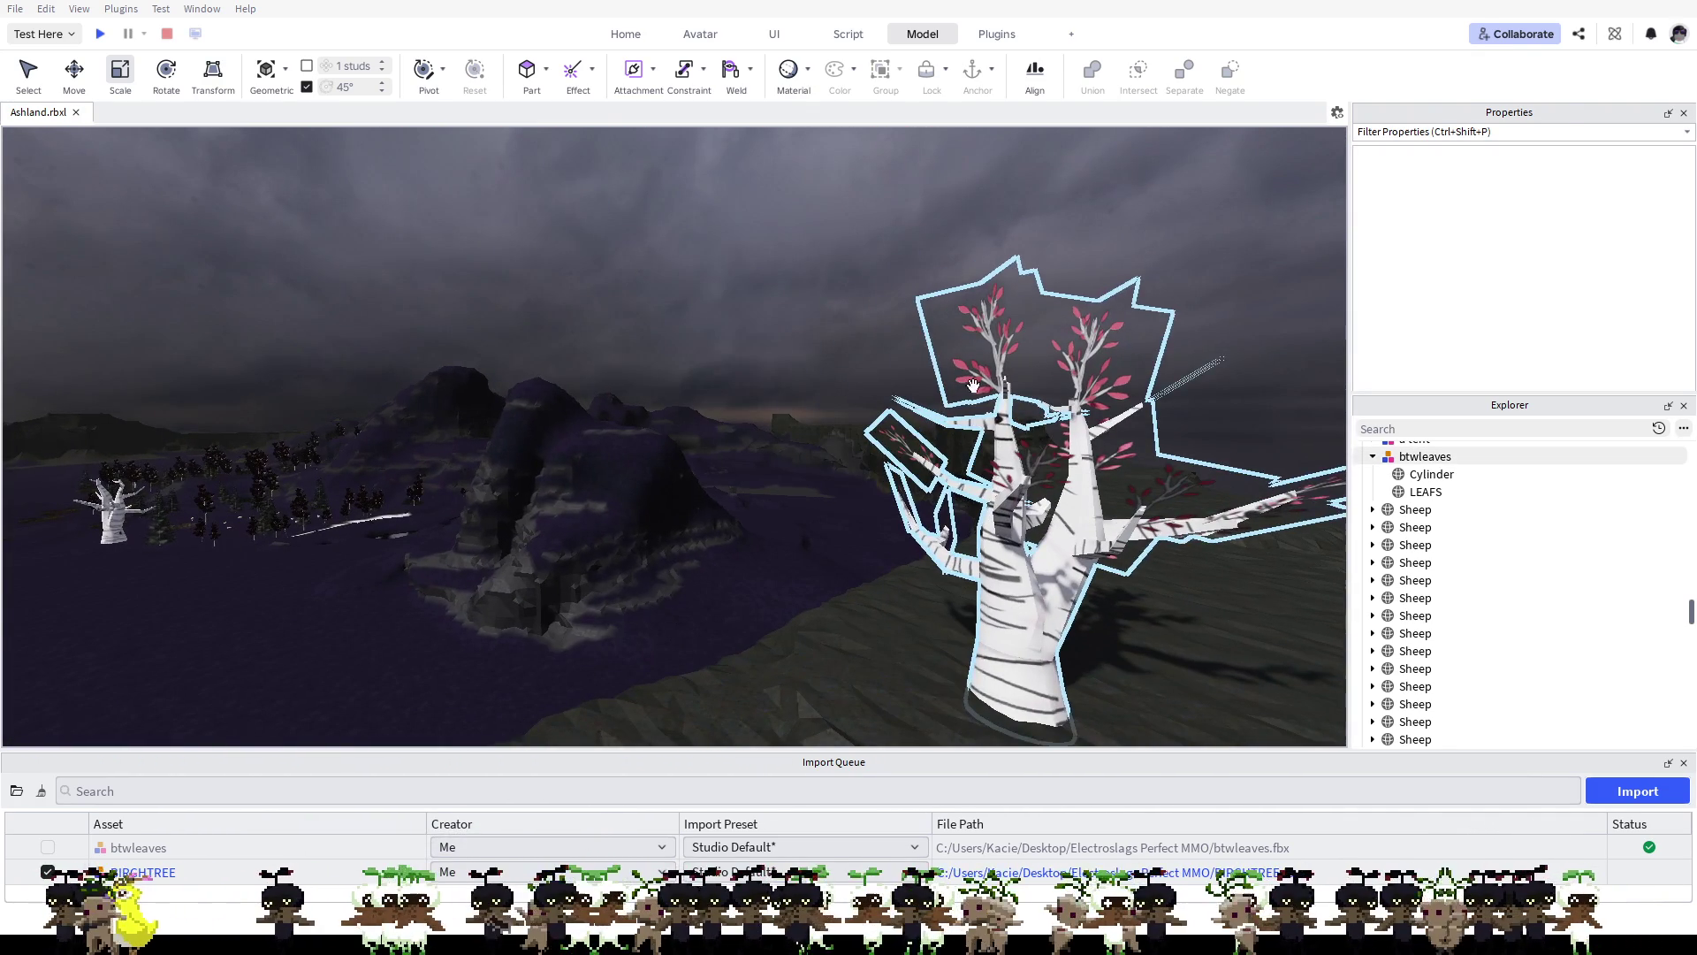
Step: Toggle the LEAFS part's DoubleSided setting to compare, leaving it unchecked
click(981, 416)
click(1426, 492)
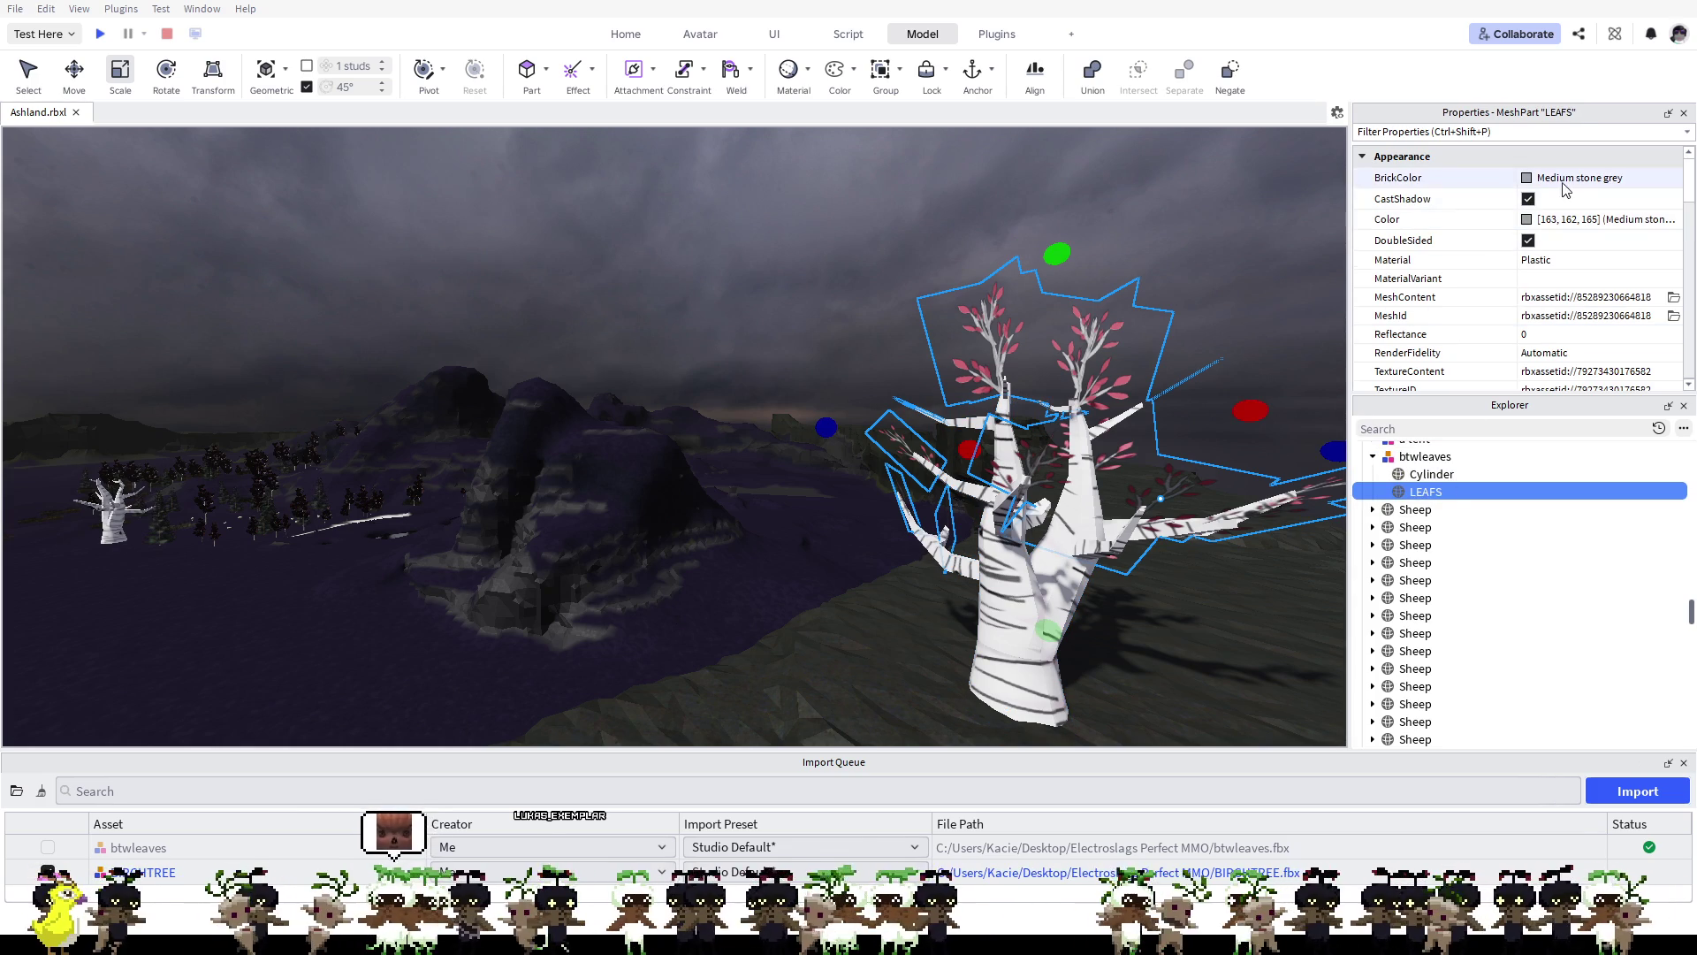
click(1527, 241)
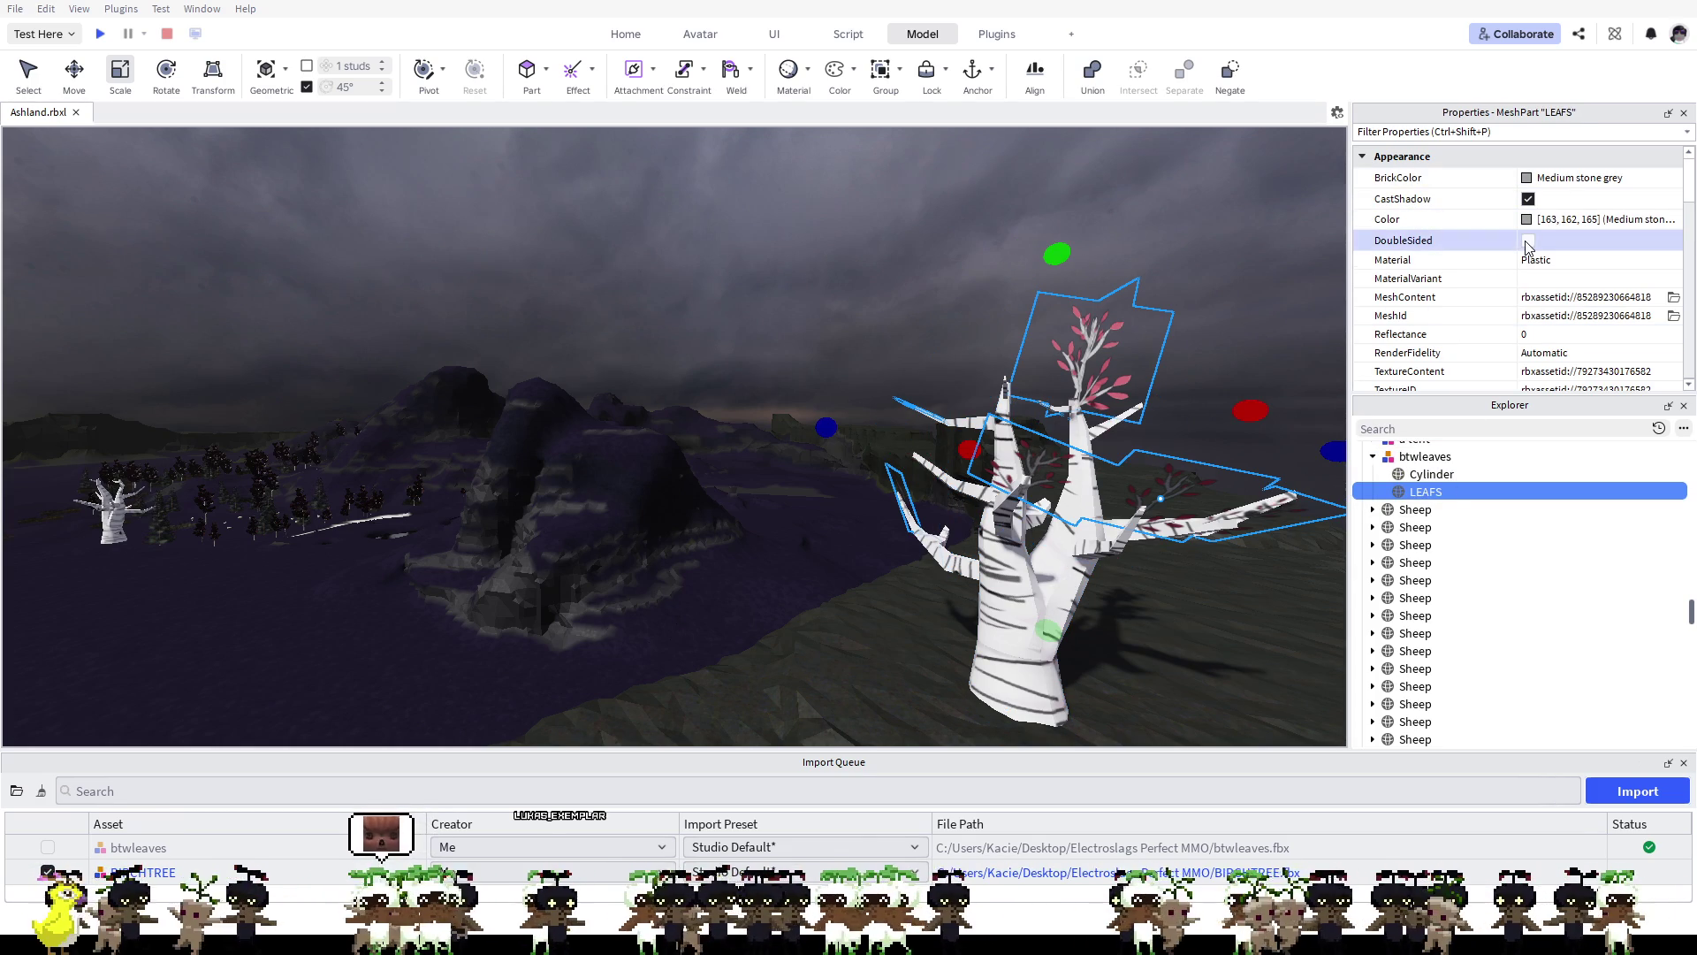
click(1528, 241)
click(1528, 241)
click(1527, 242)
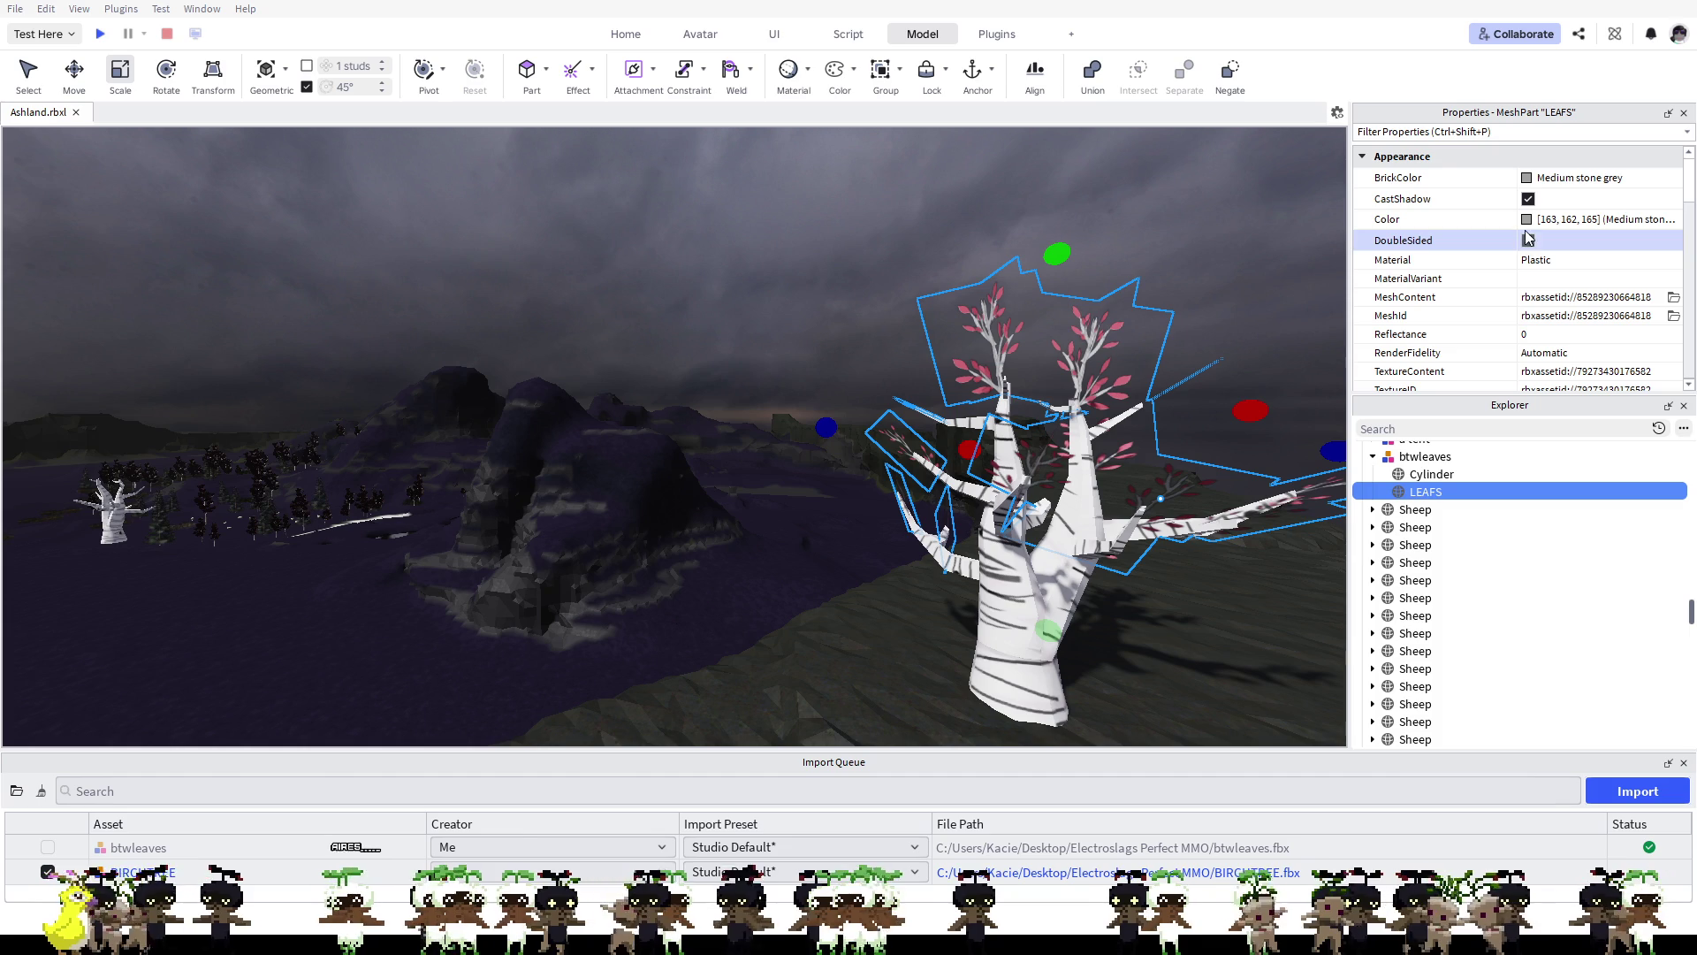
click(1528, 240)
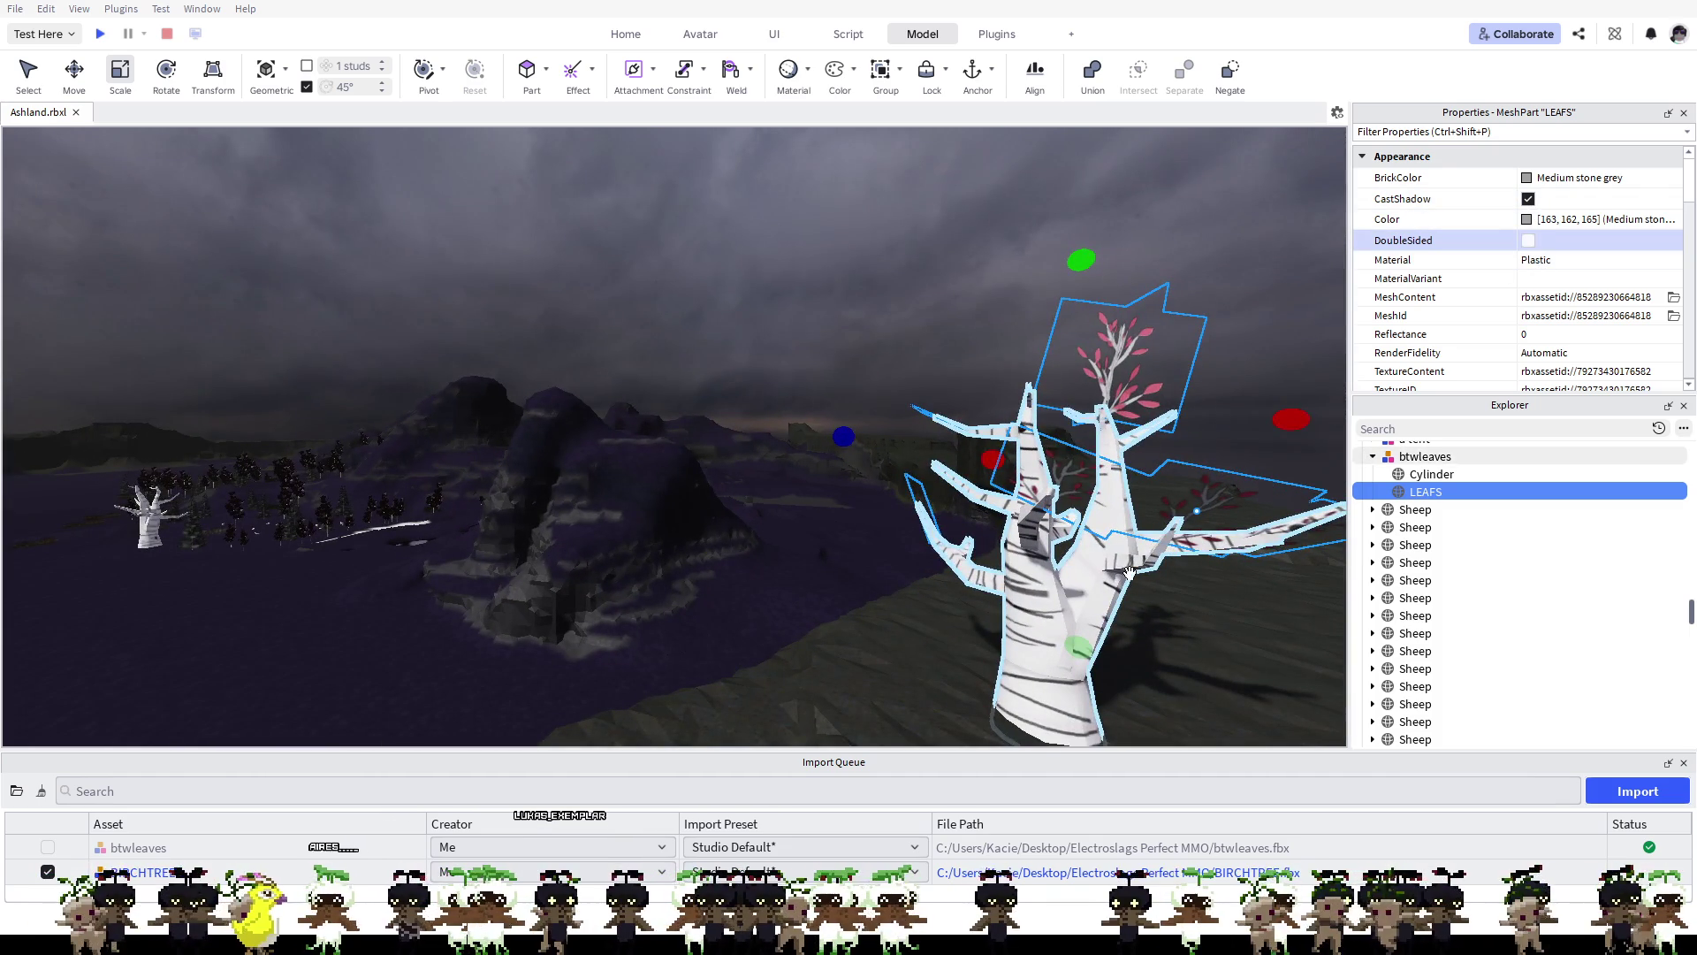
click(1129, 573)
right_click(1155, 597)
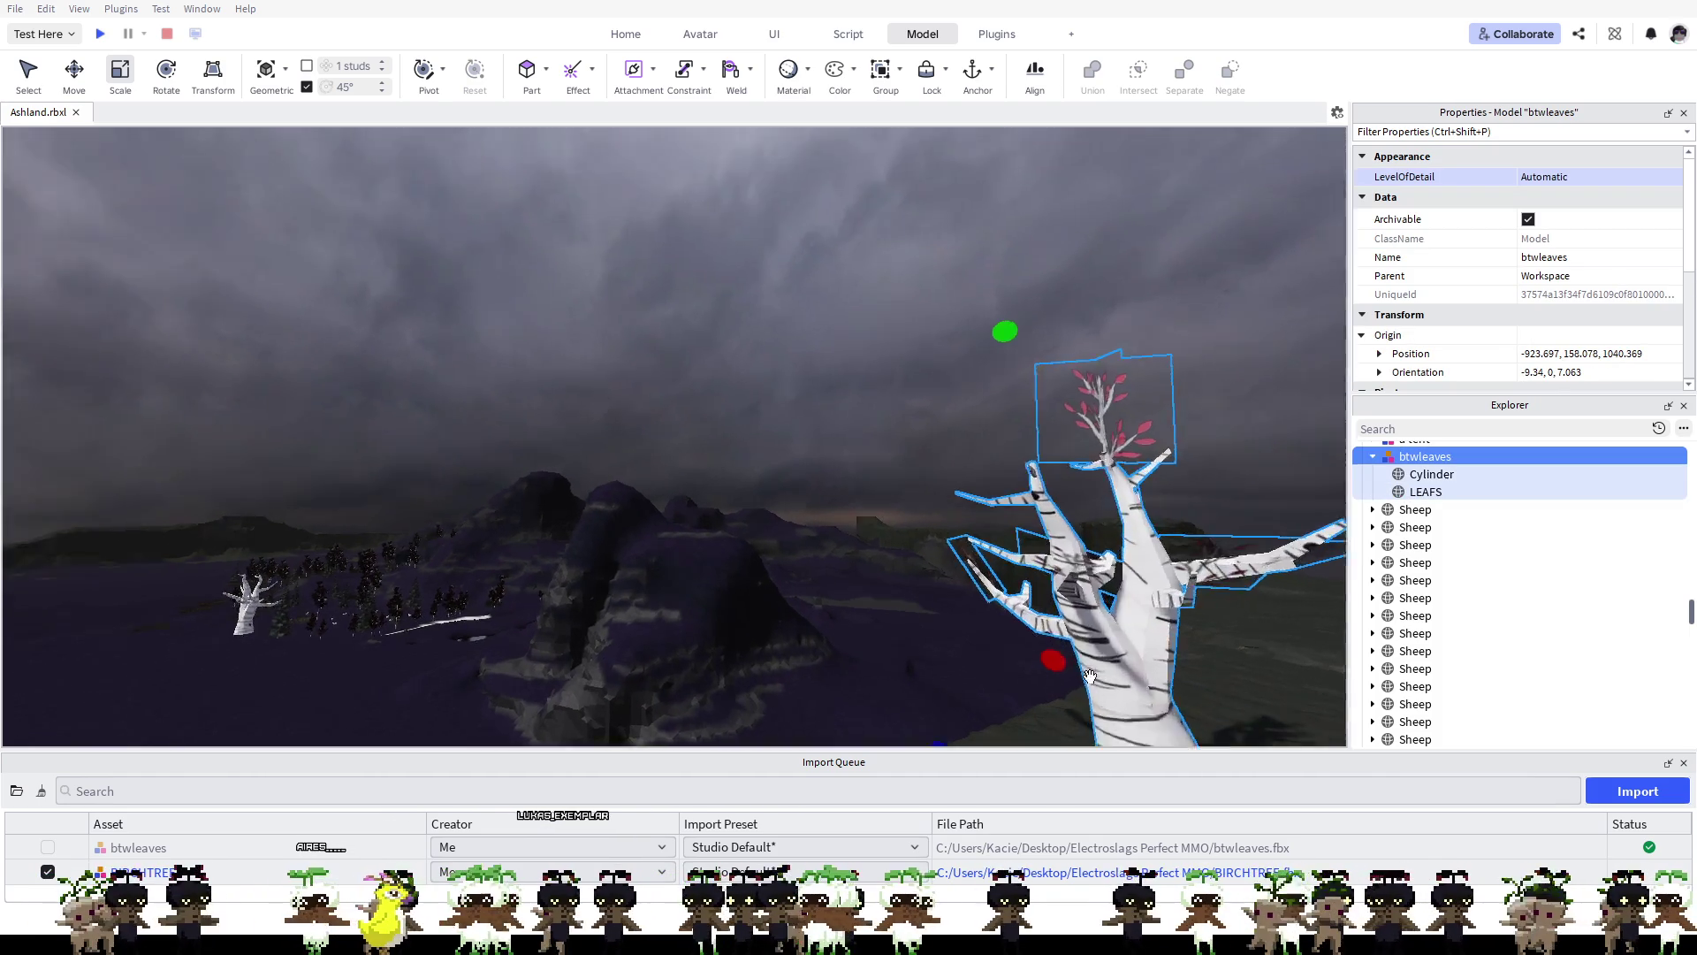
Step: Frame the selected btwleaves tree with F and orbit to look it over
key(f)
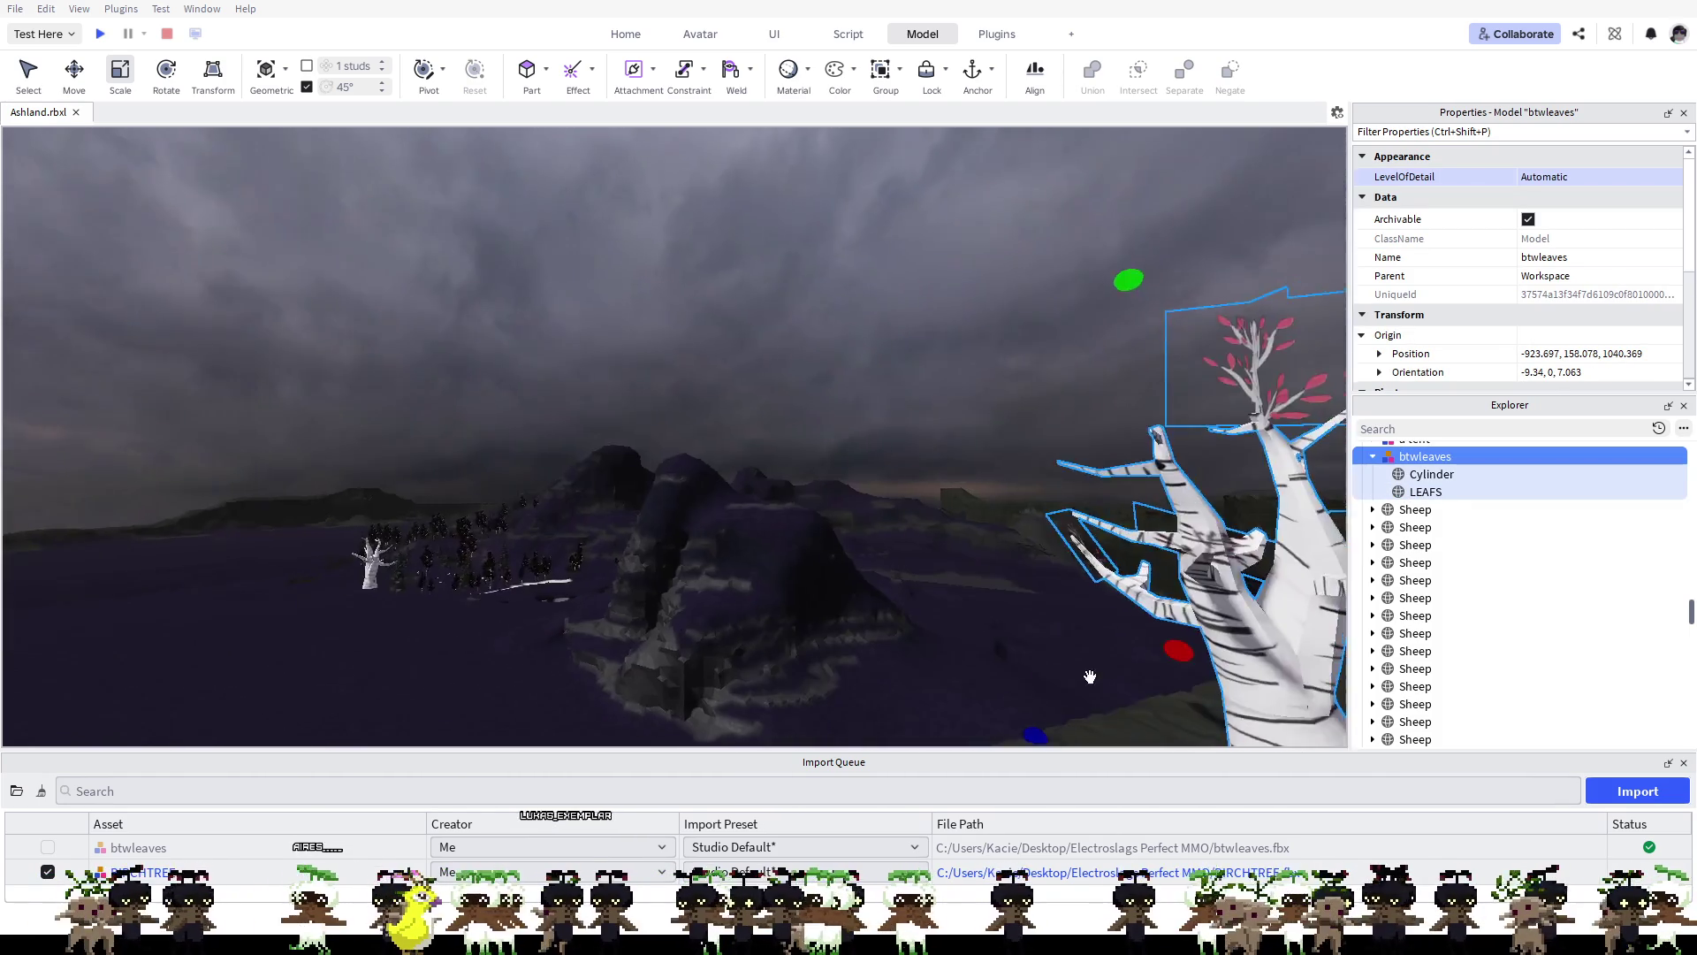
scroll(1065, 560, up, 3)
key(f)
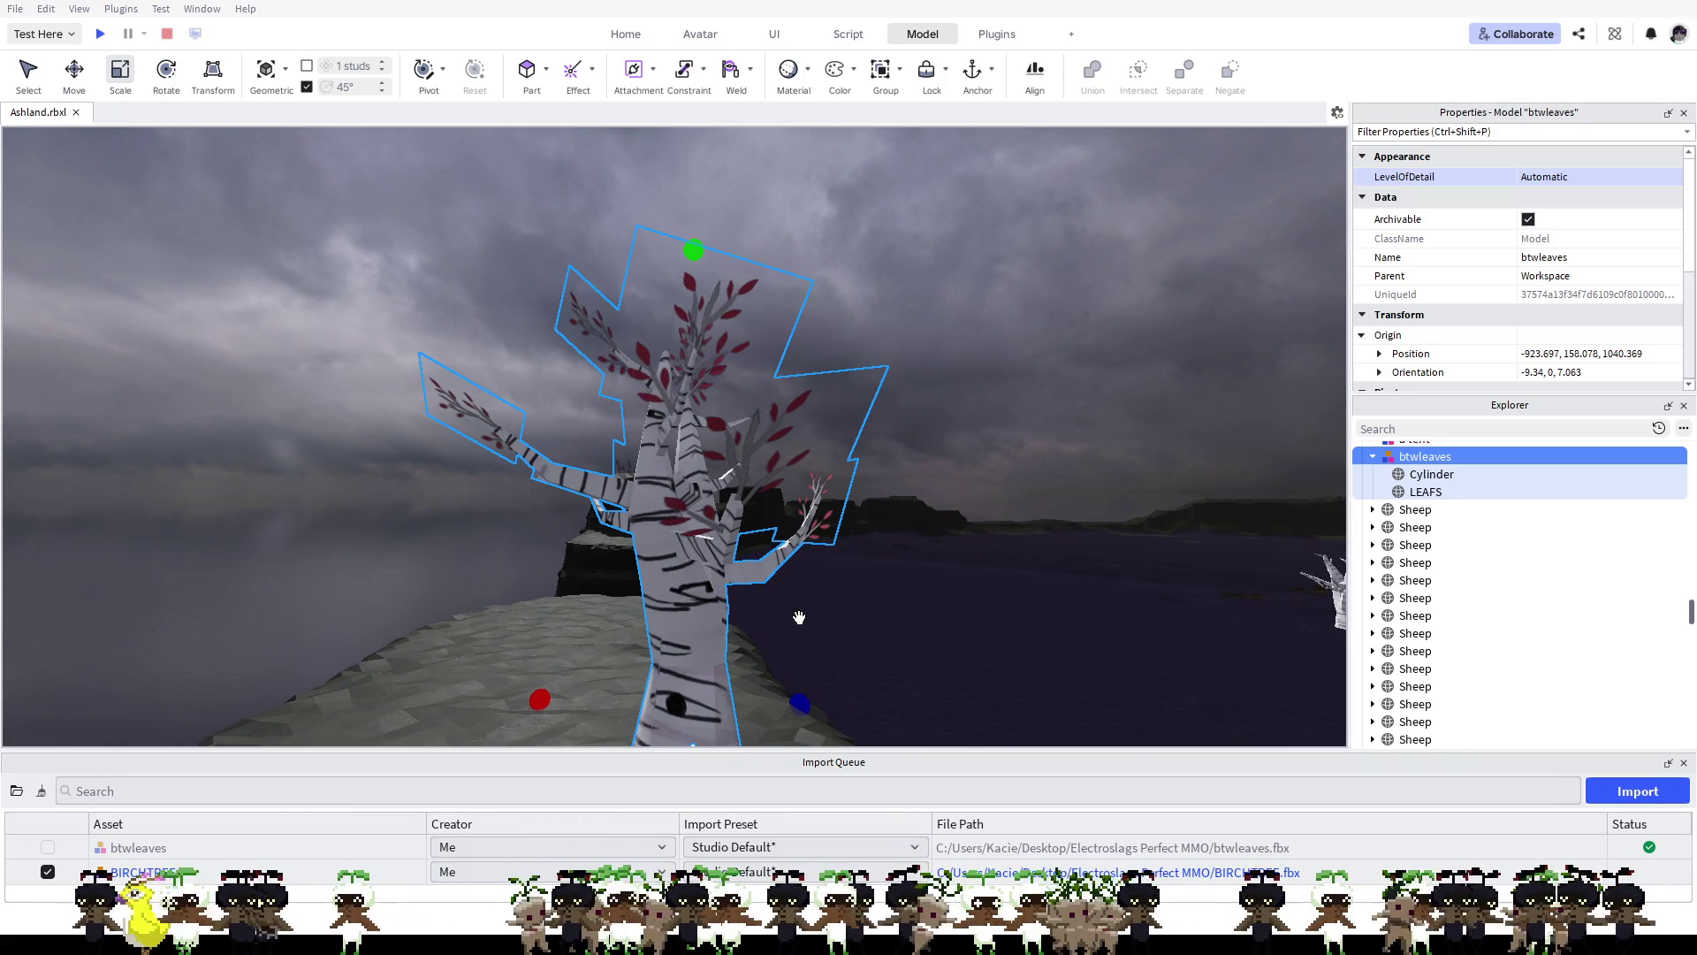
scroll(1544, 286, down, 3)
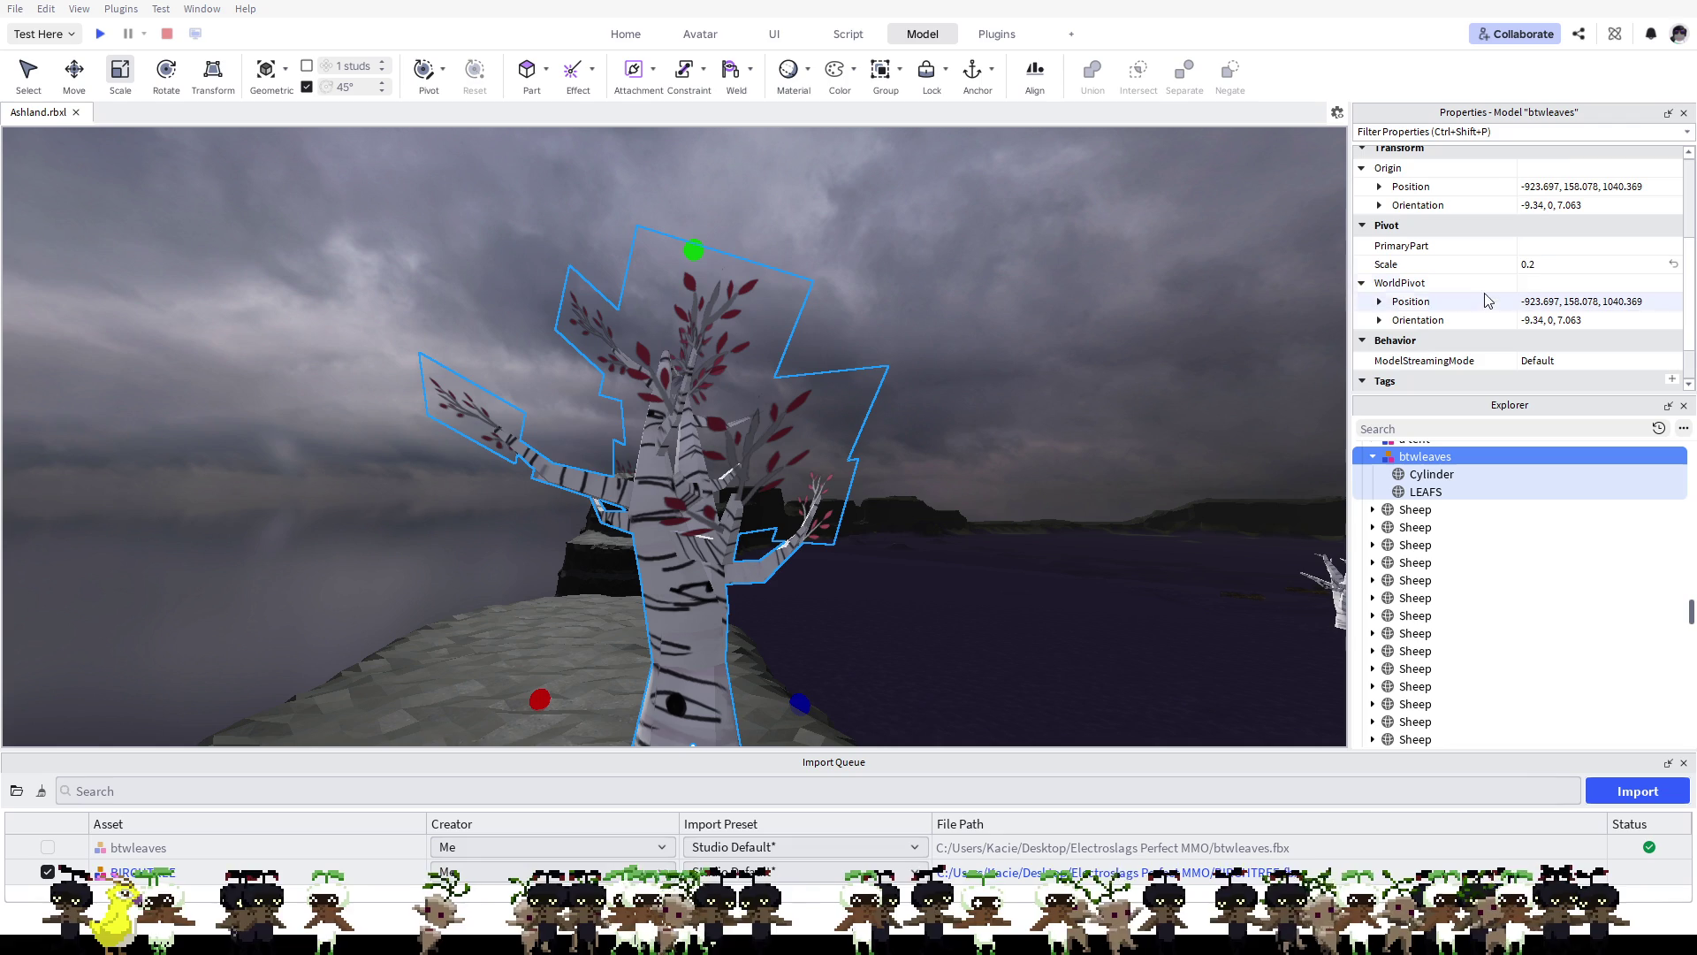
scroll(1490, 312, up, 1)
scroll(1491, 311, up, 2)
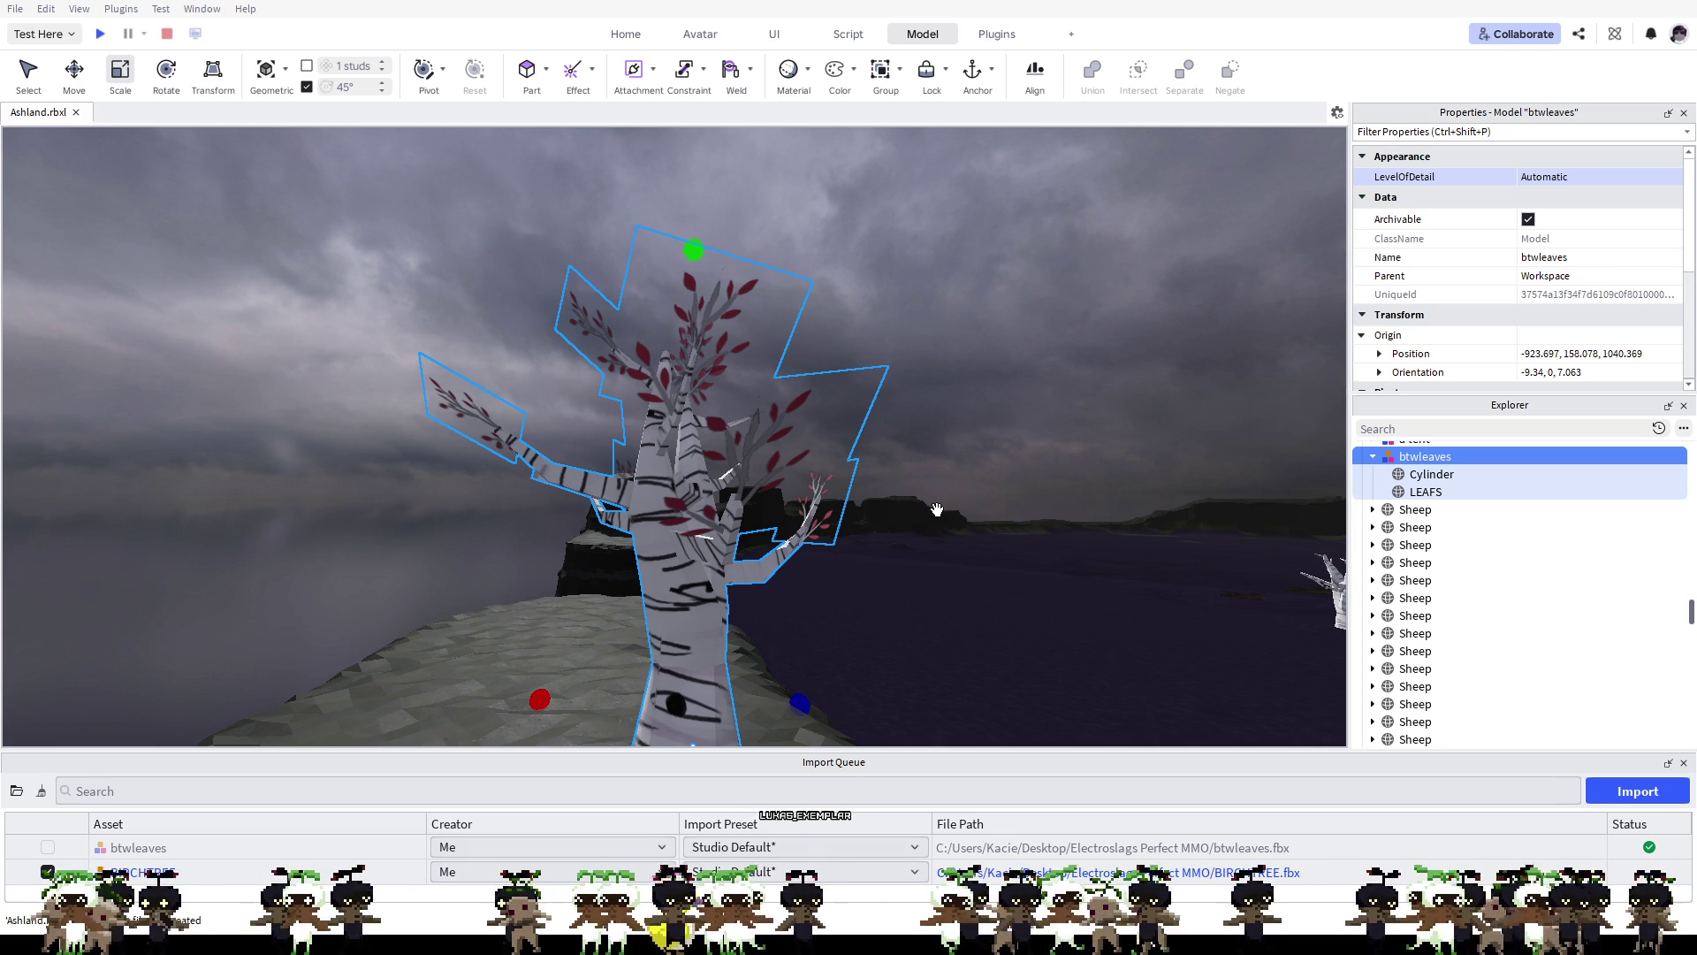
scroll(938, 518, up, 5)
scroll(939, 518, up, 3)
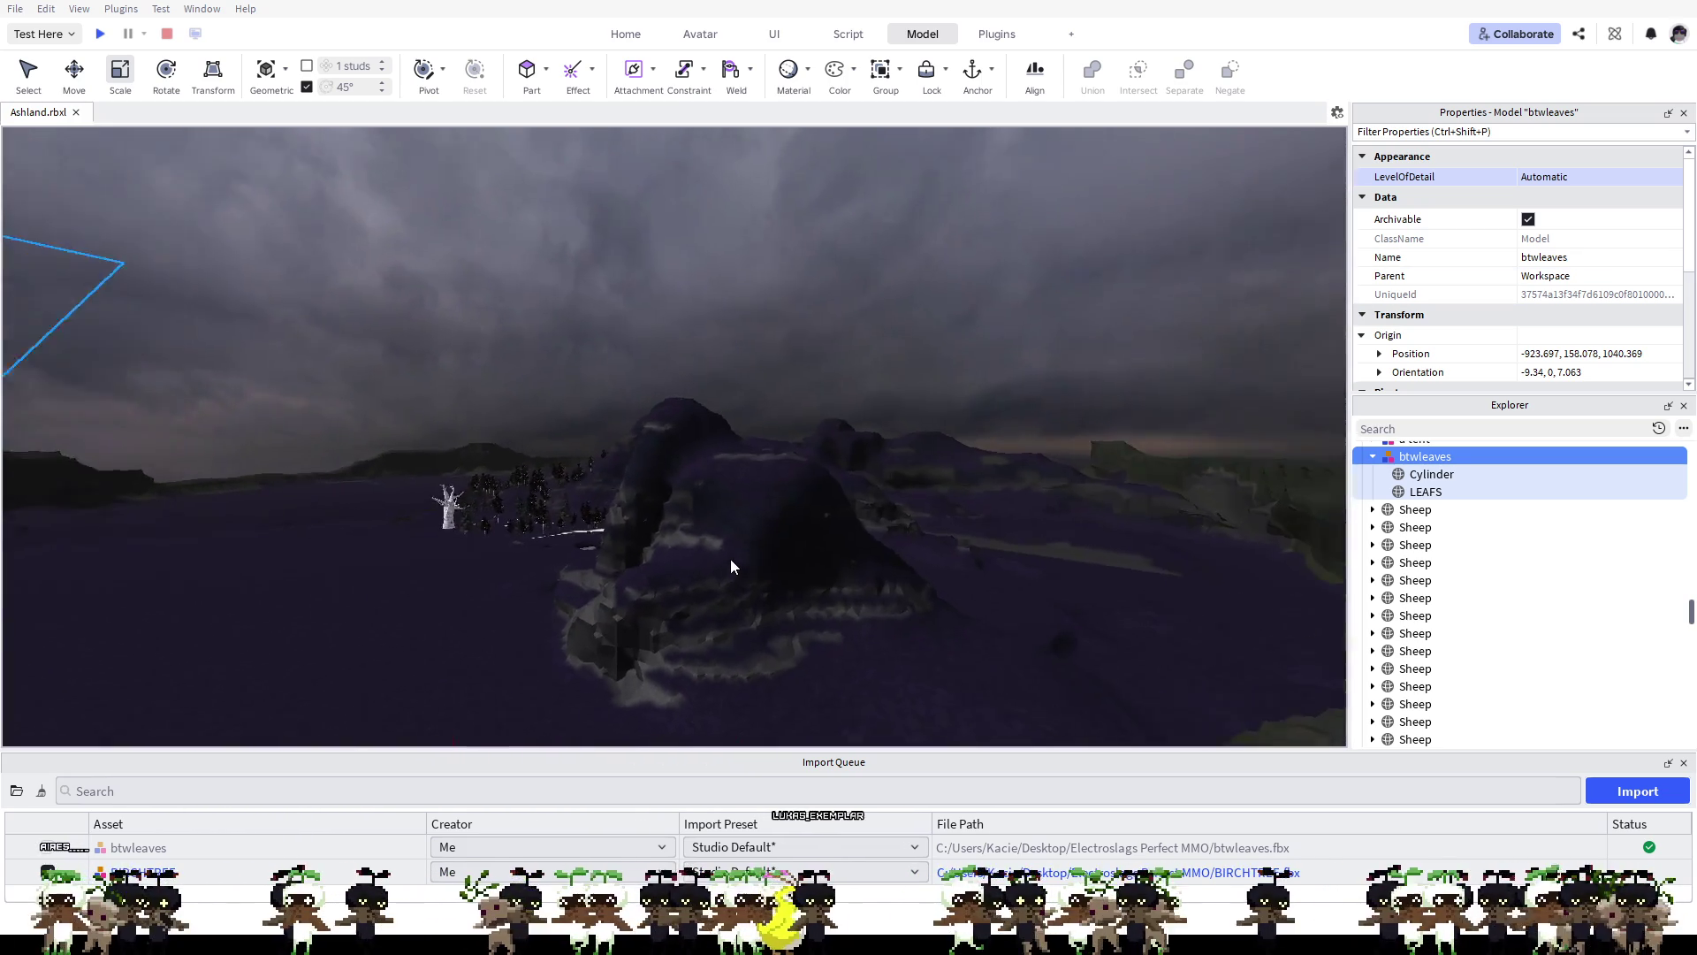
key(f)
scroll(730, 566, up, 5)
scroll(730, 566, down, 8)
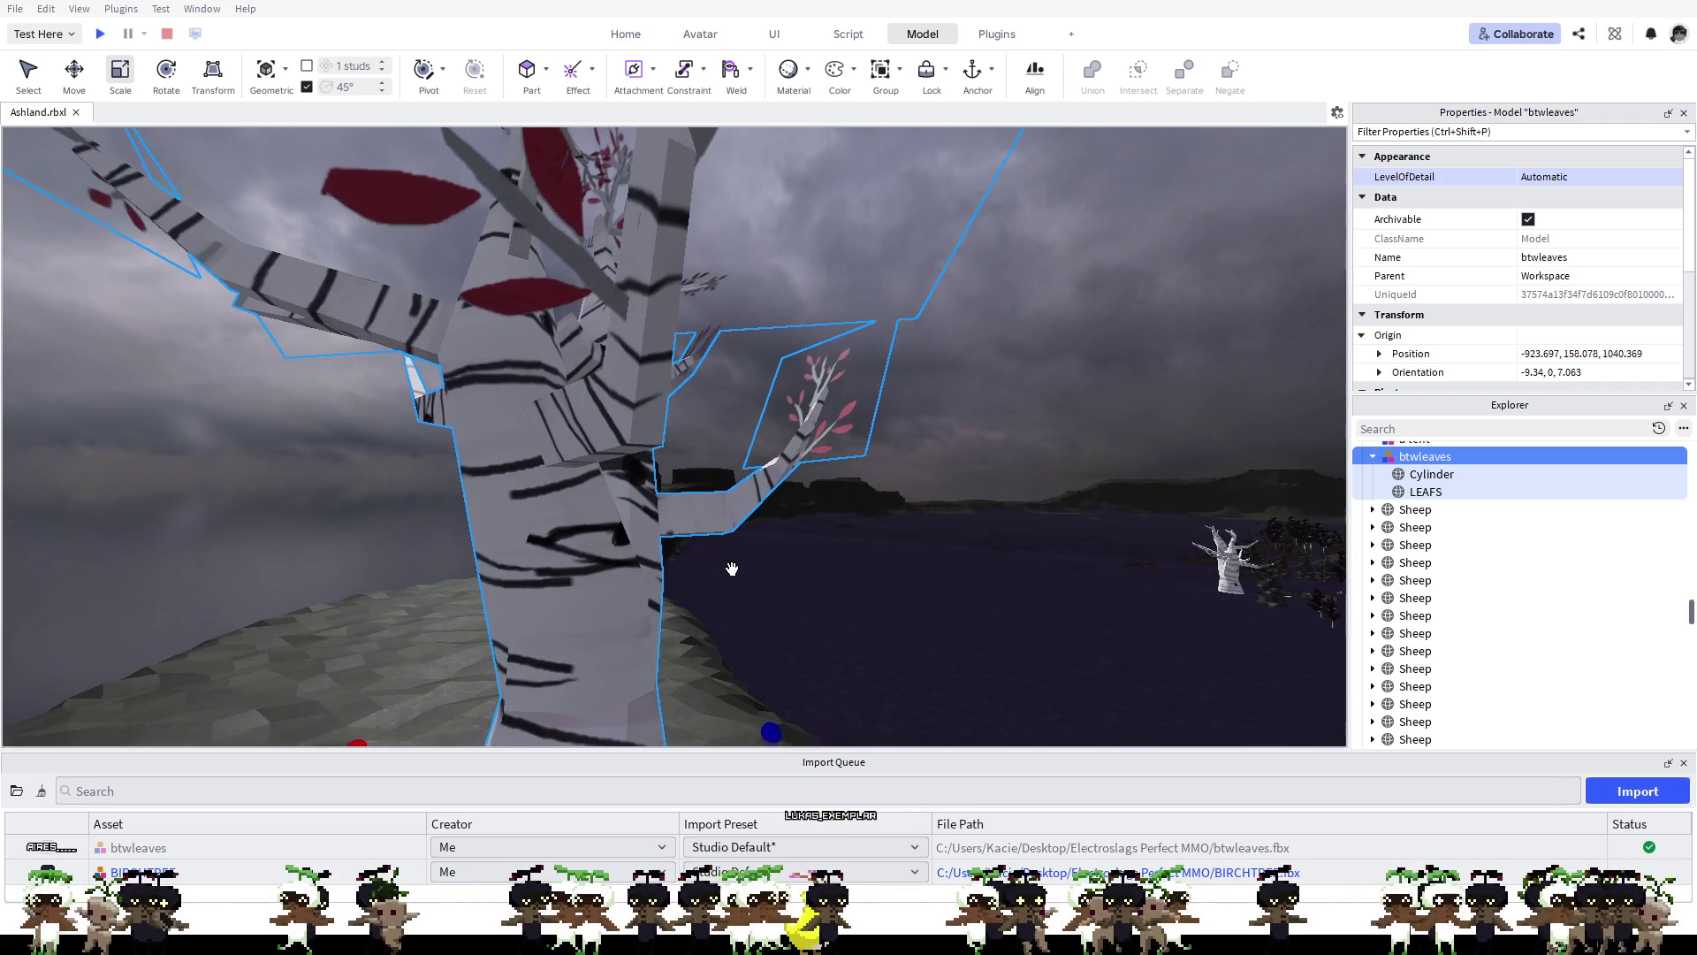
key(a)
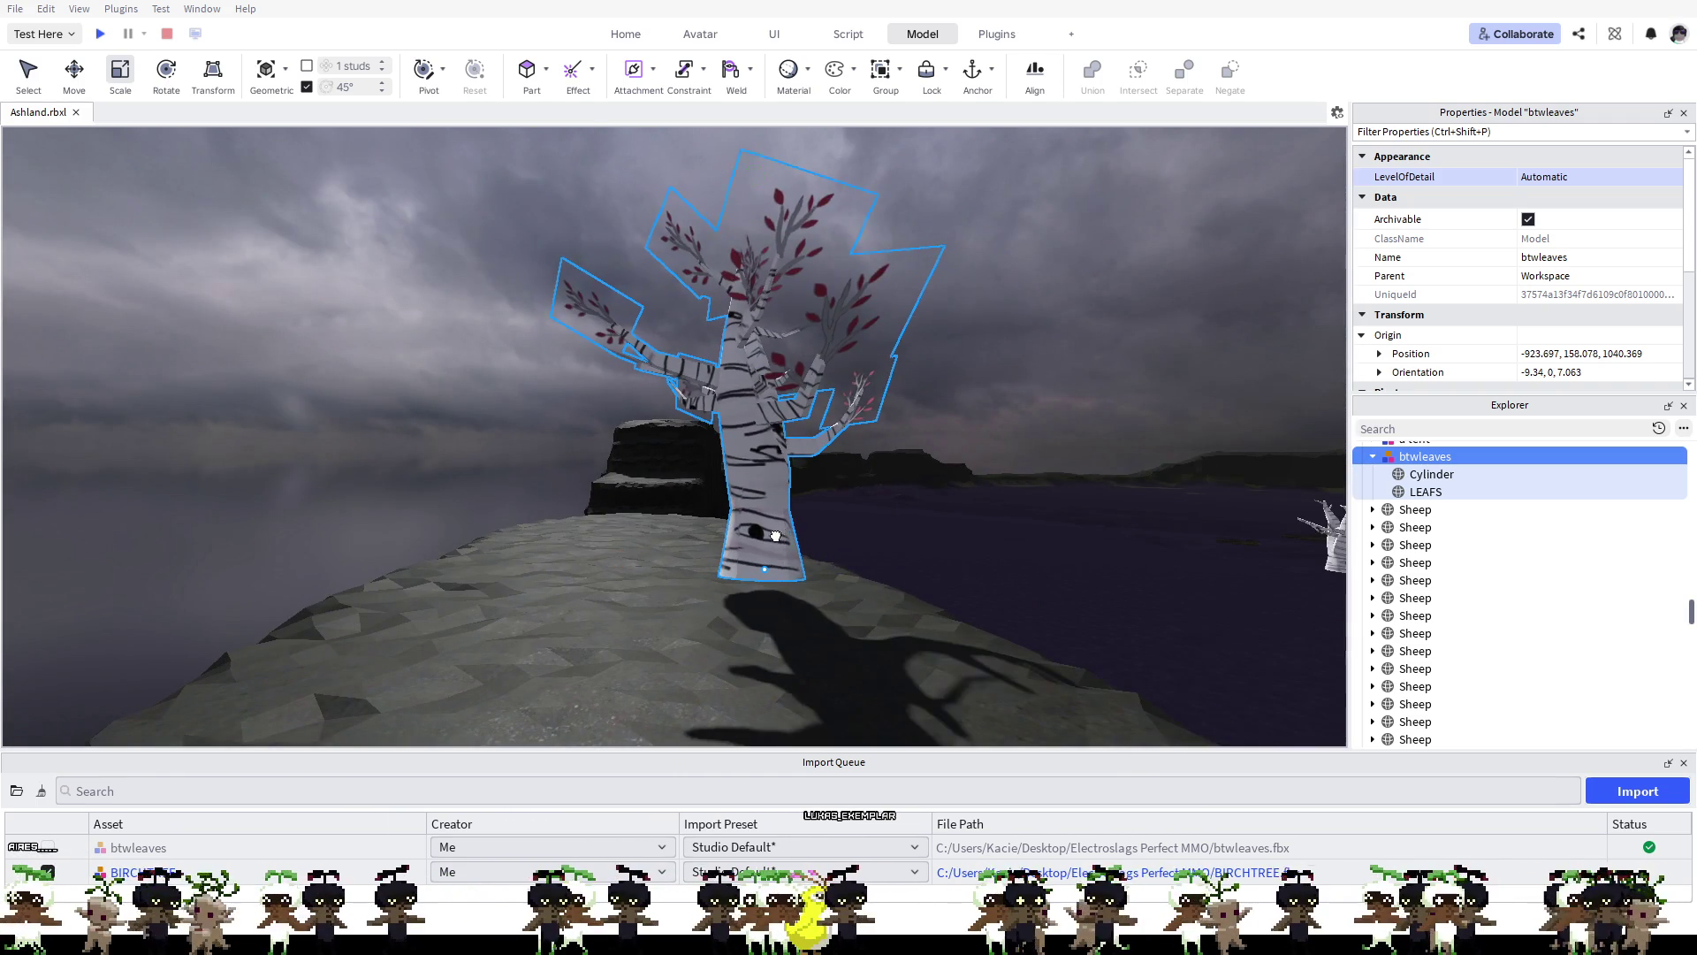
Step: Drag the tree farther back on the cliff top to -948.338, 156.926, 1036.646
mouse_move(776, 535)
mouse_down()
mouse_move(705, 587)
mouse_move(671, 580)
mouse_move(598, 719)
mouse_move(661, 782)
mouse_up()
mouse_move(676, 575)
mouse_down()
mouse_move(663, 681)
mouse_move(678, 675)
mouse_up()
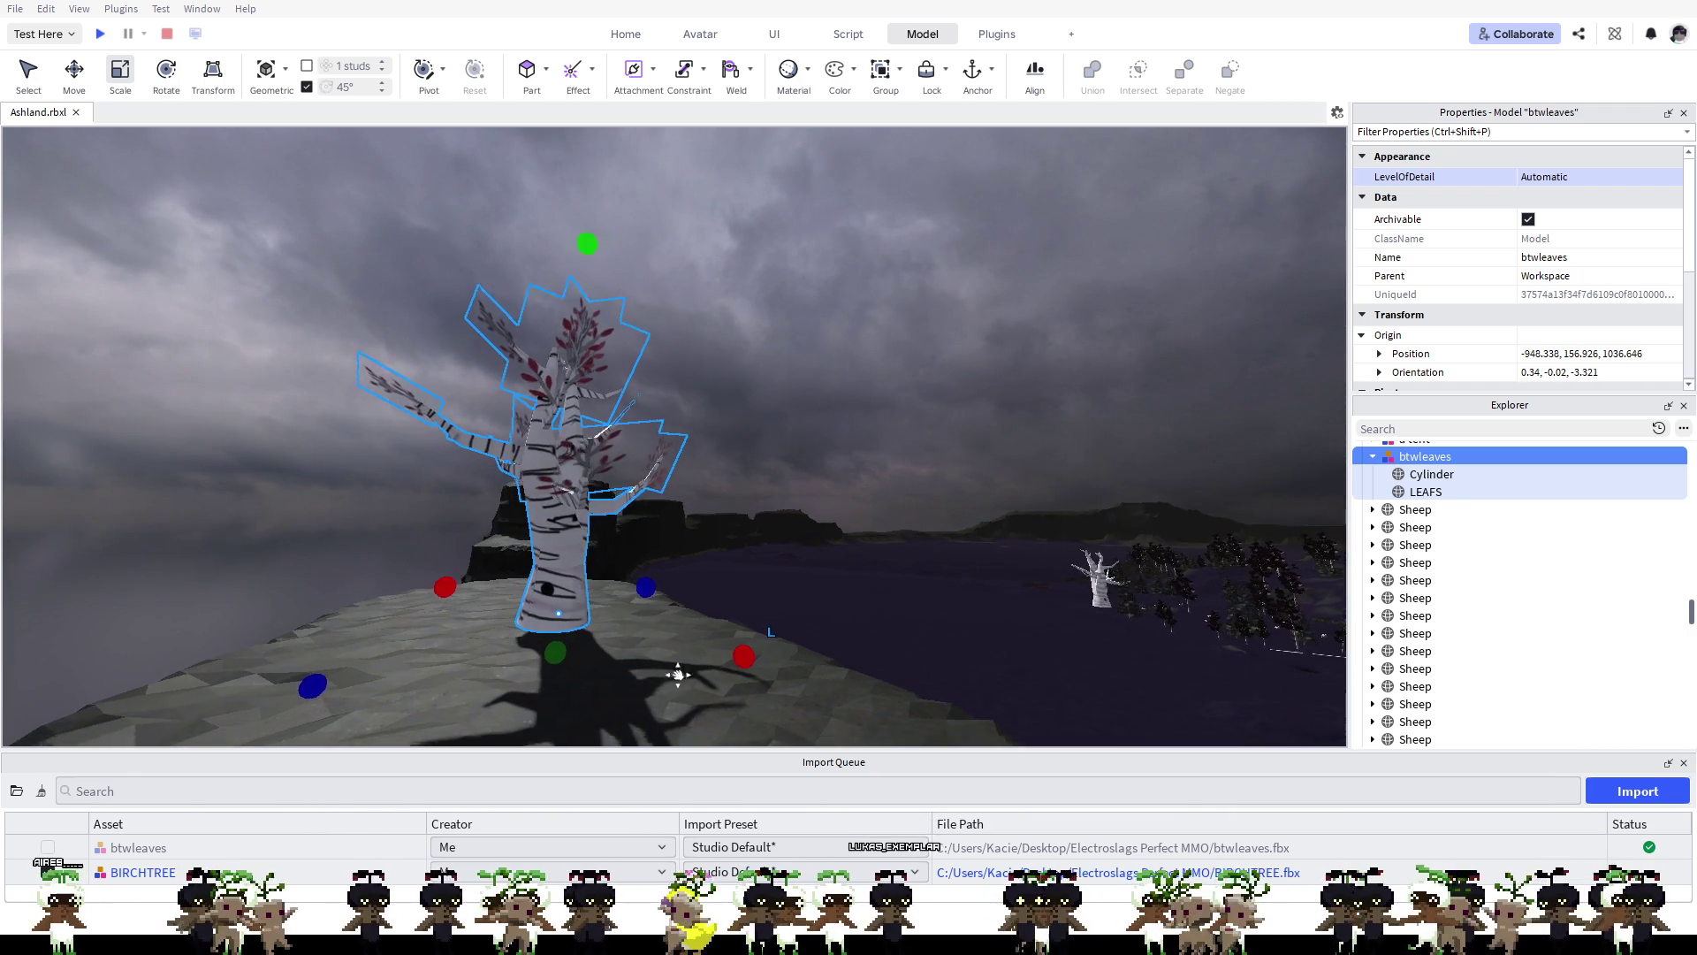
scroll(678, 675, up, 5)
drag(771, 649, 784, 651)
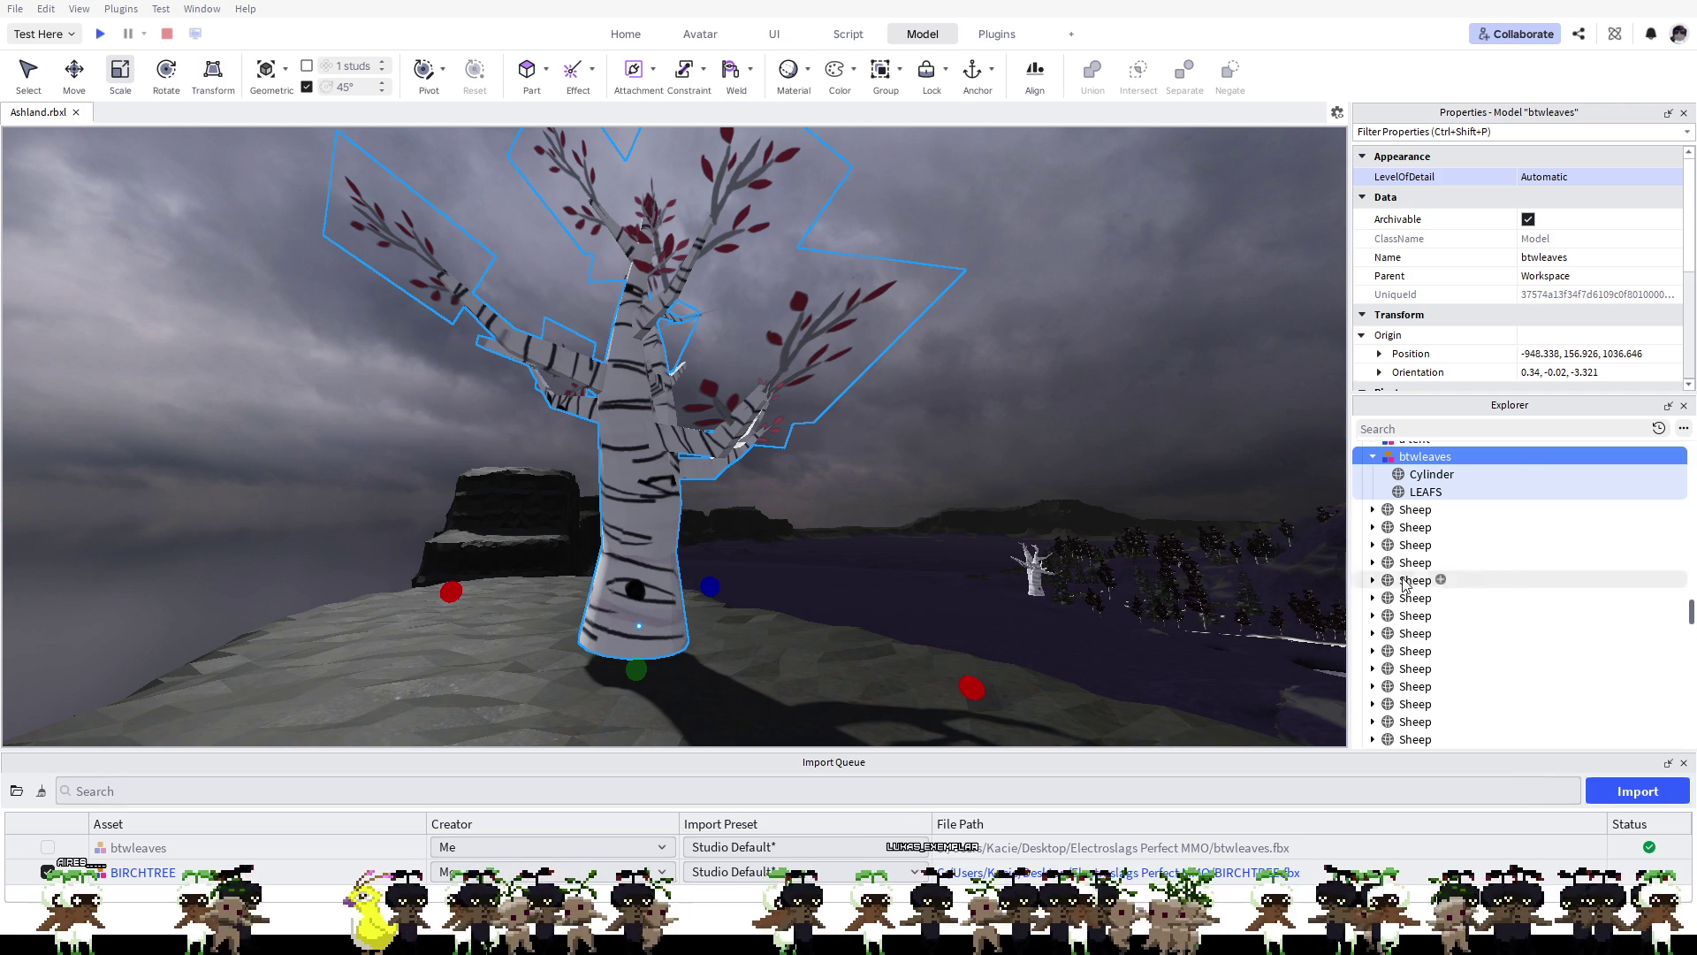
scroll(1555, 342, down, 4)
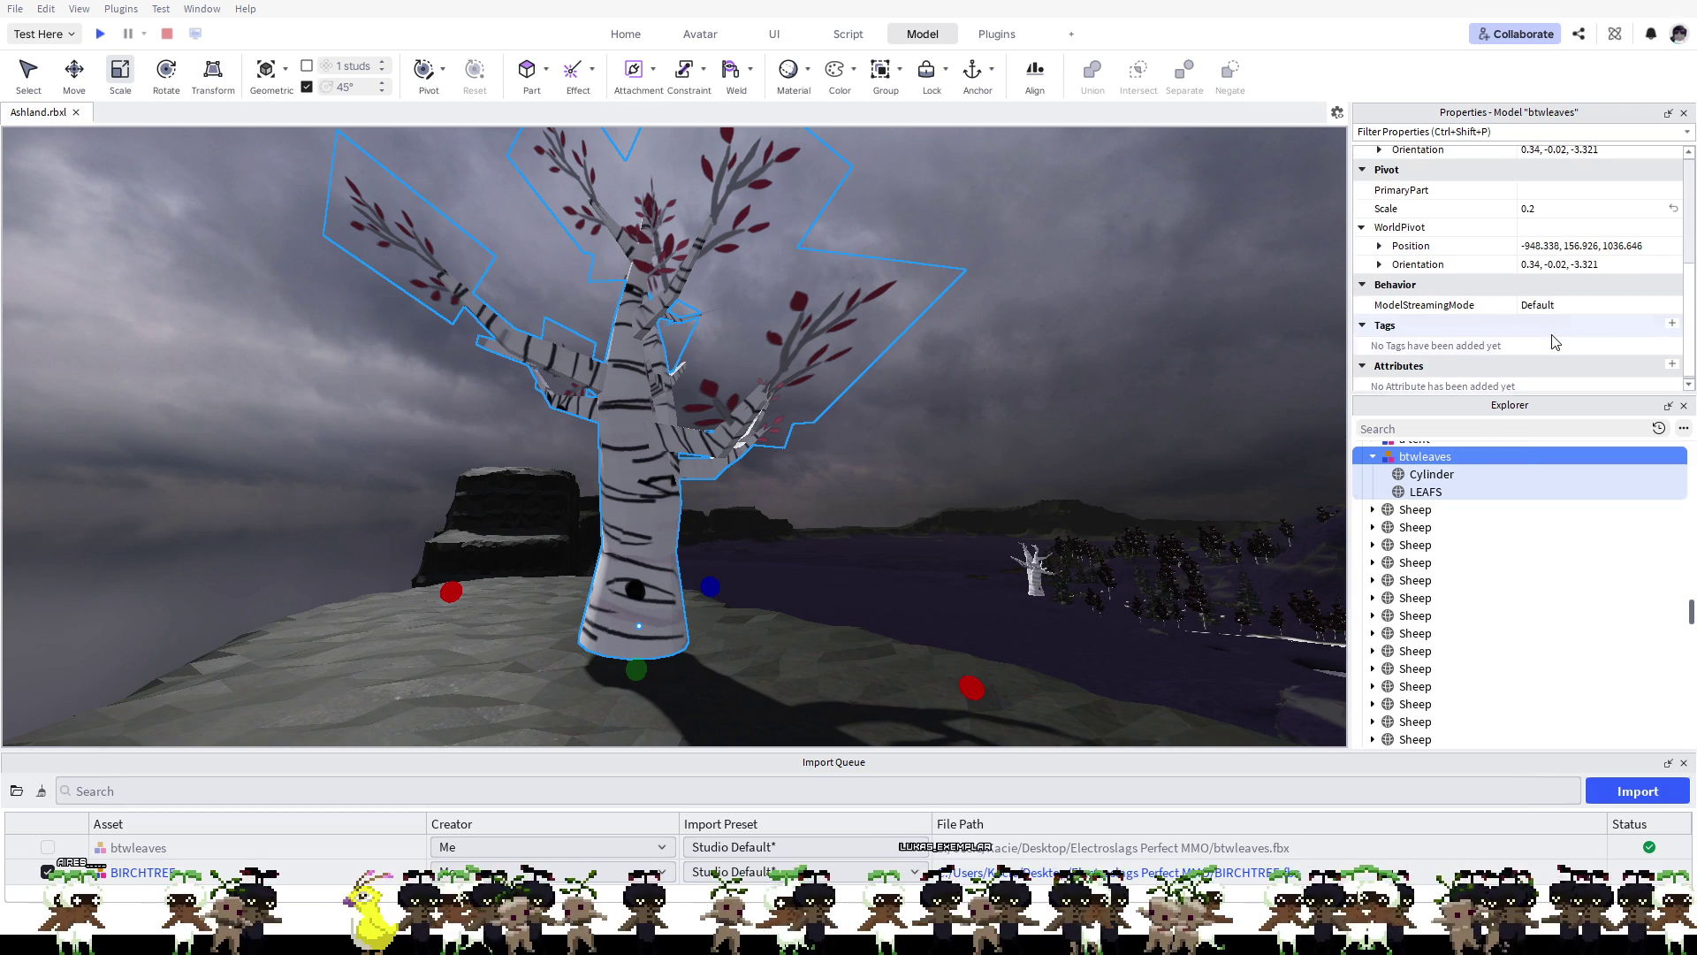
Step: Select the LEAFS mesh part and set its Material to Cardboard
click(1423, 492)
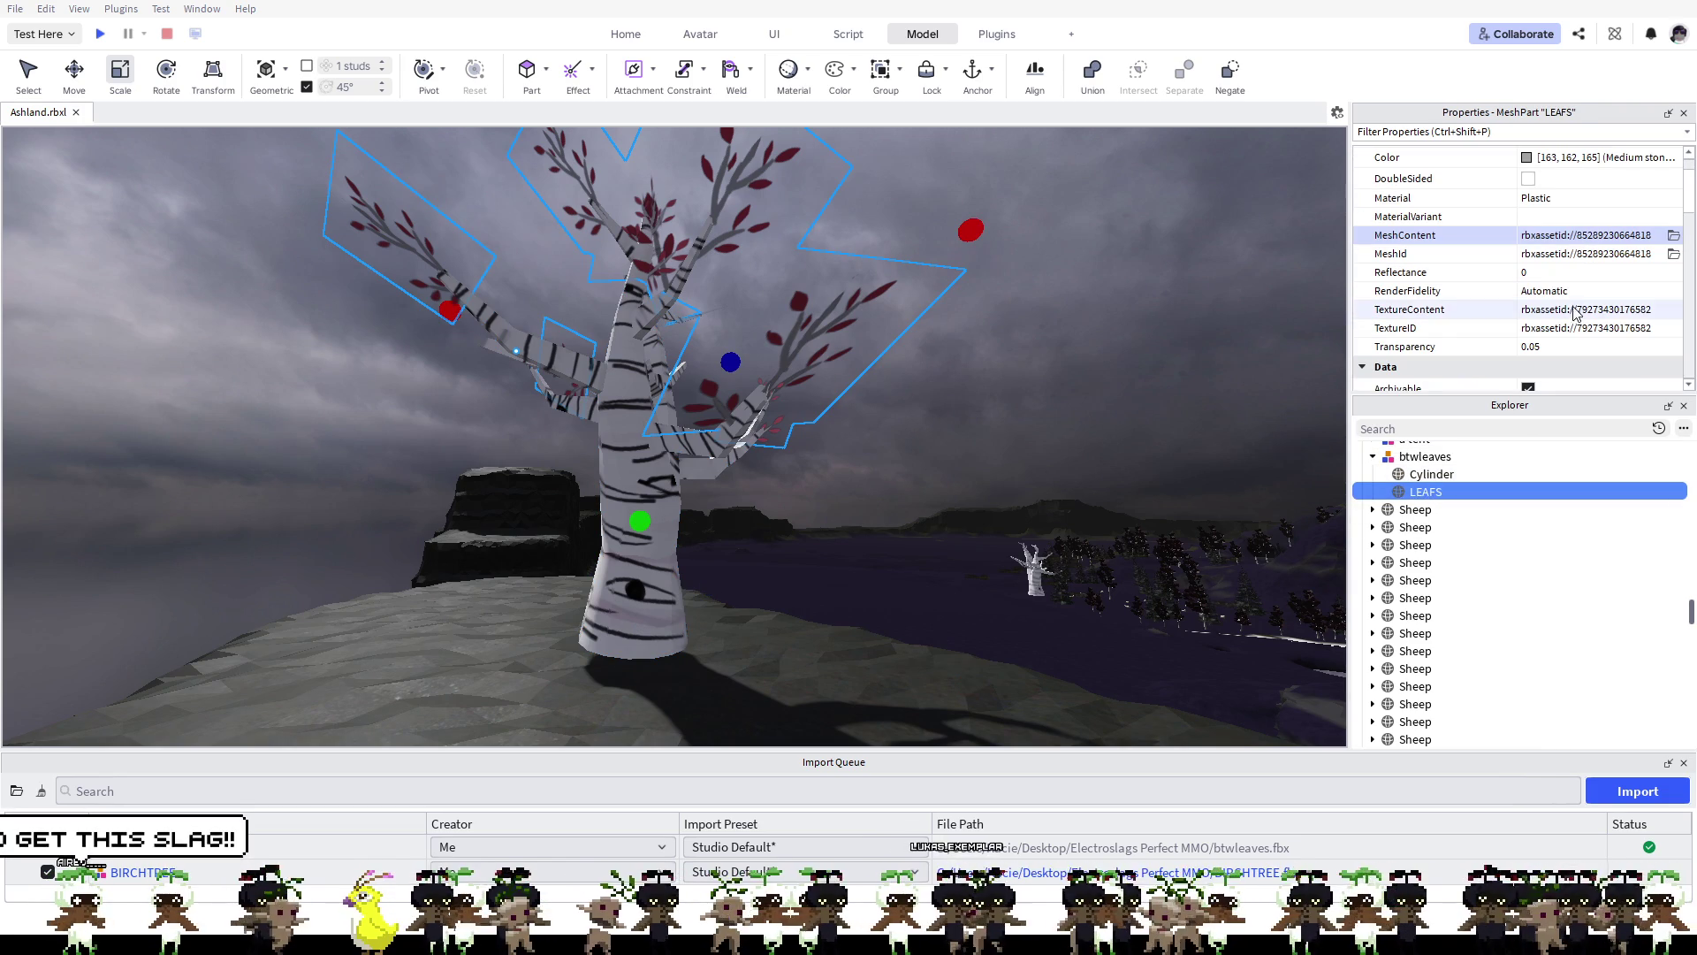
click(1549, 207)
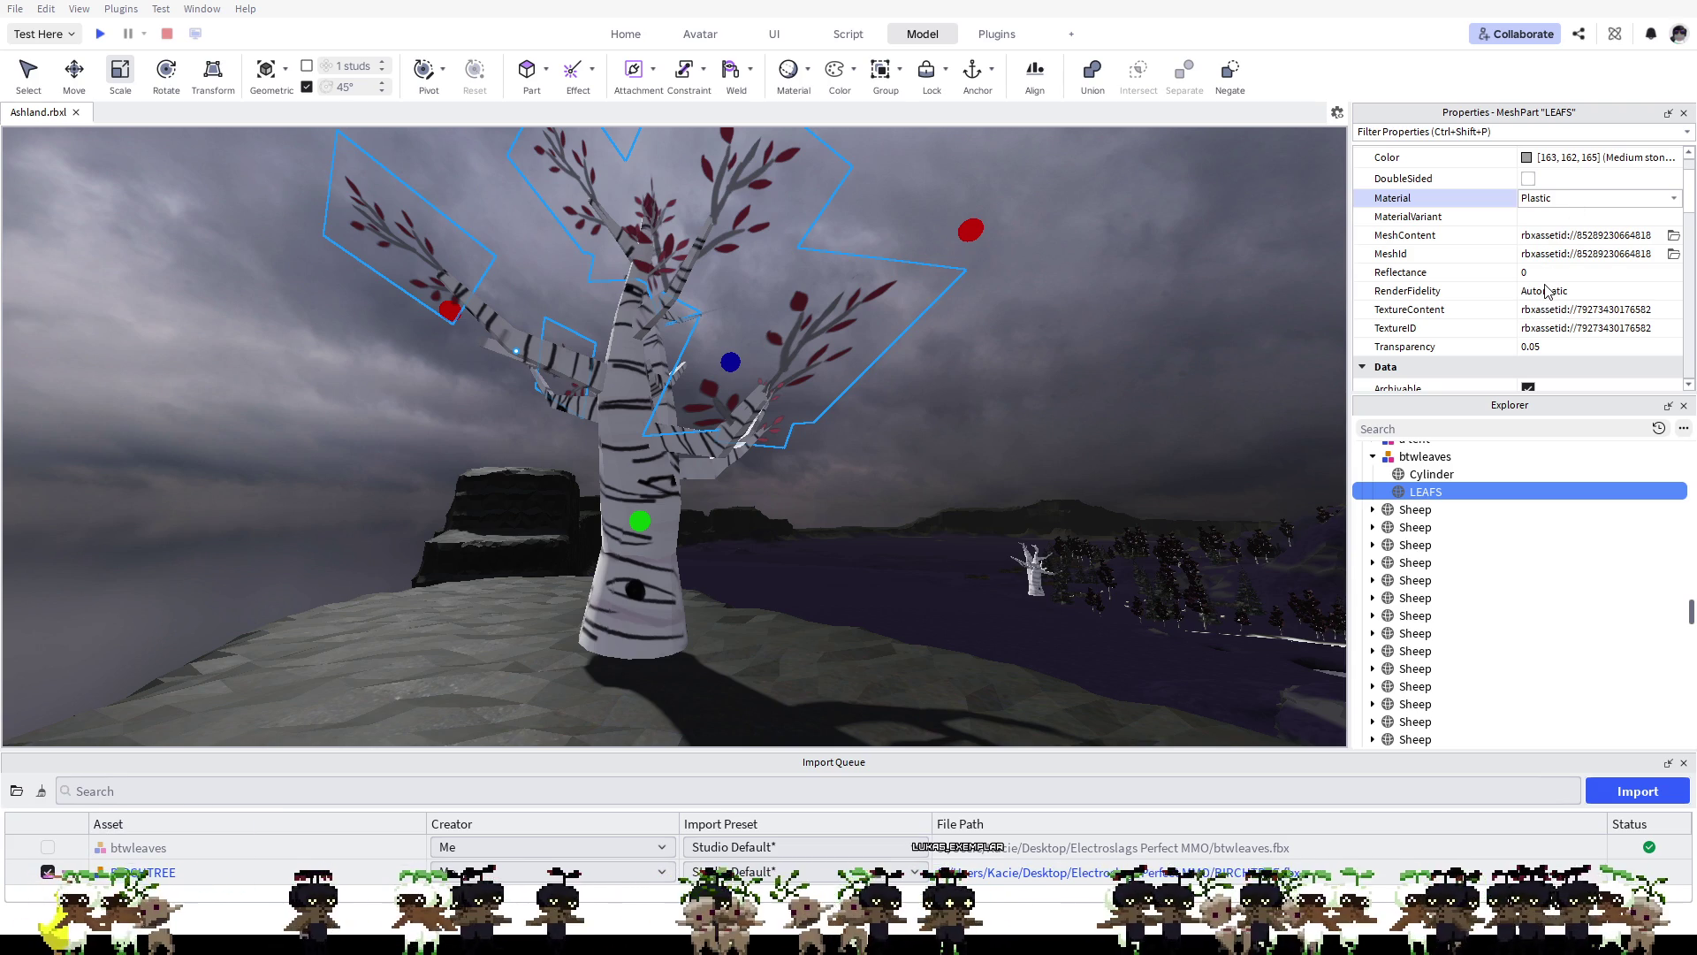
key(c)
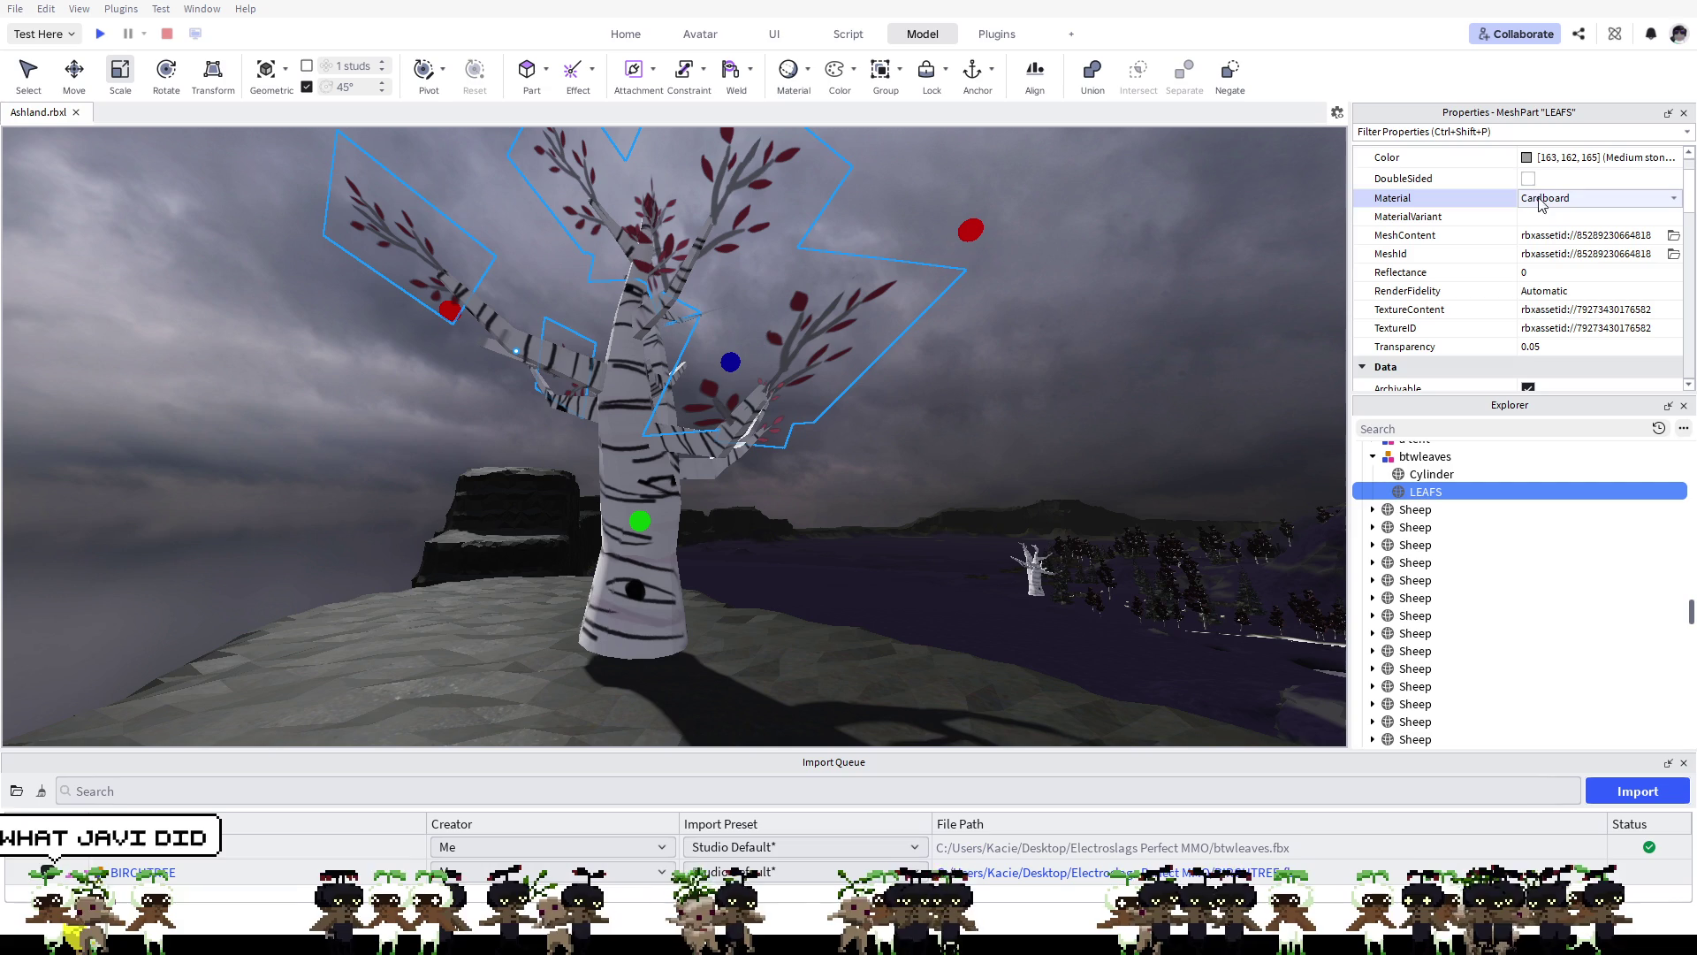
scroll(1531, 186, up, 1)
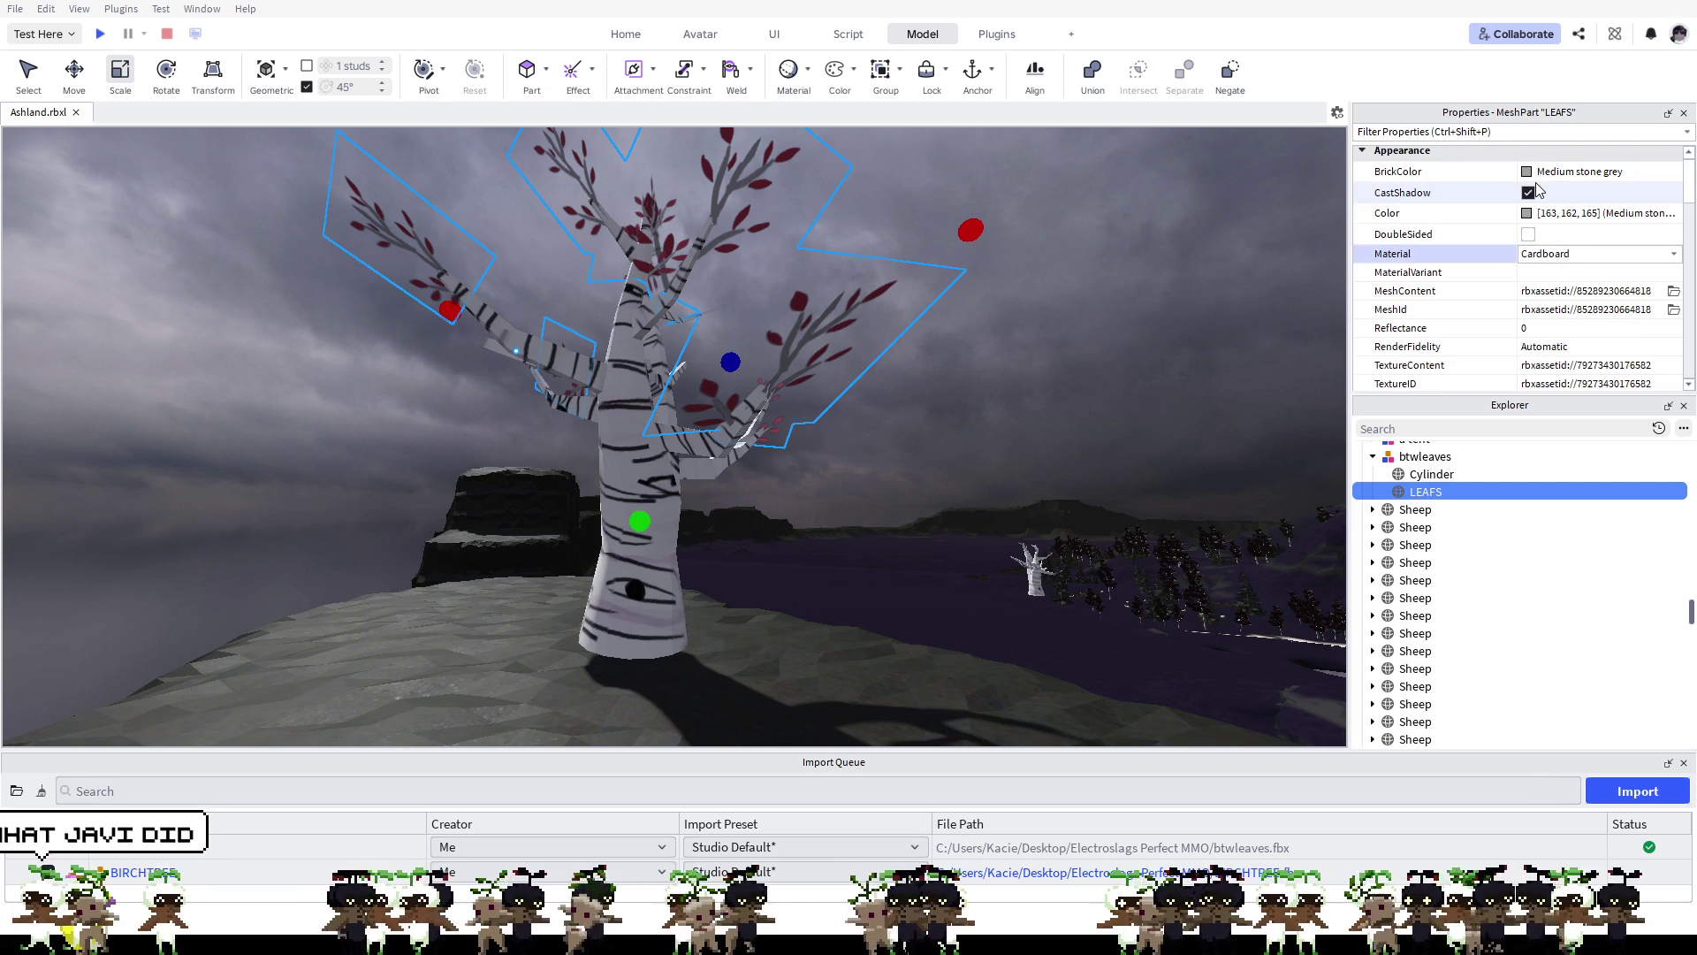
scroll(1538, 189, down, 1)
Step: Tick DoubleSided on LEAFS and scroll through its remaining properties
click(1528, 181)
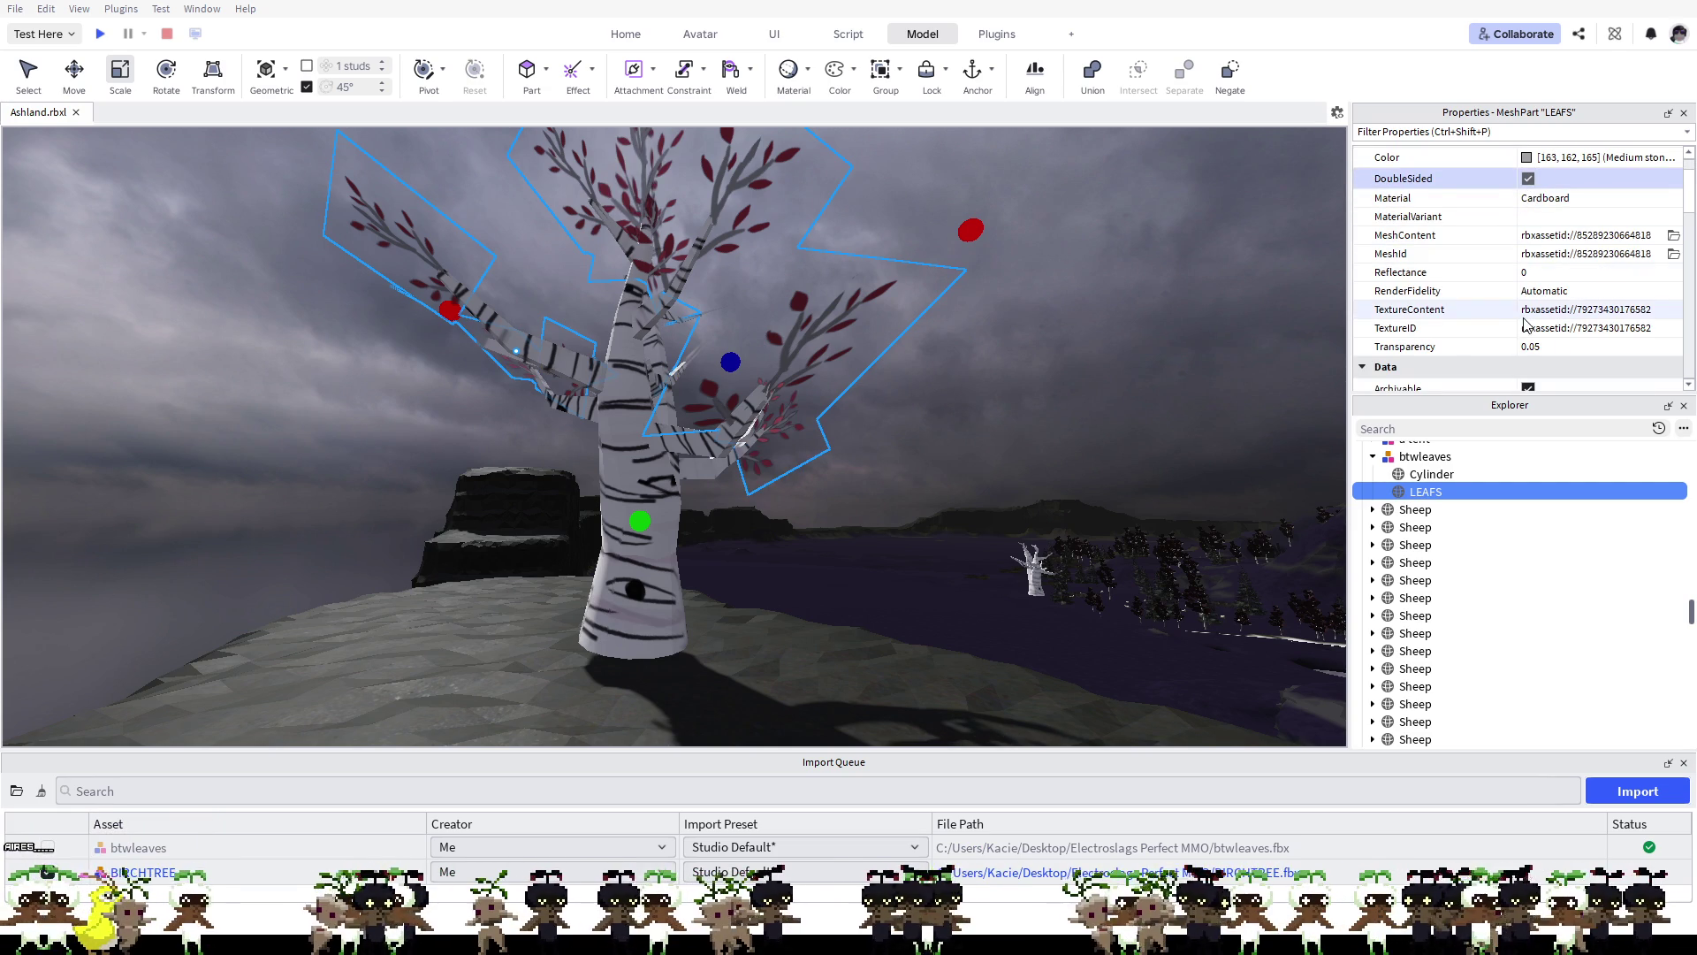
scroll(1526, 323, down, 2)
scroll(1527, 323, down, 3)
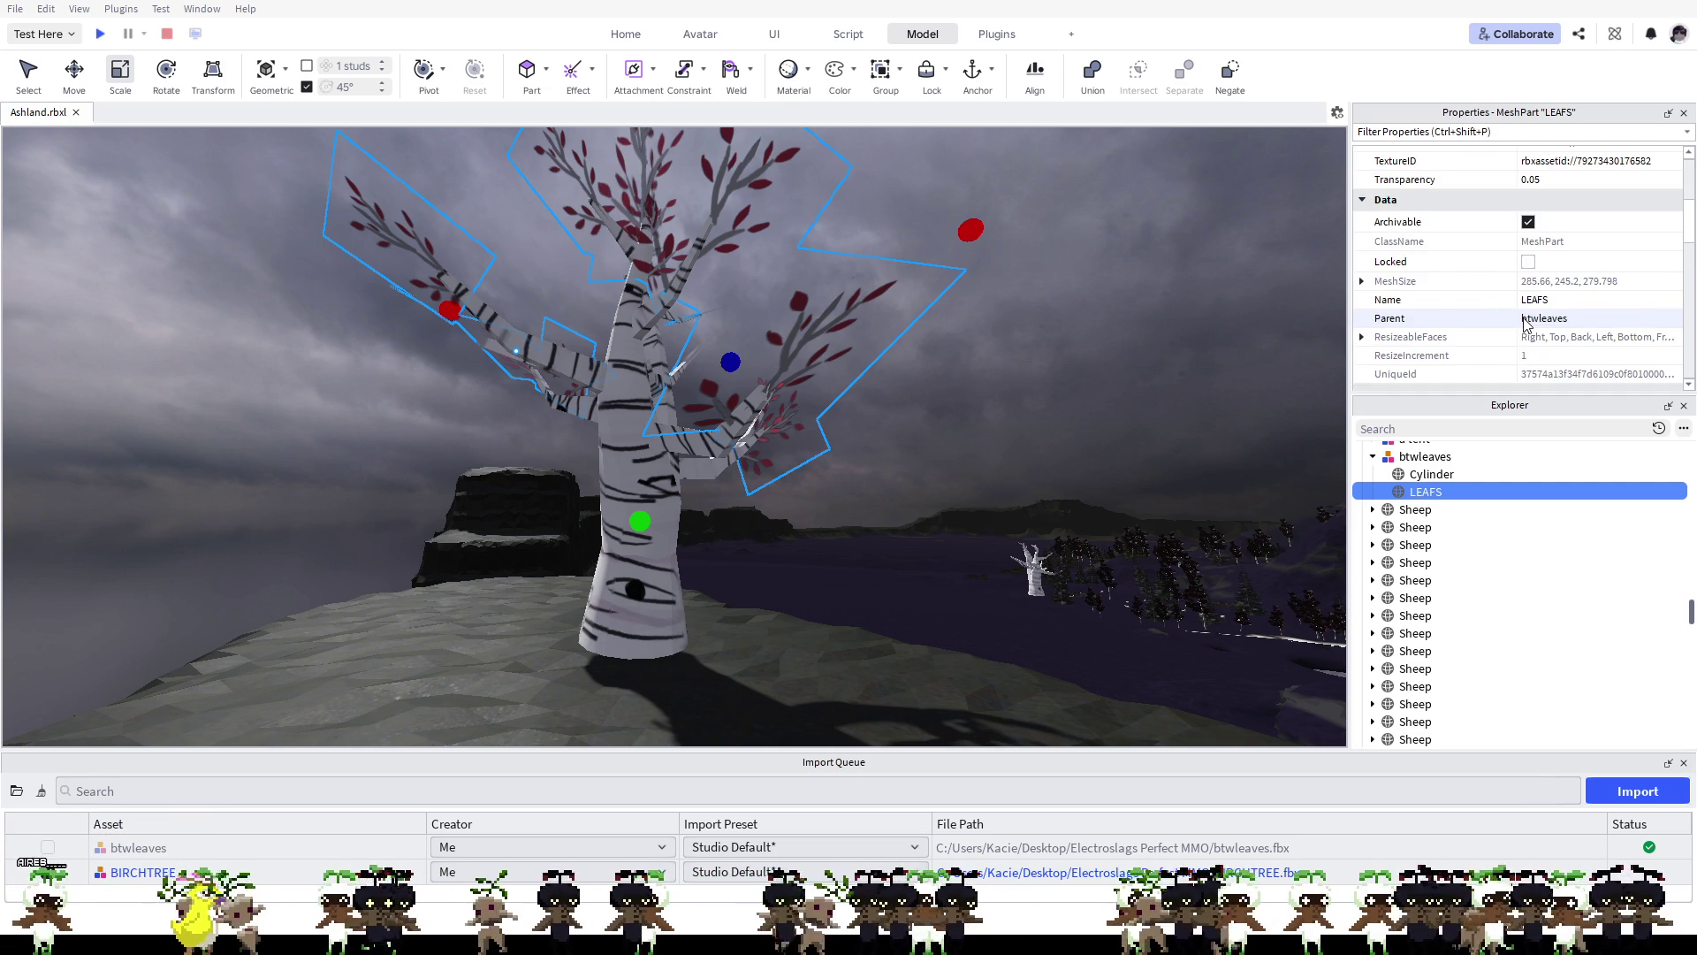
scroll(1527, 322, down, 4)
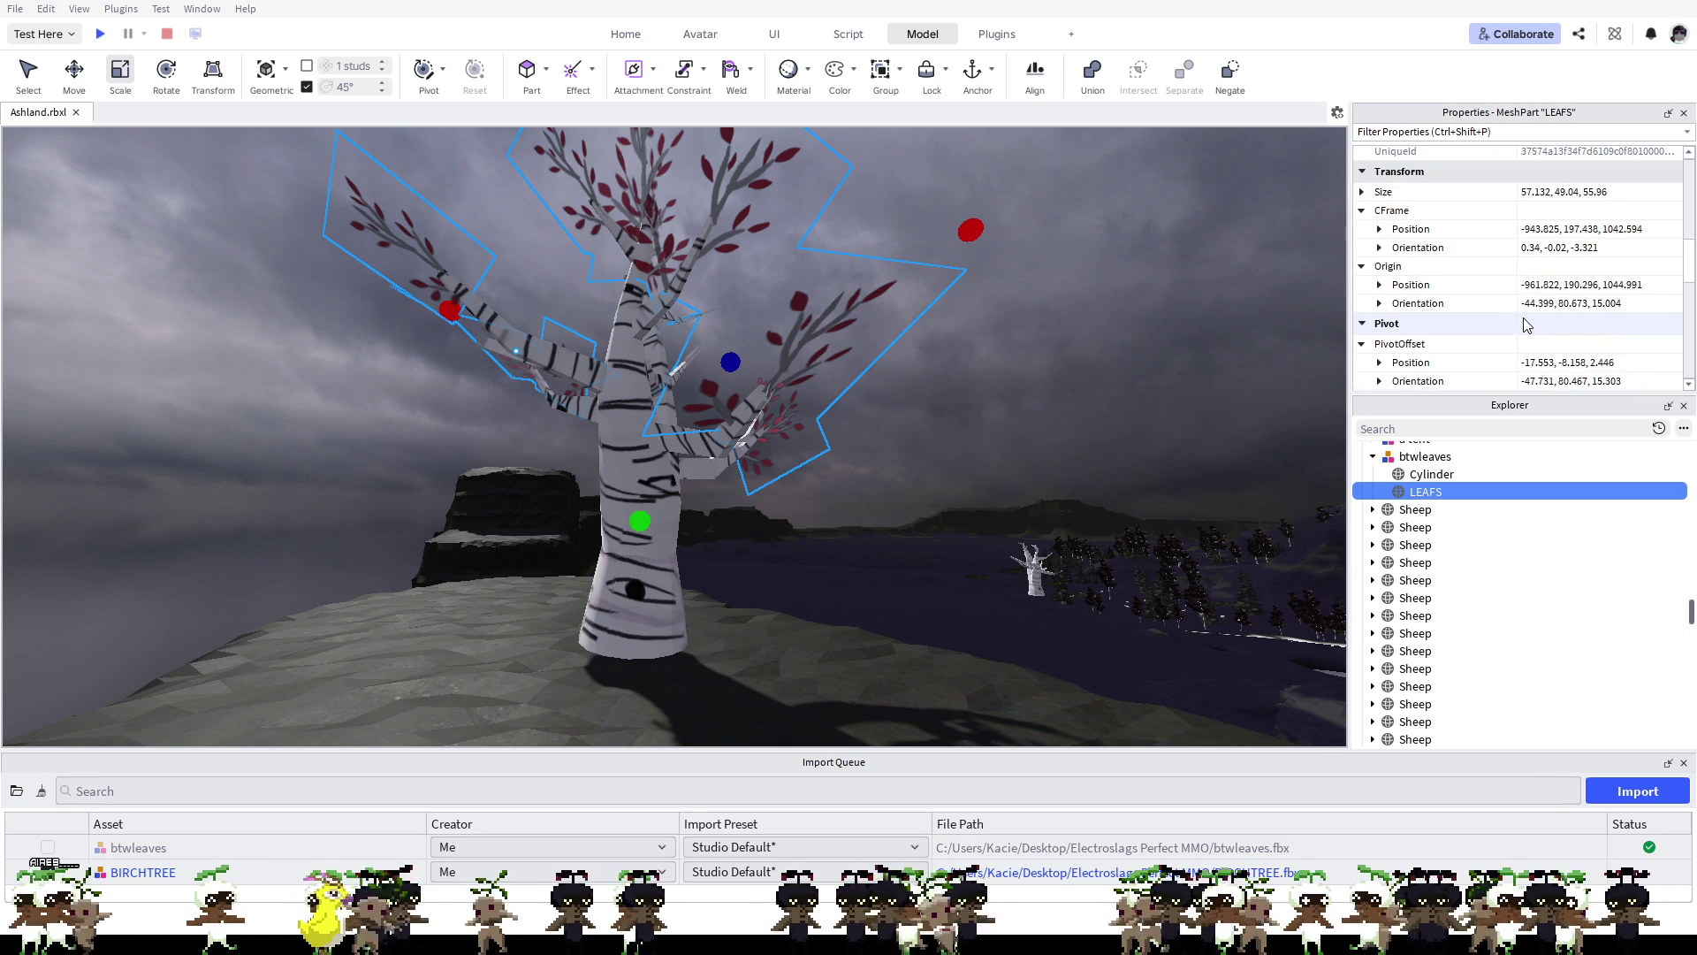
scroll(1524, 325, down, 3)
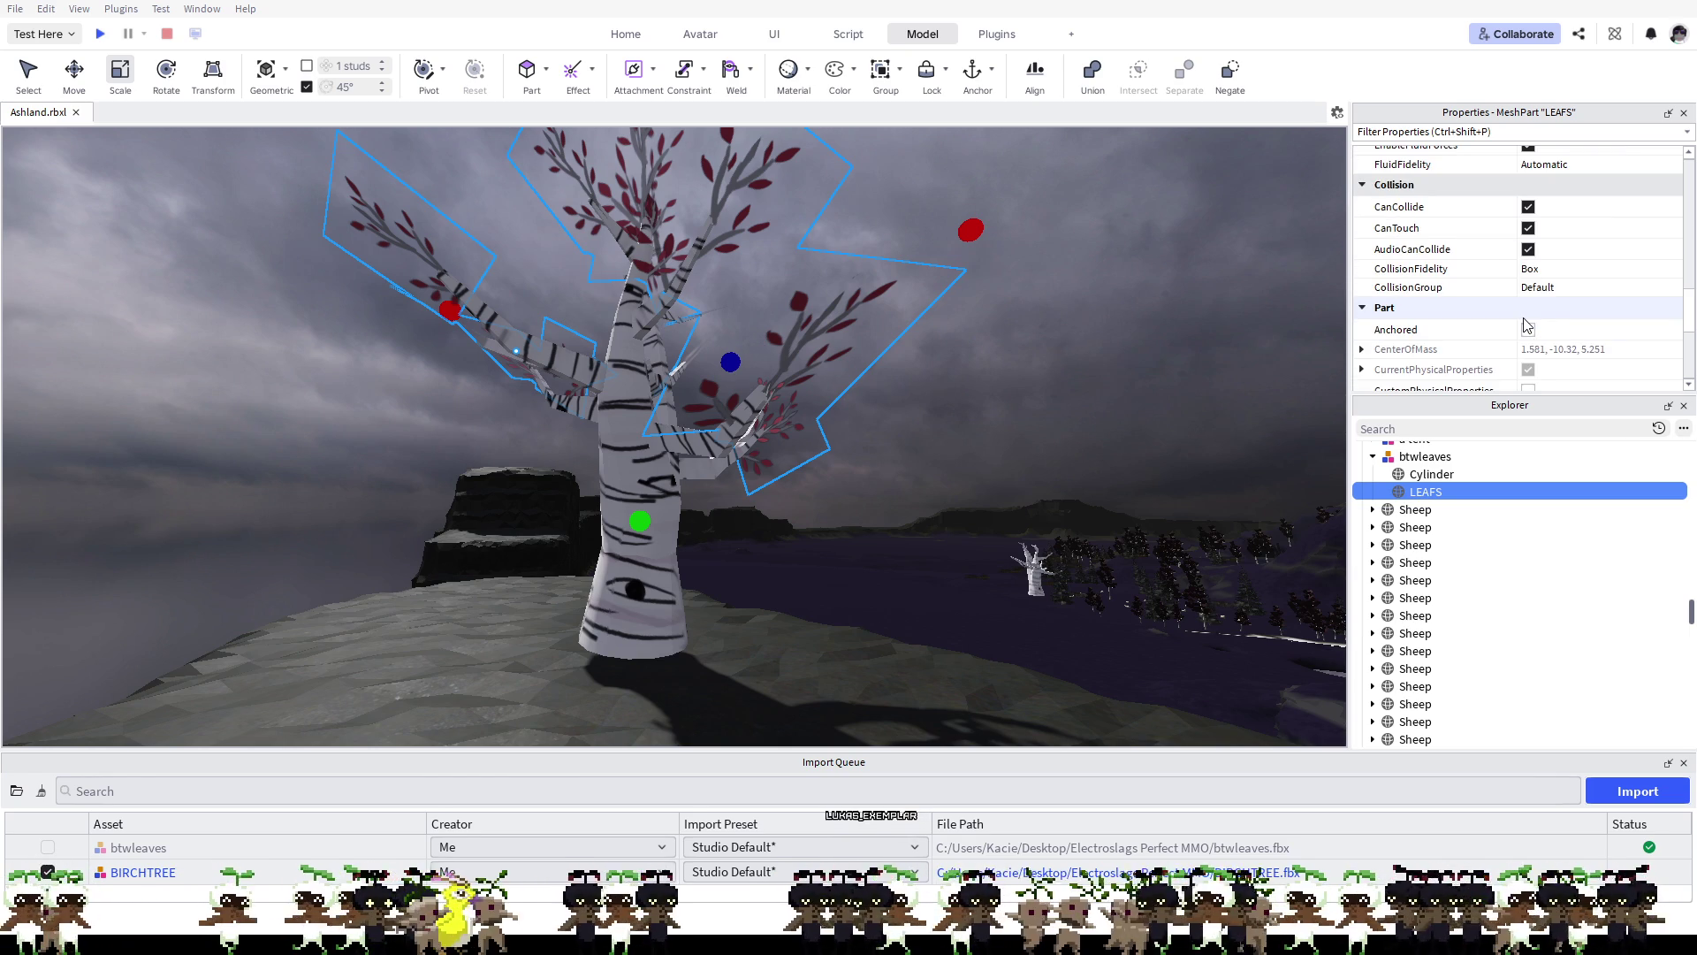
scroll(1524, 323, down, 1)
scroll(1524, 324, down, 1)
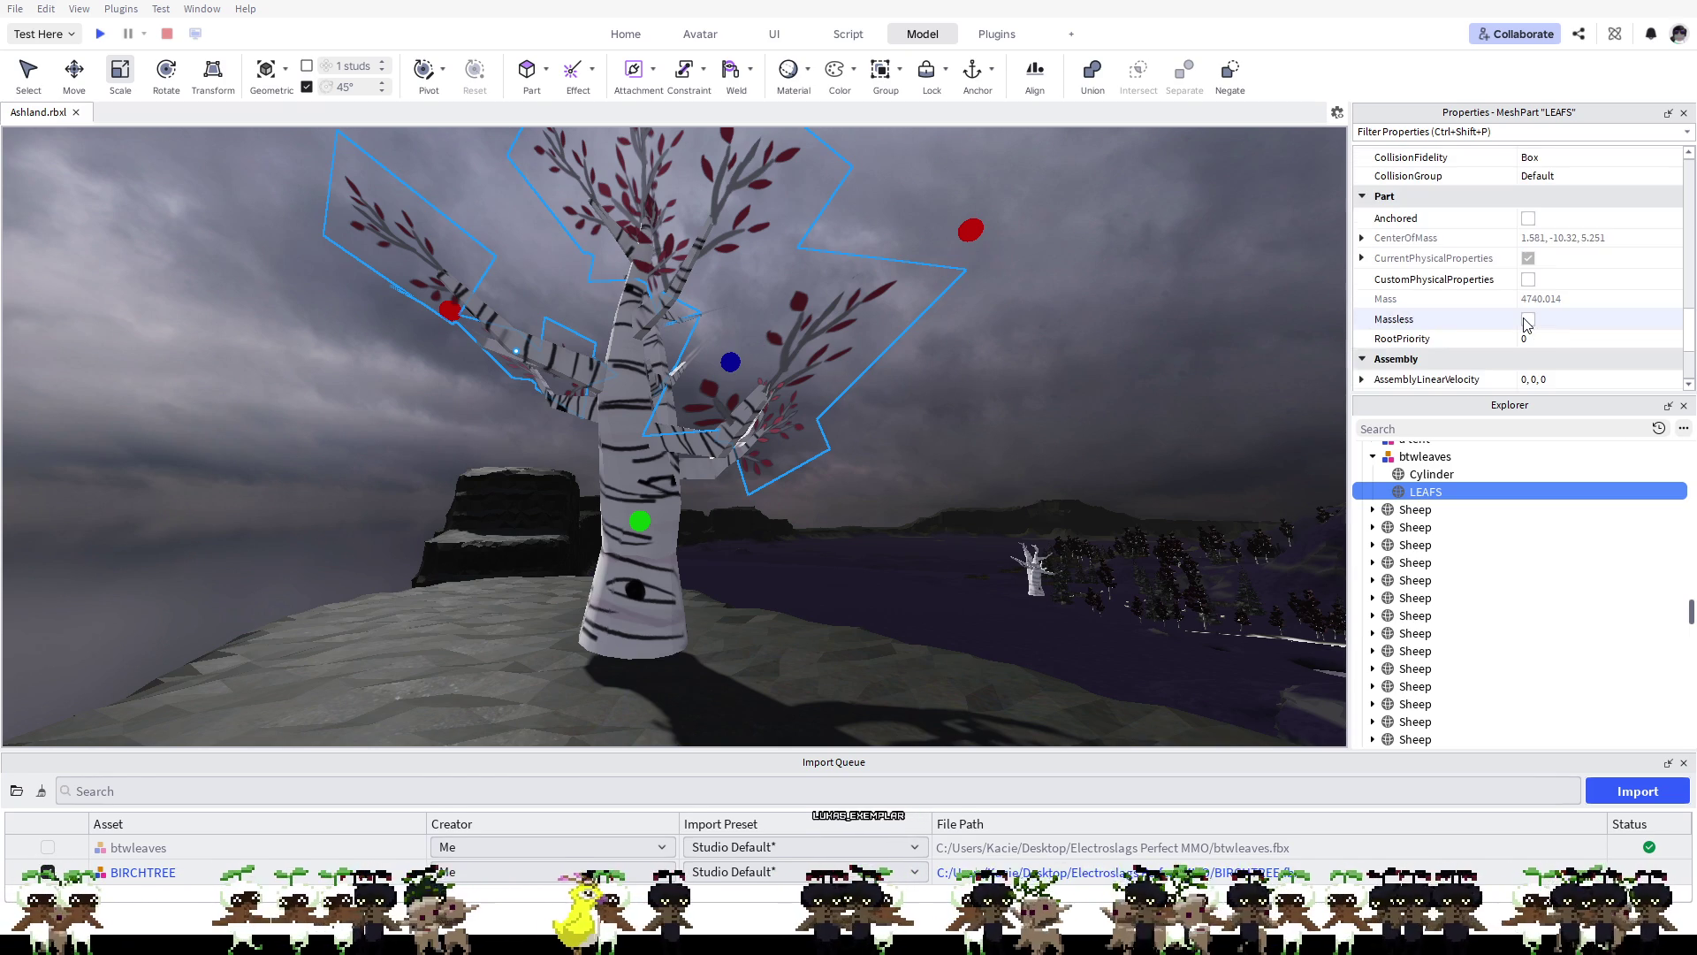
scroll(1524, 324, down, 1)
scroll(1524, 324, down, 1)
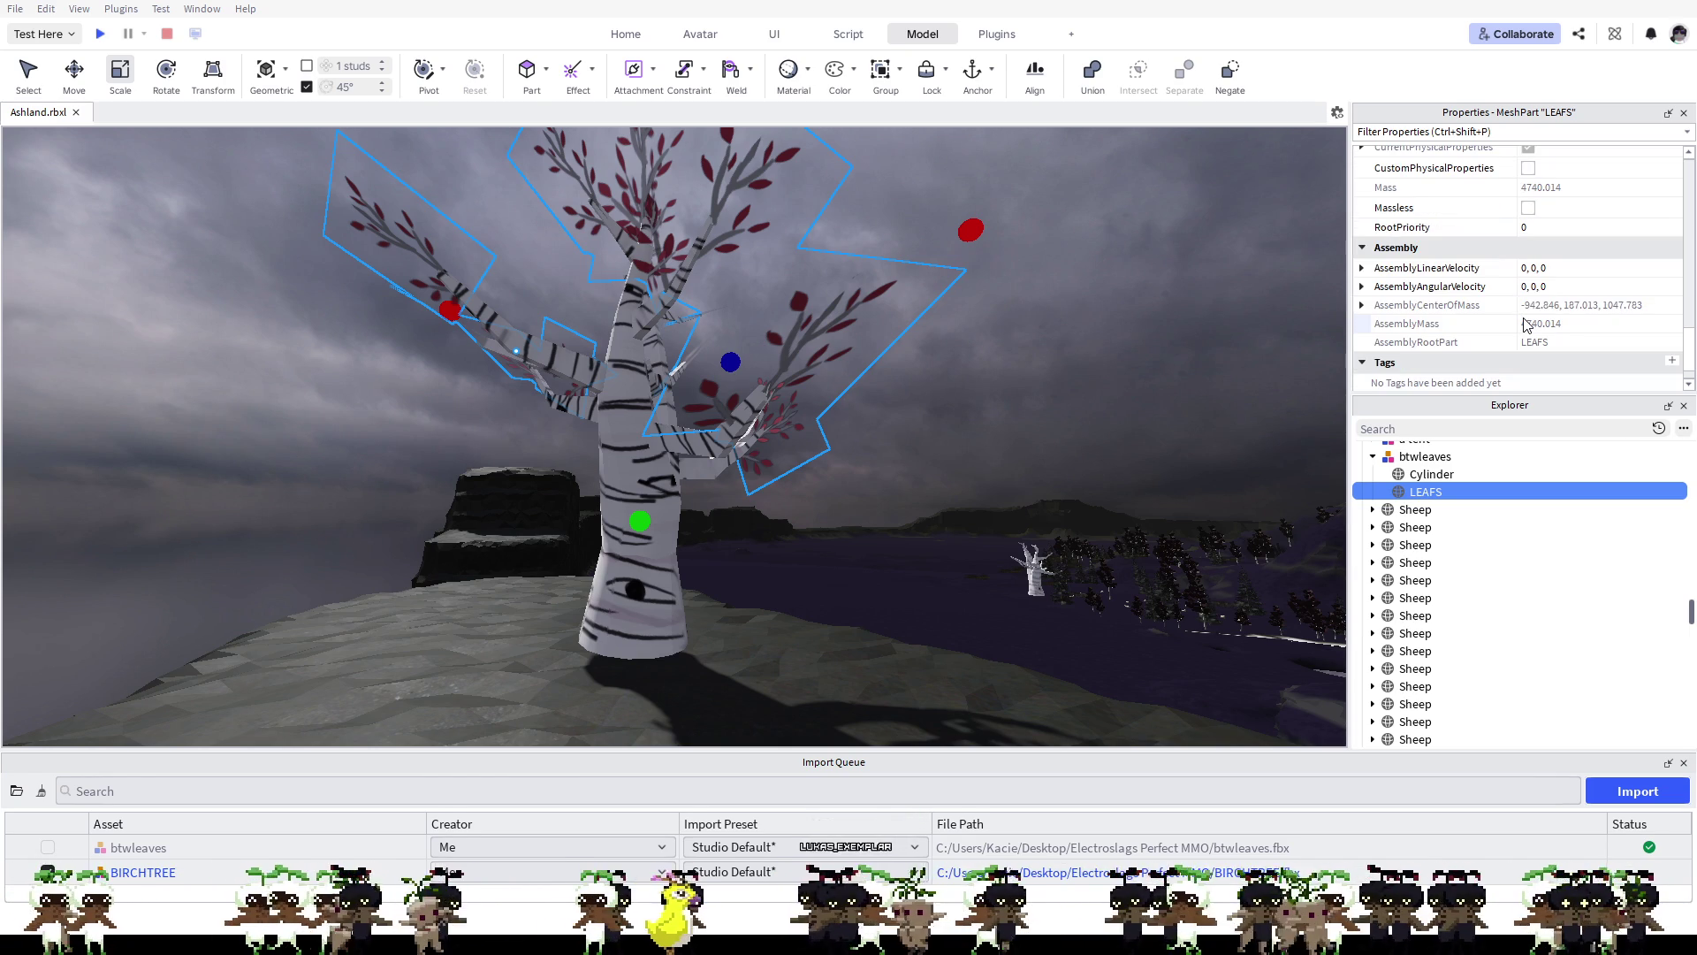
scroll(1524, 324, down, 1)
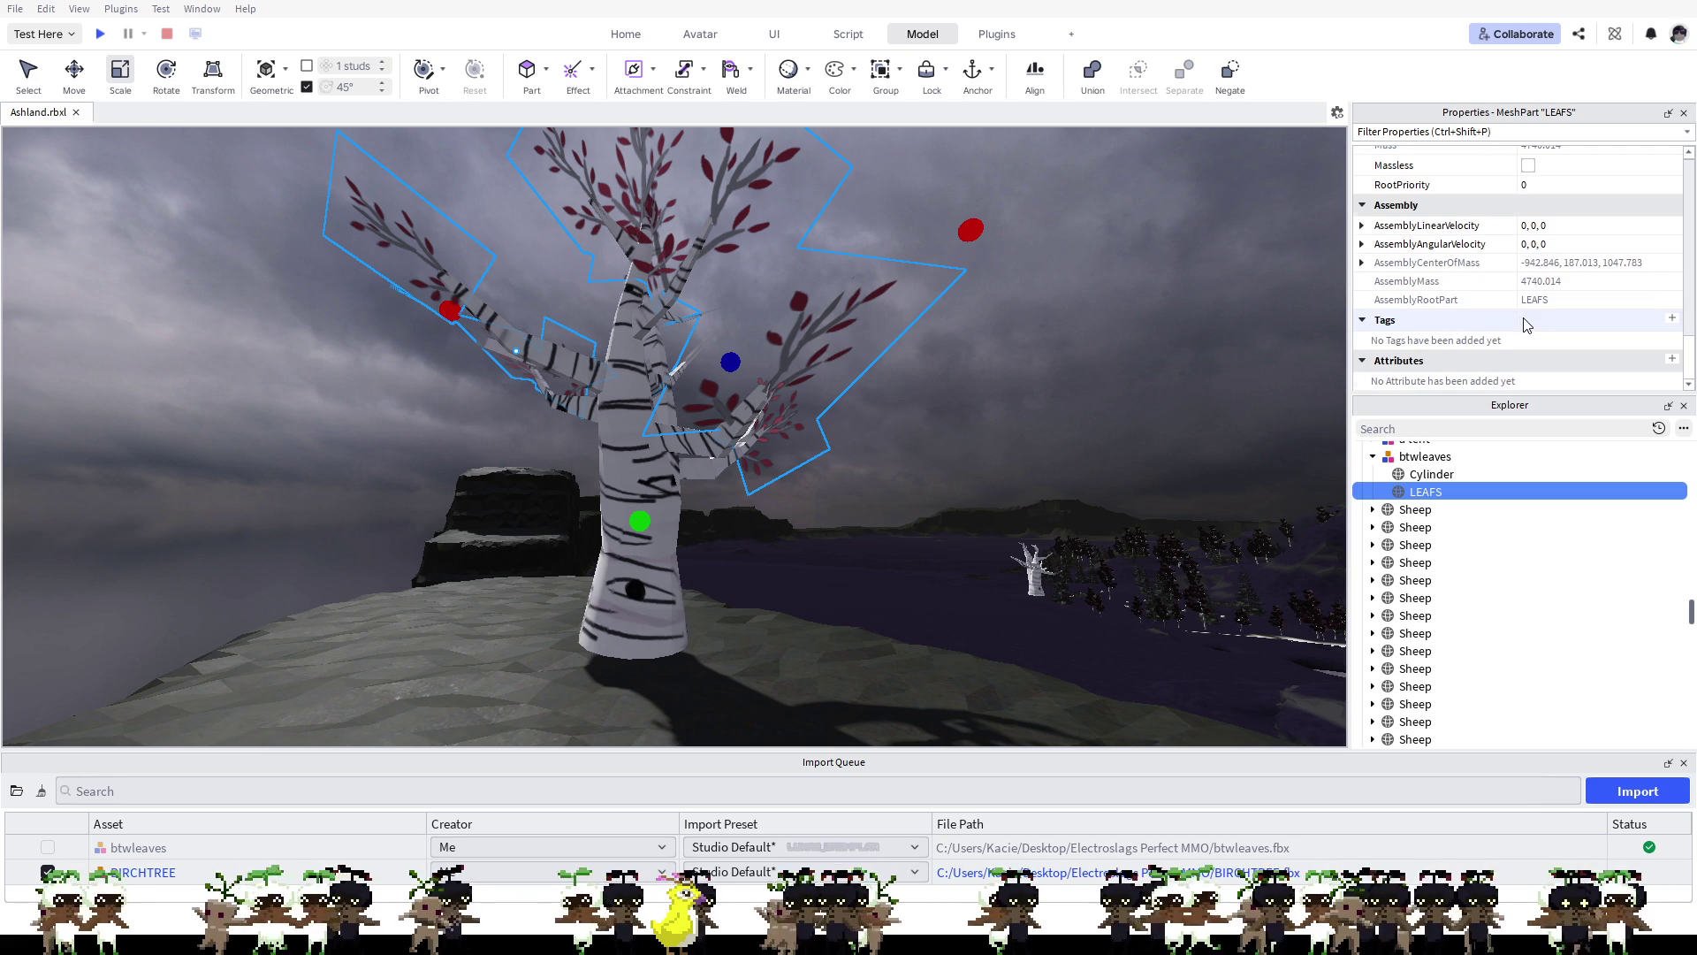
scroll(1524, 323, up, 10)
scroll(1524, 324, up, 3)
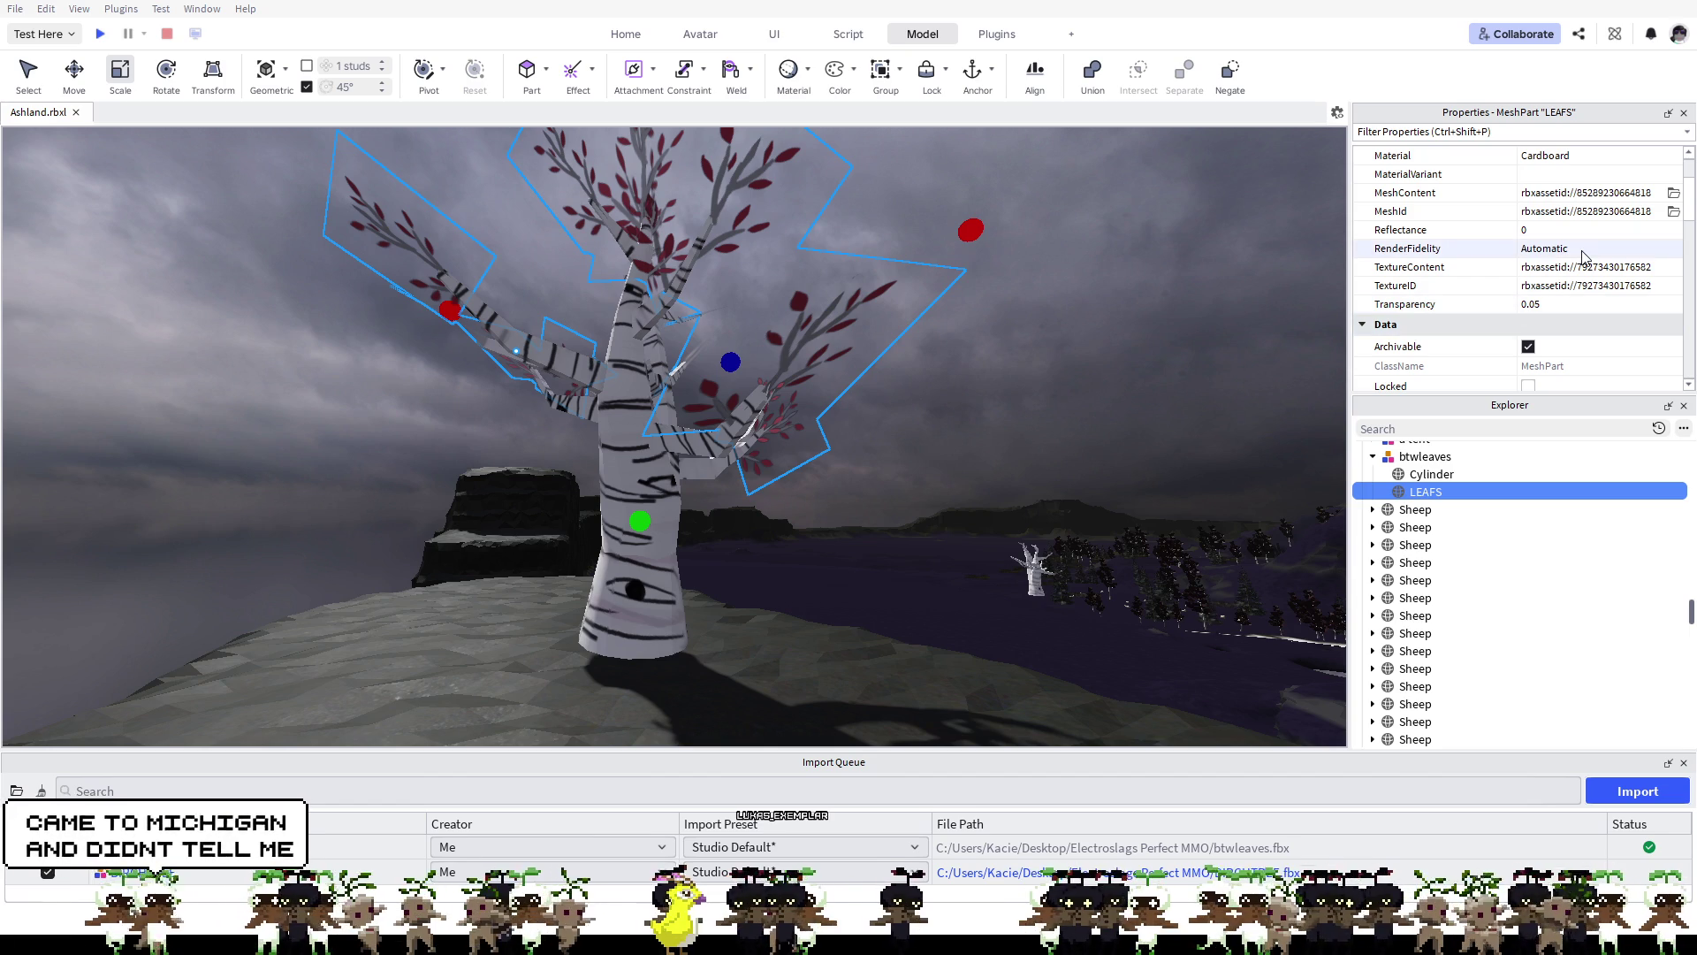
scroll(1556, 311, up, 1)
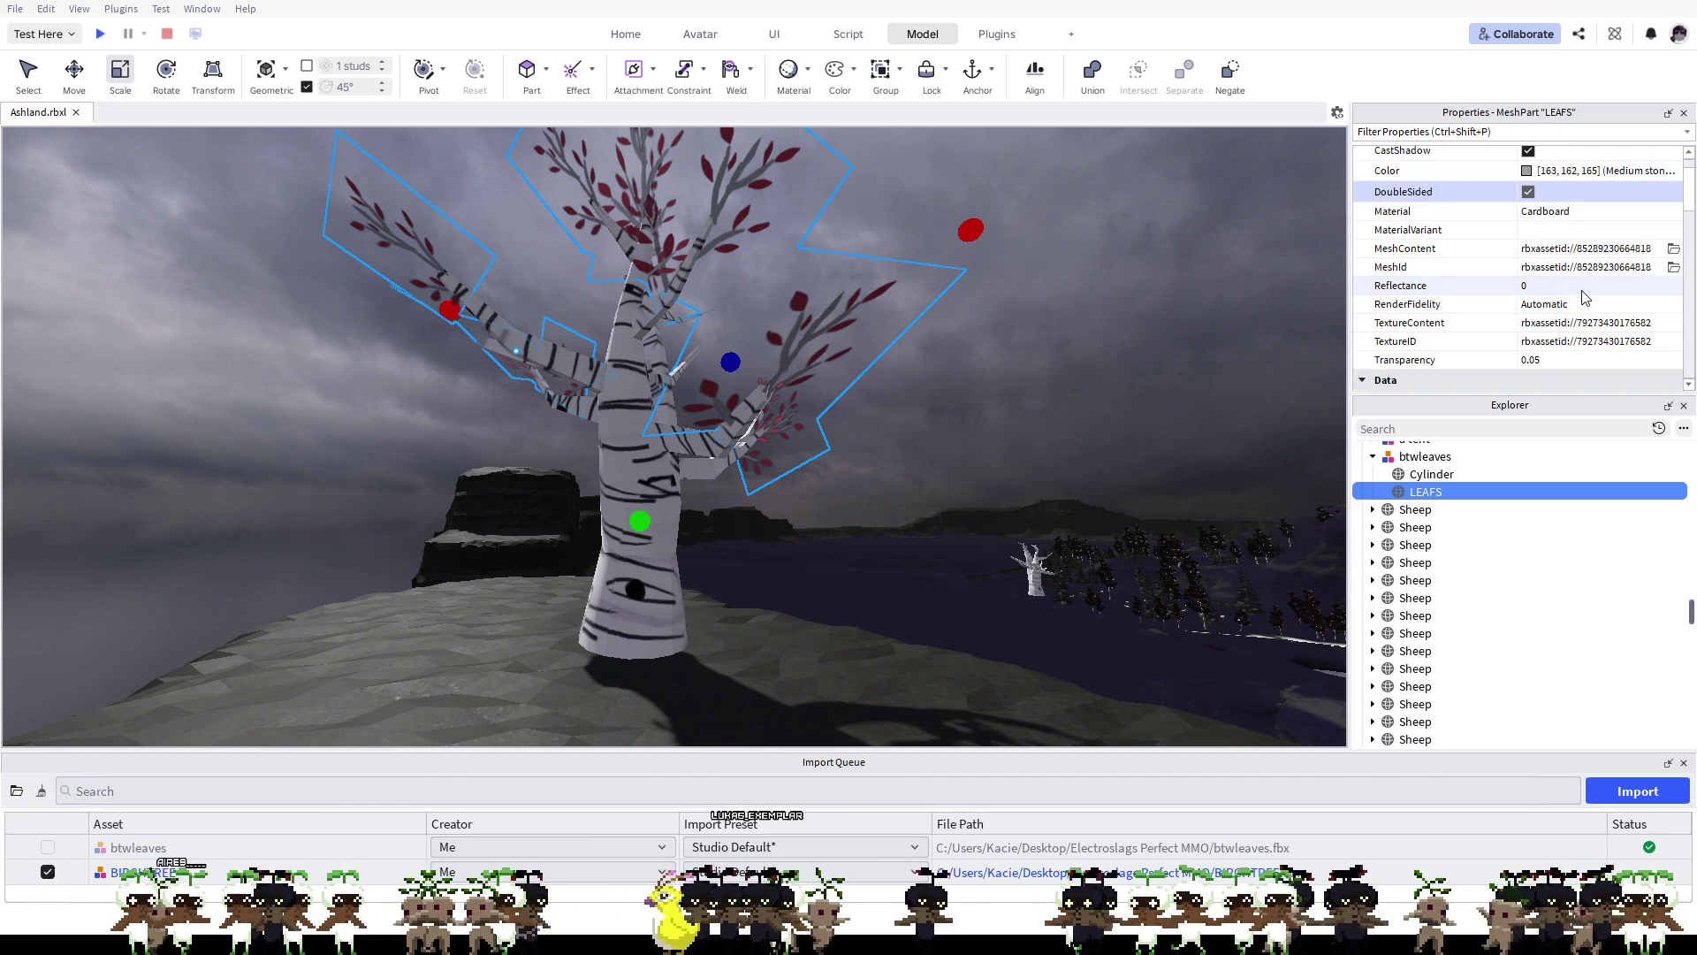
Step: Adjust the LEAFS reflectance and toggle its CastShadow setting
click(1555, 286)
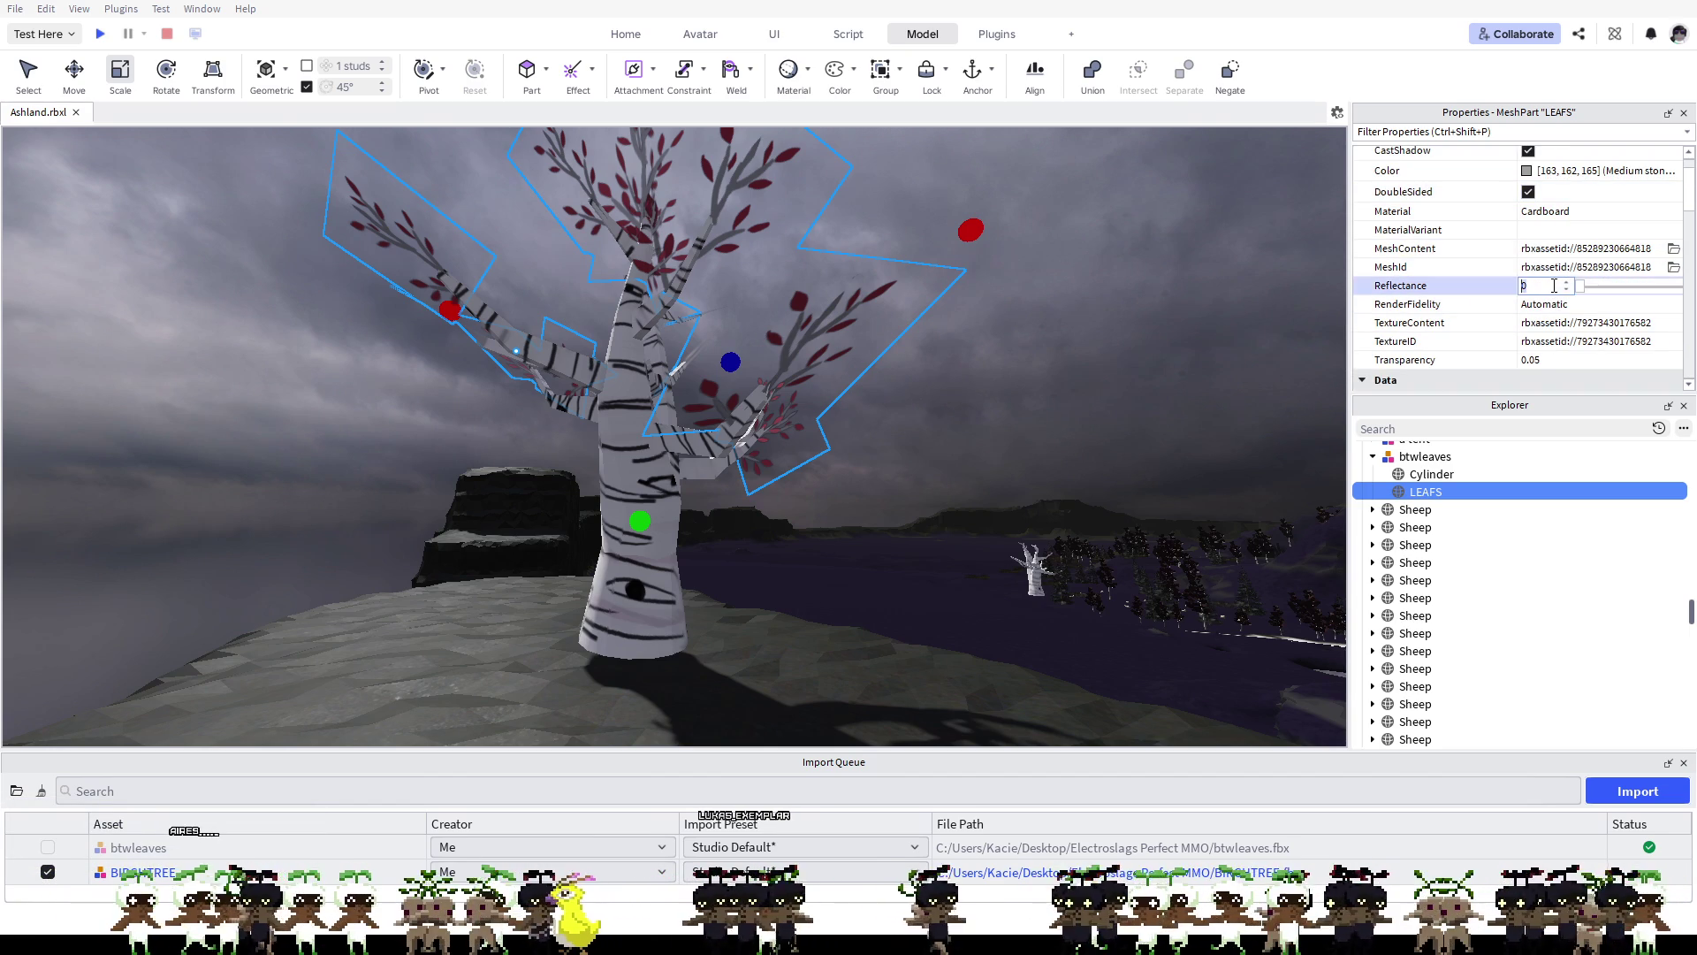
mouse_move(1587, 291)
mouse_down()
mouse_move(1684, 299)
mouse_move(1512, 299)
mouse_up()
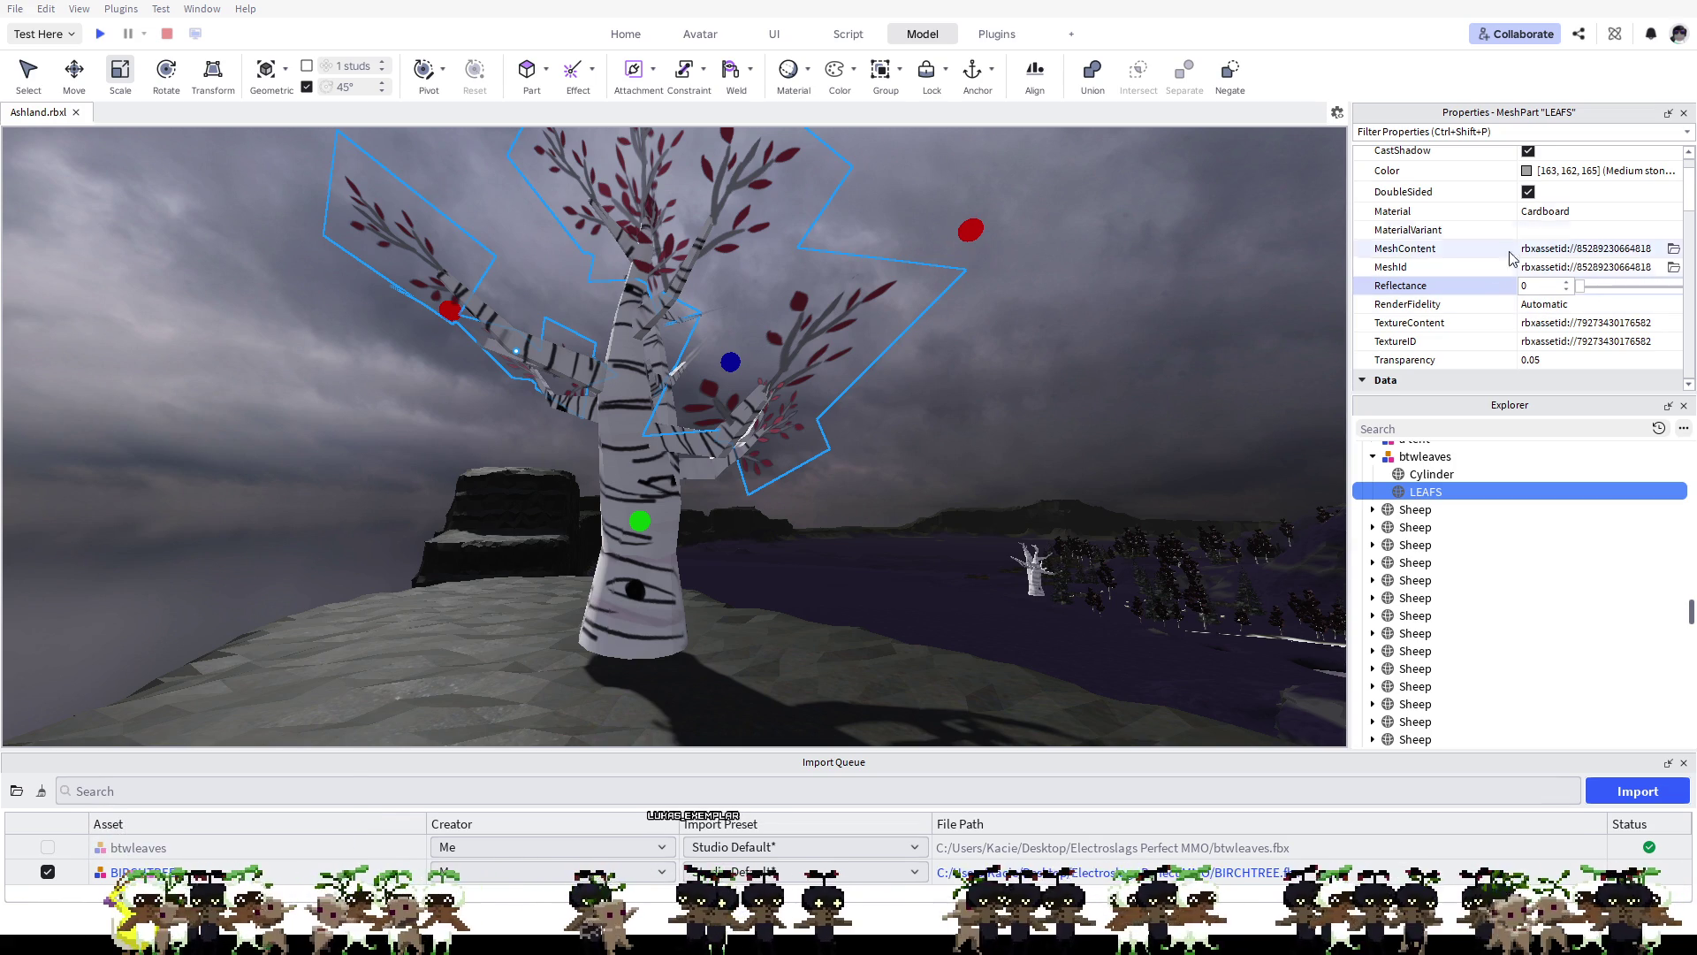
scroll(1497, 212, up, 1)
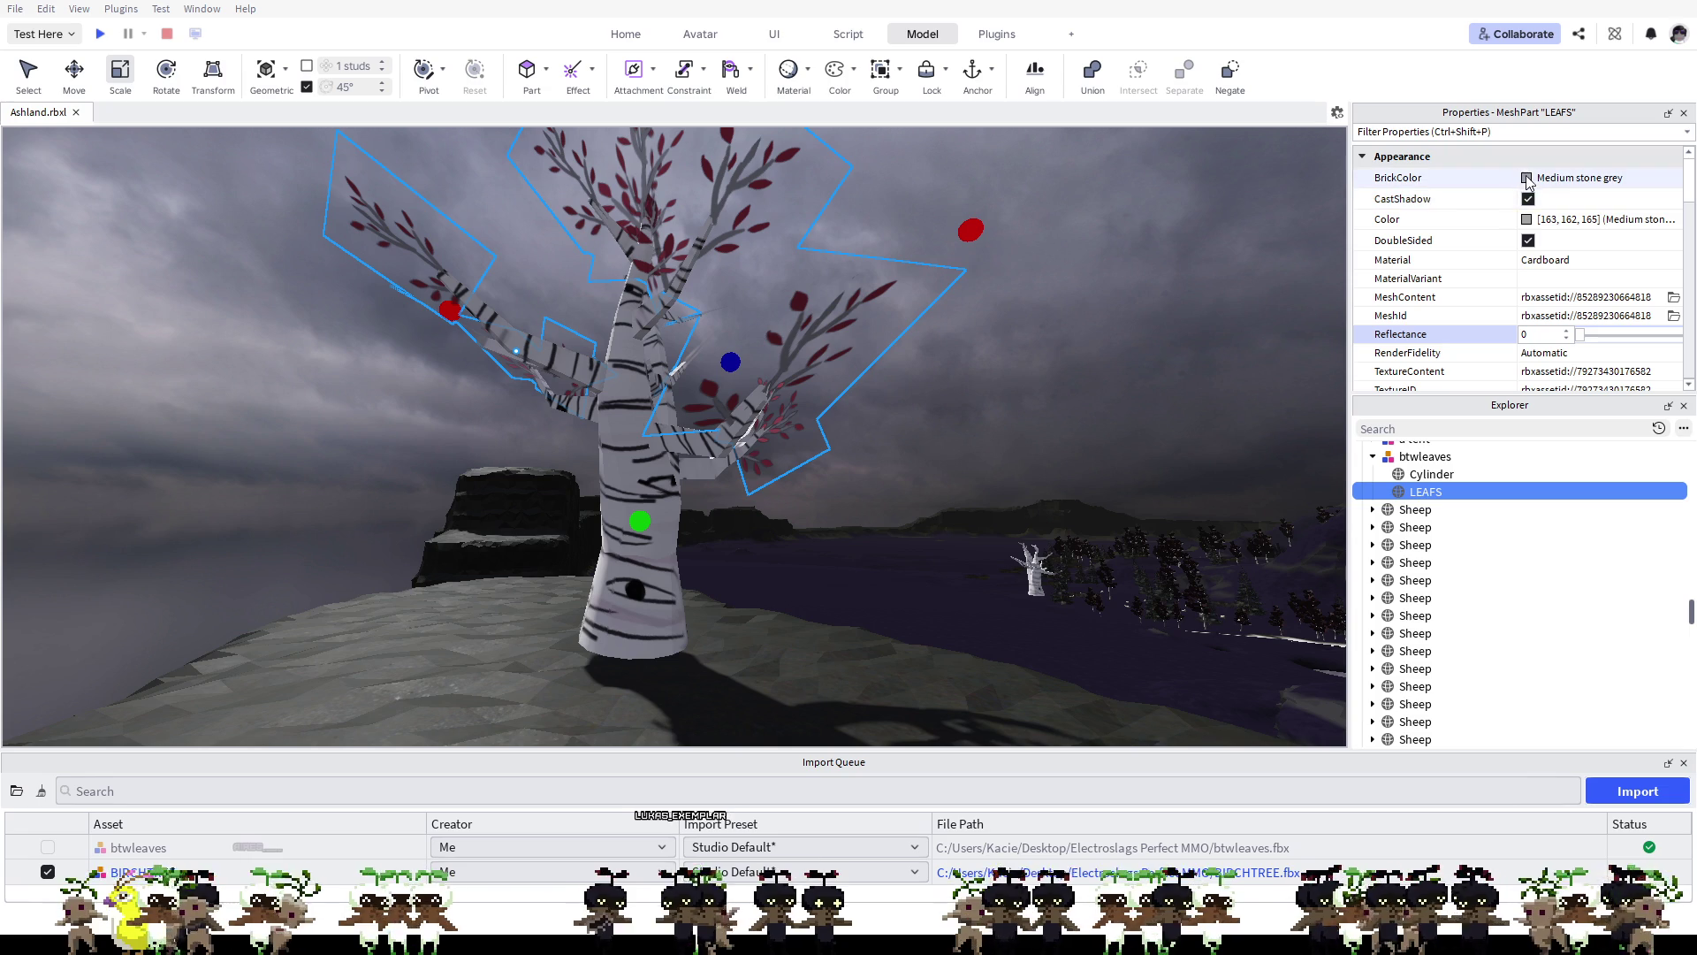
click(1527, 199)
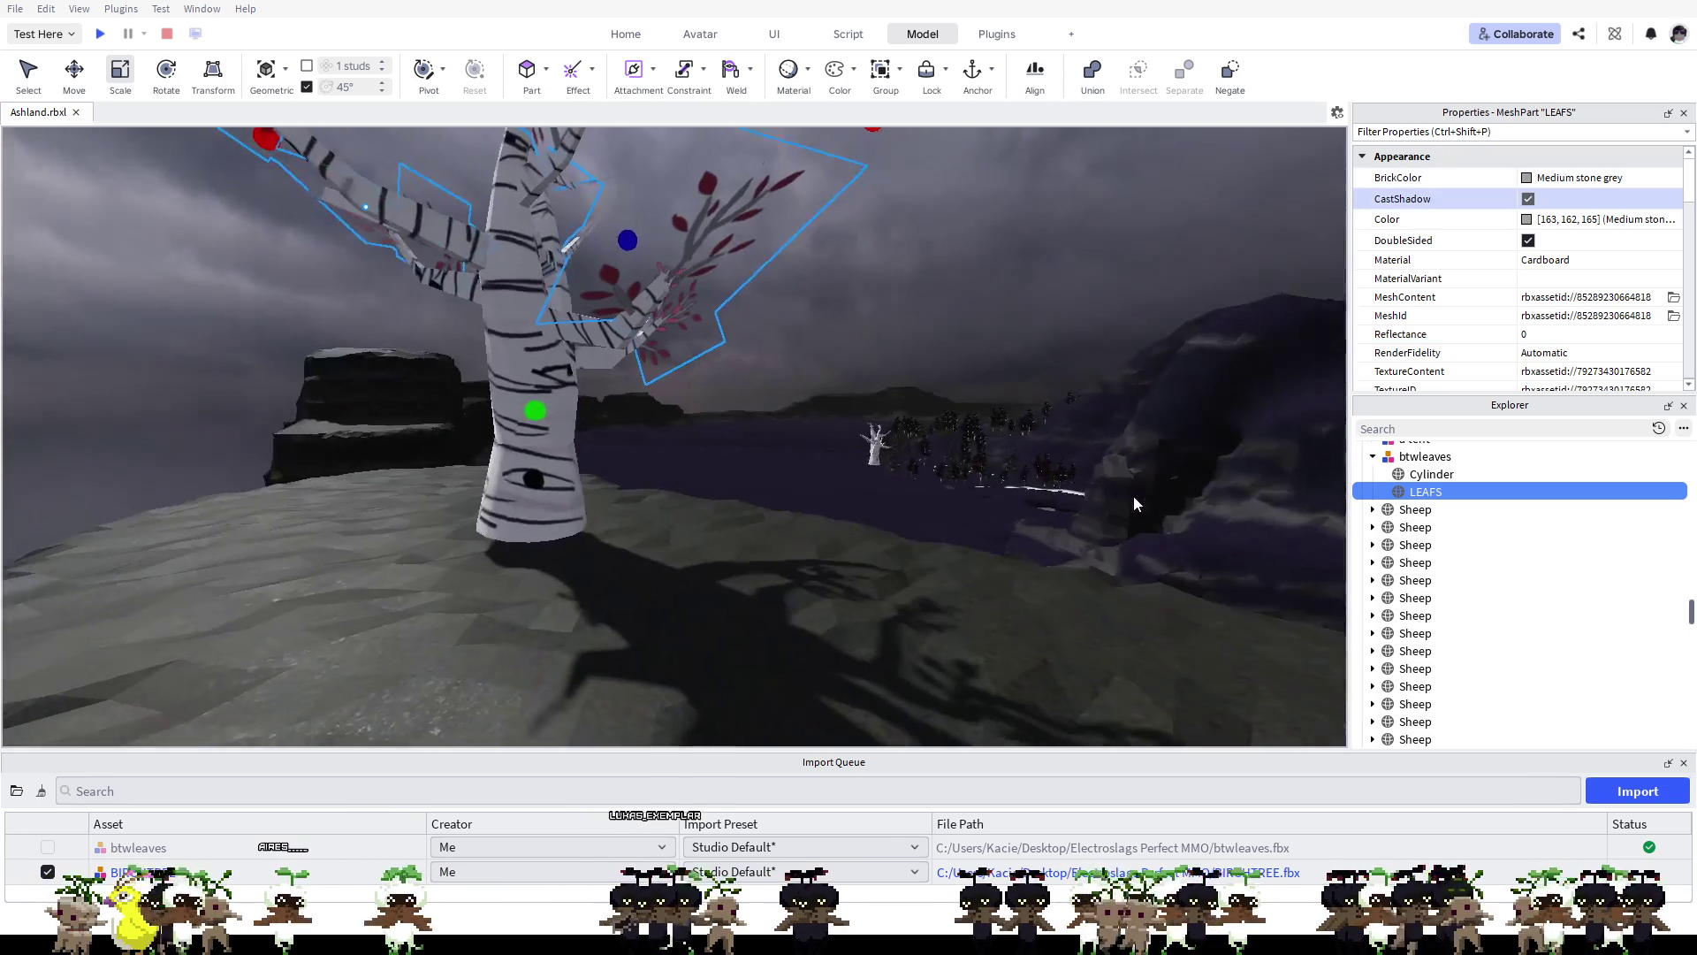
Step: Toggle DoubleSided off and back on, and leave MaterialVariant at None
drag(1134, 496, 1134, 496)
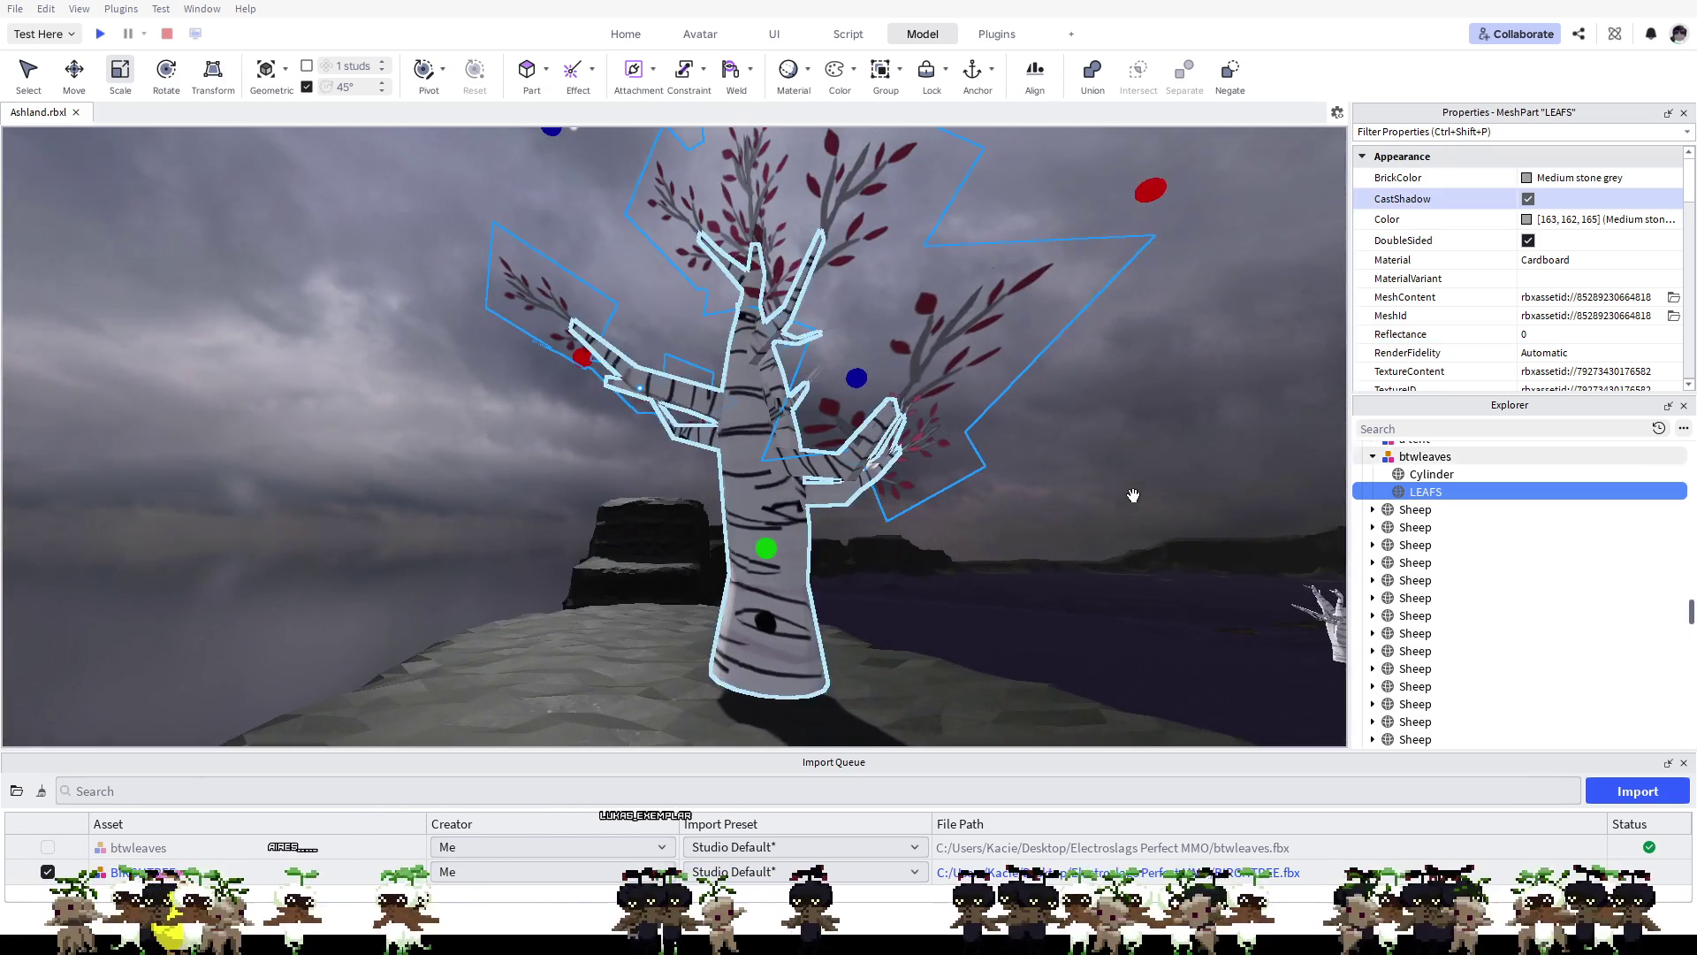
click(1528, 240)
click(1529, 241)
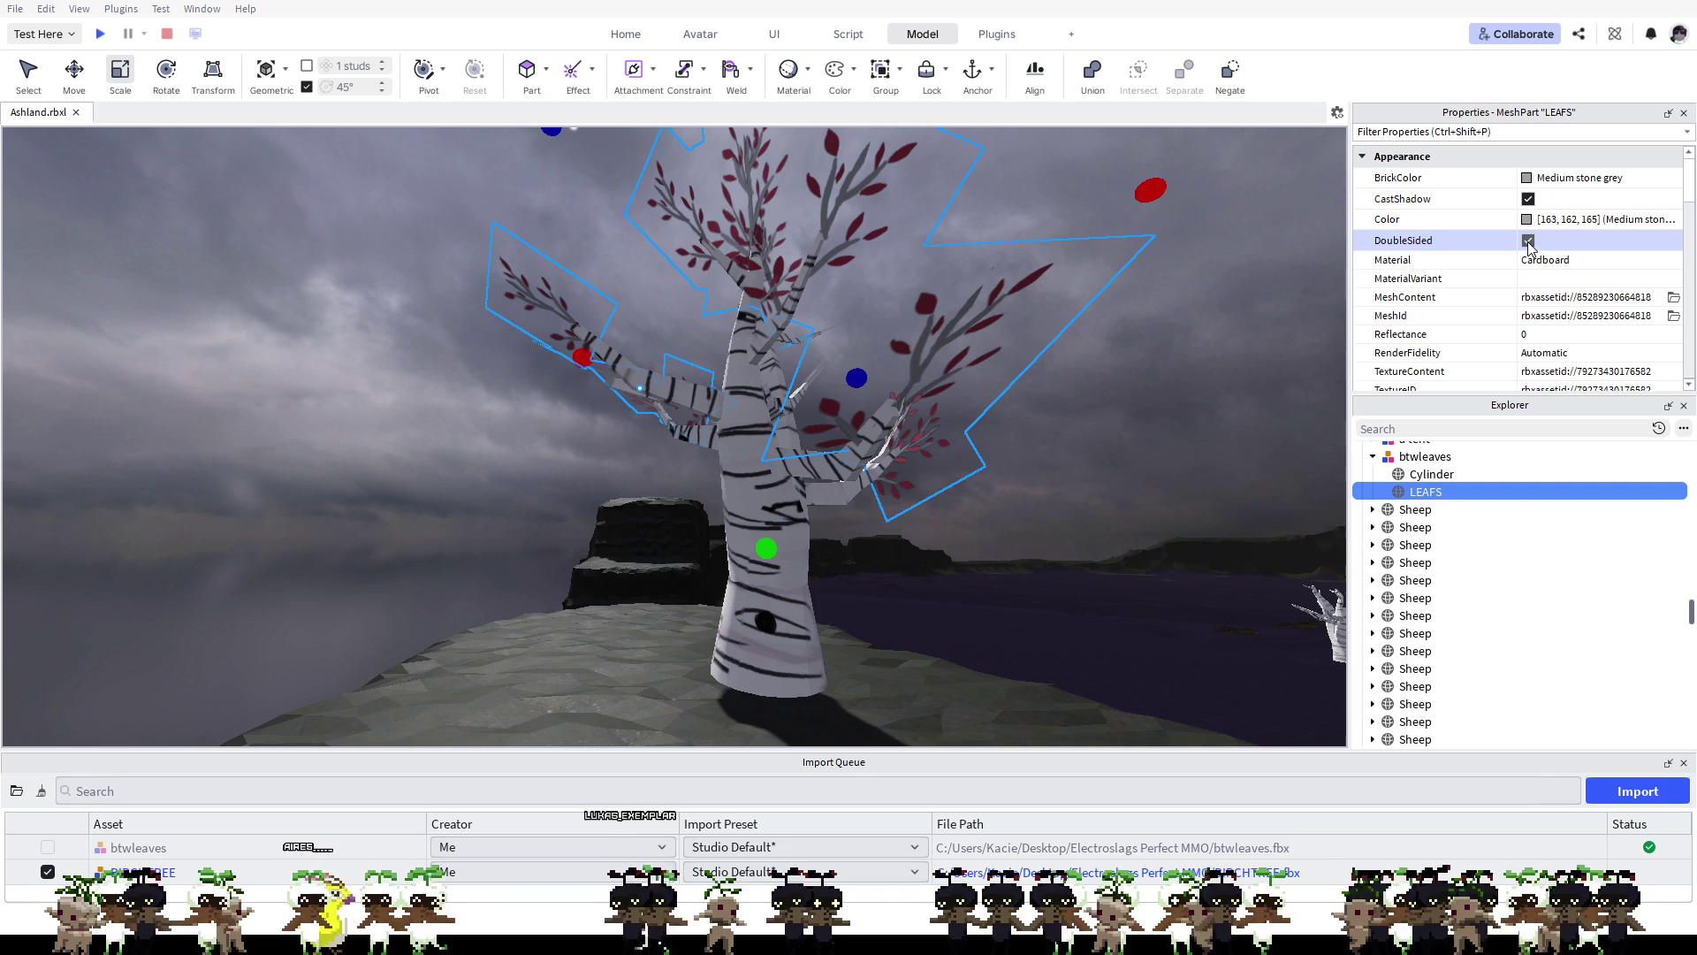
click(1536, 279)
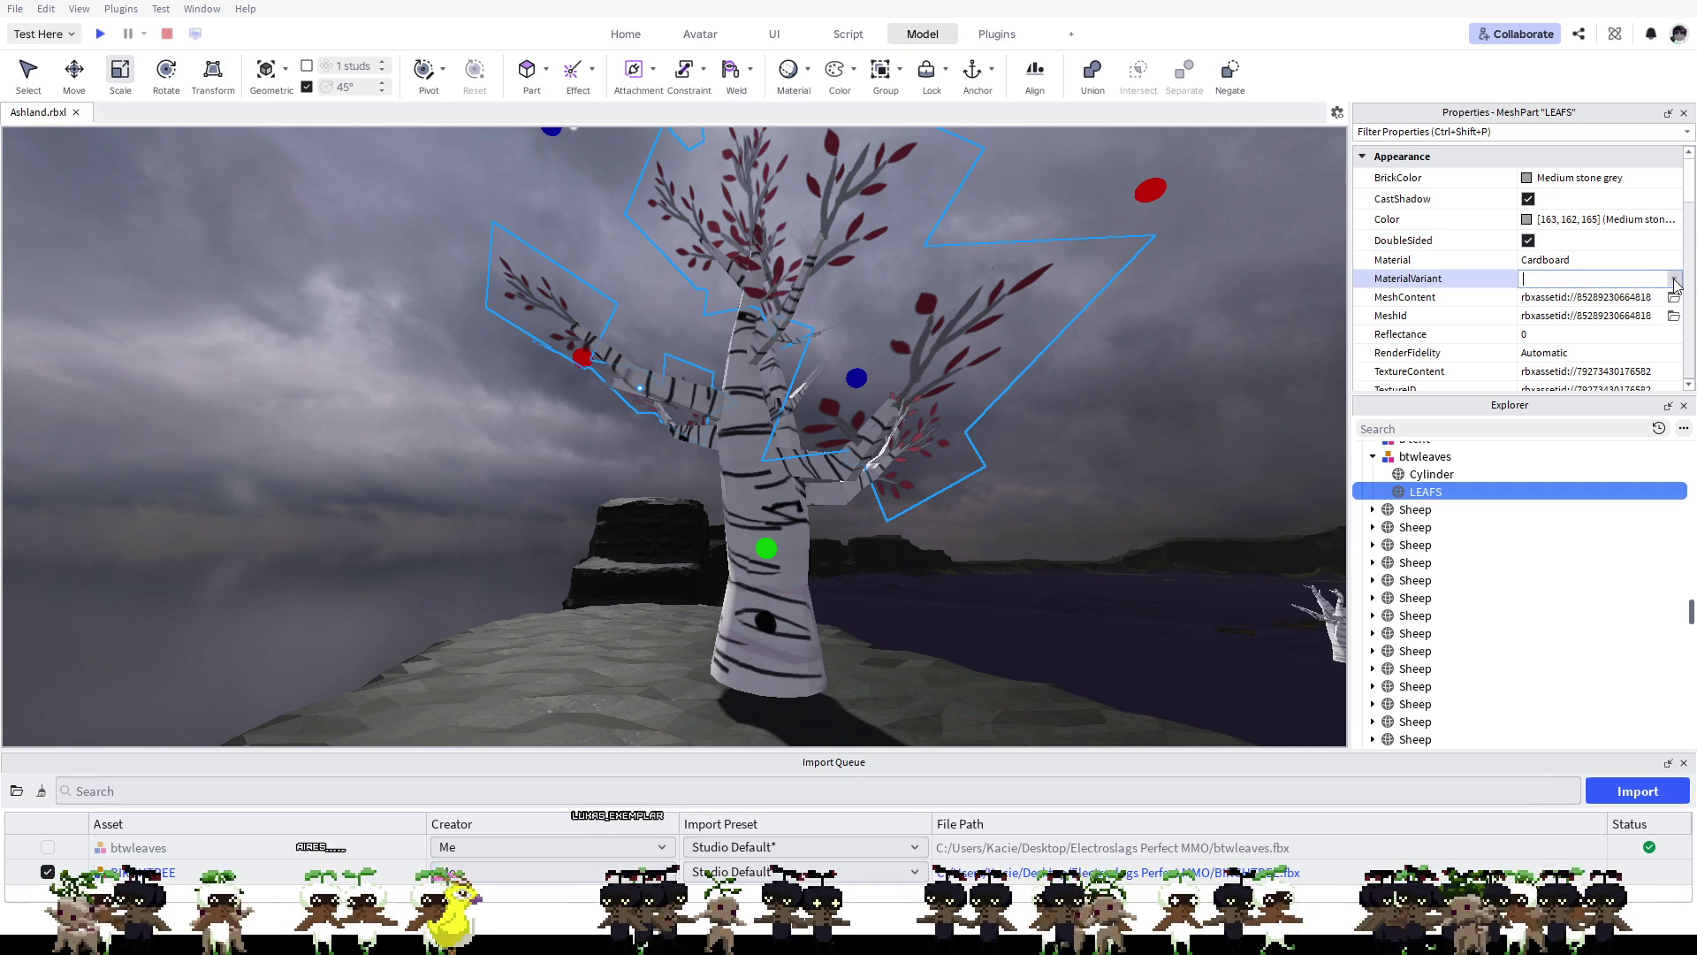
click(1598, 281)
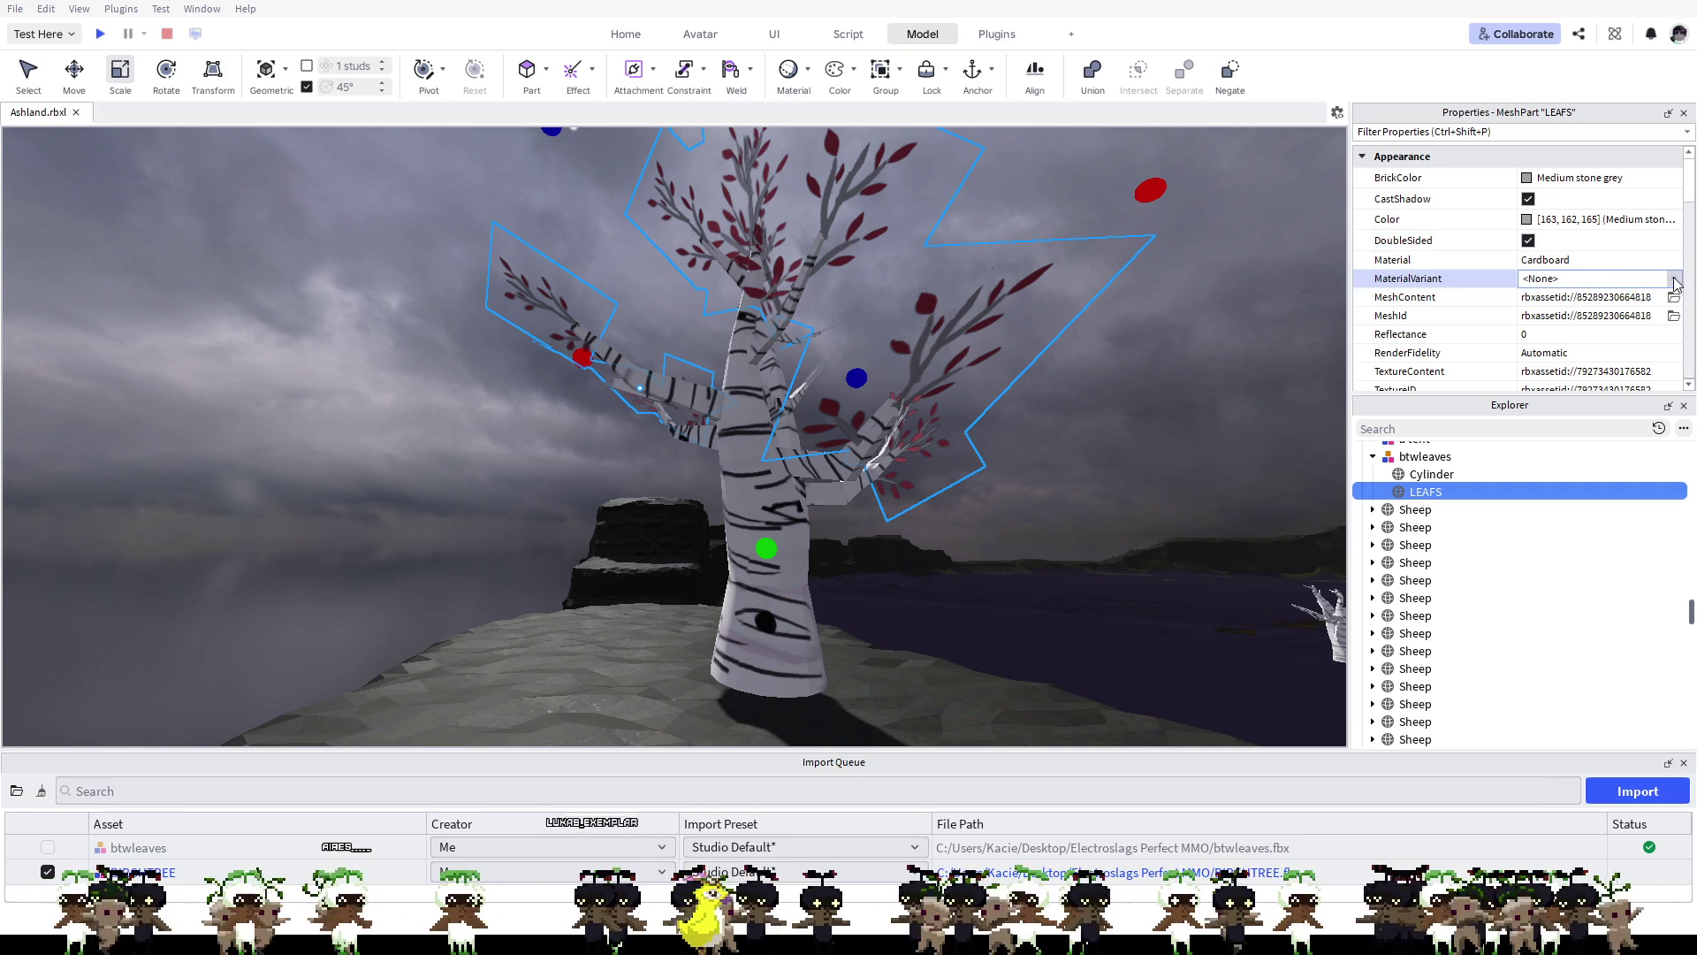
key(BackSpace)
scroll(1556, 243, down, 1)
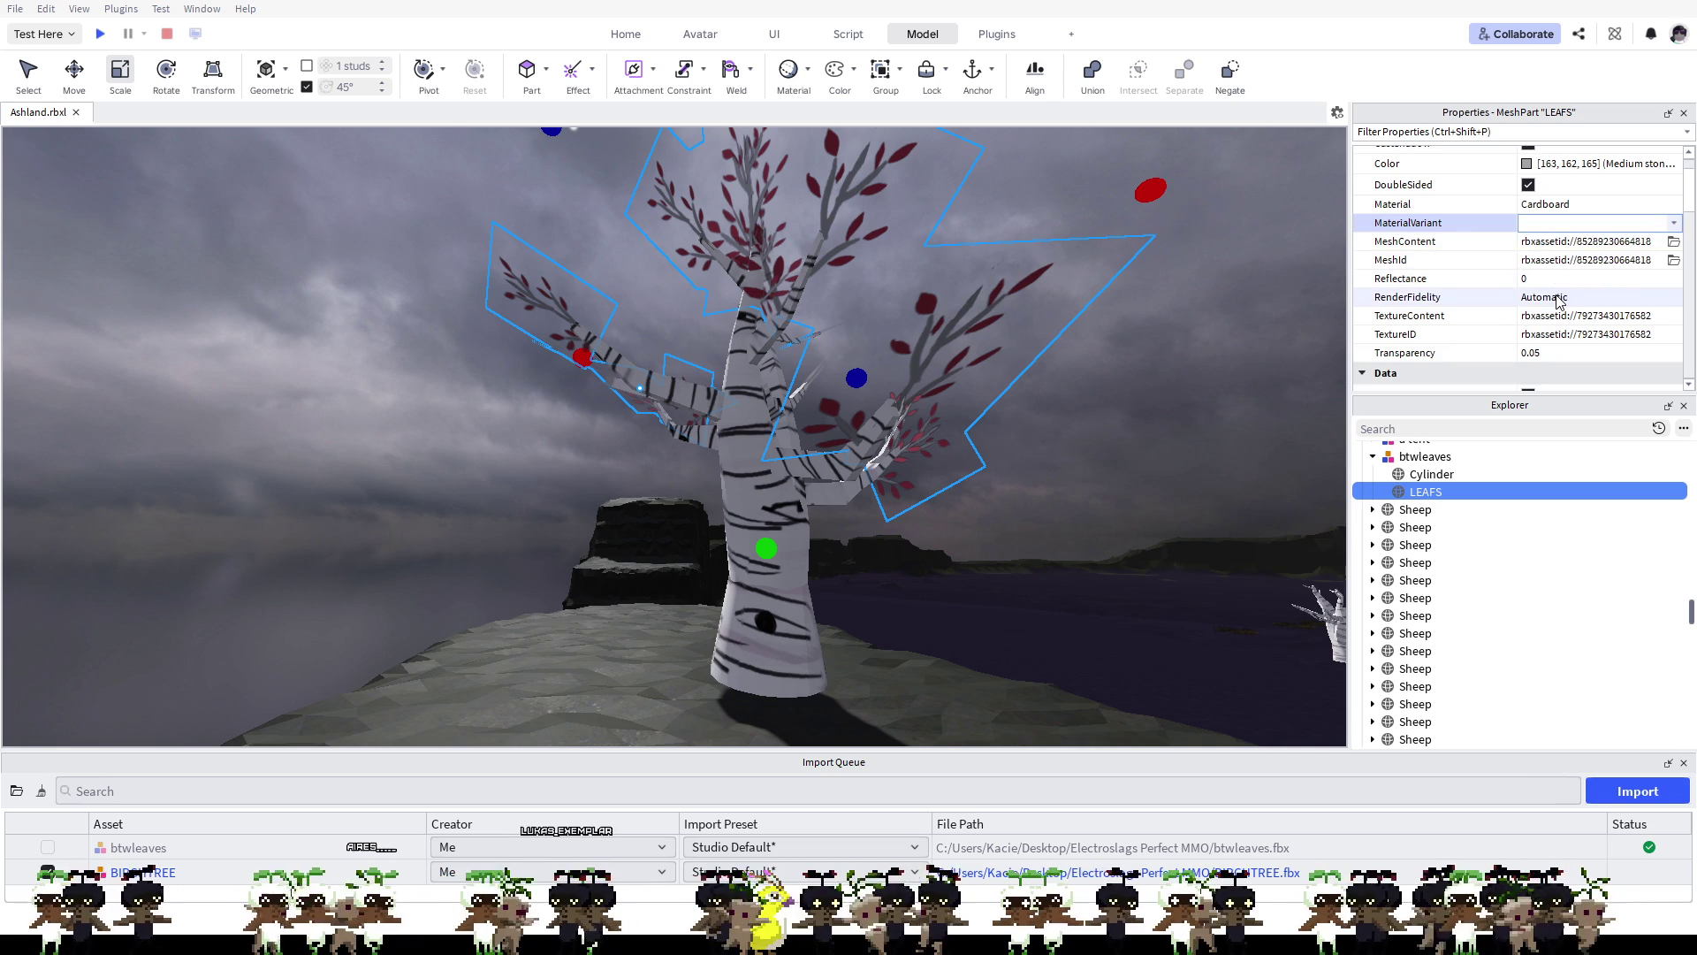
Step: Try Precise render fidelity, then set RenderFidelity back to Automatic
click(1558, 299)
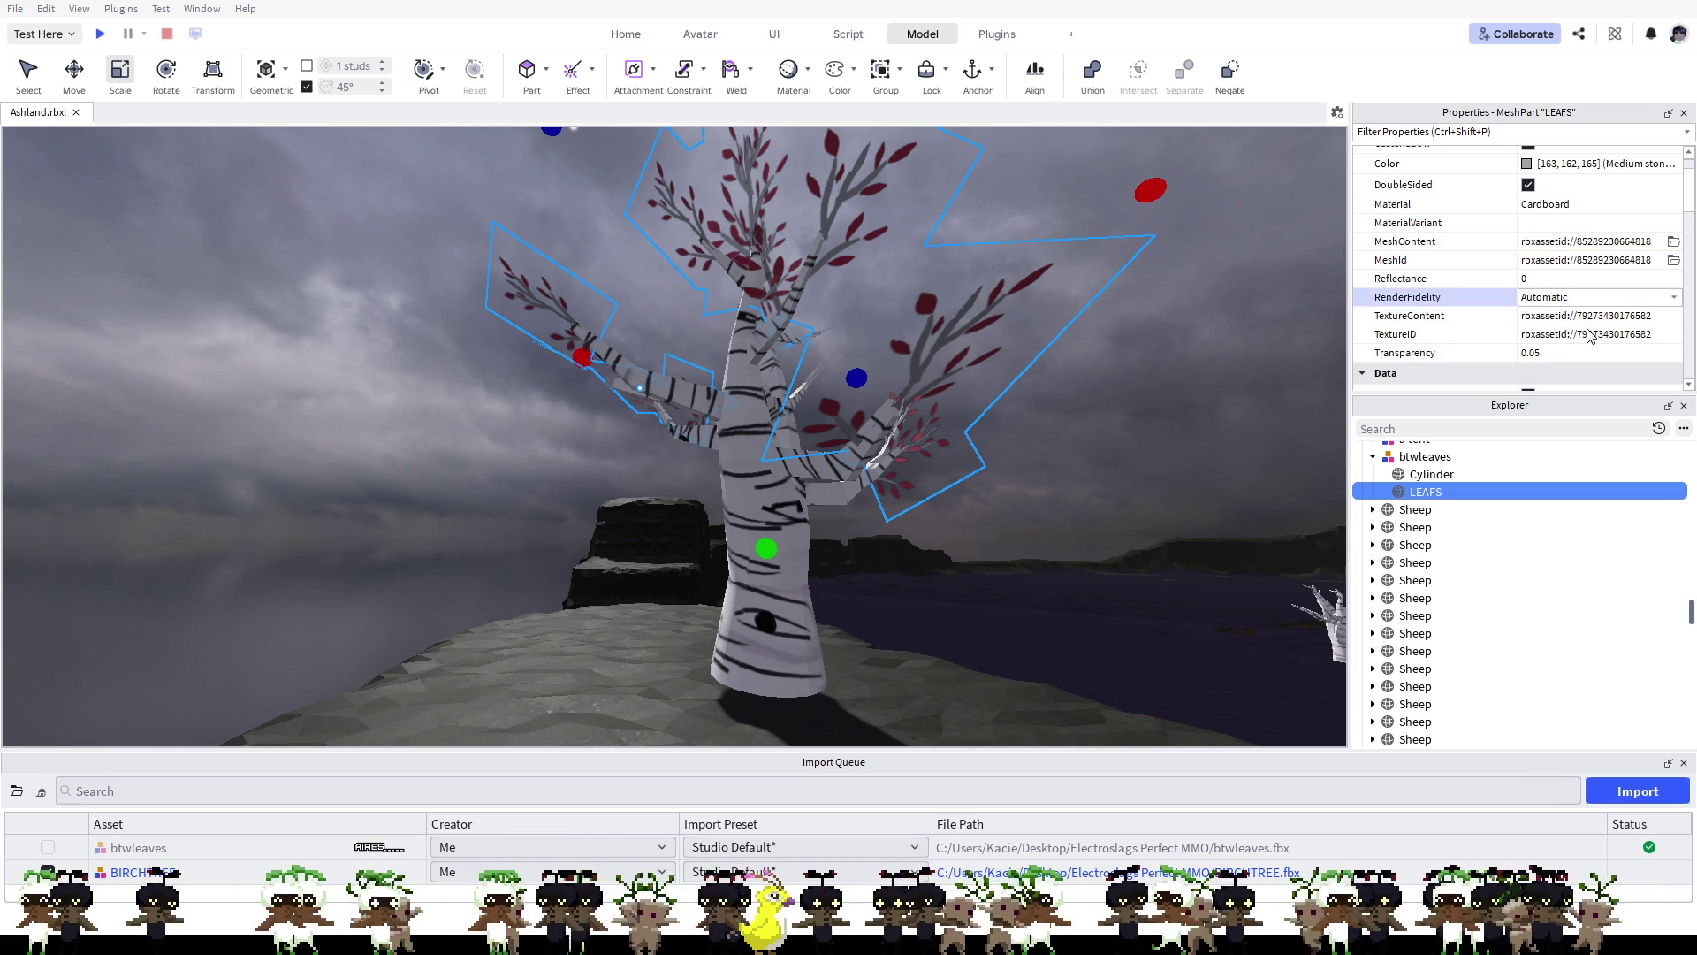
click(1592, 301)
click(1557, 345)
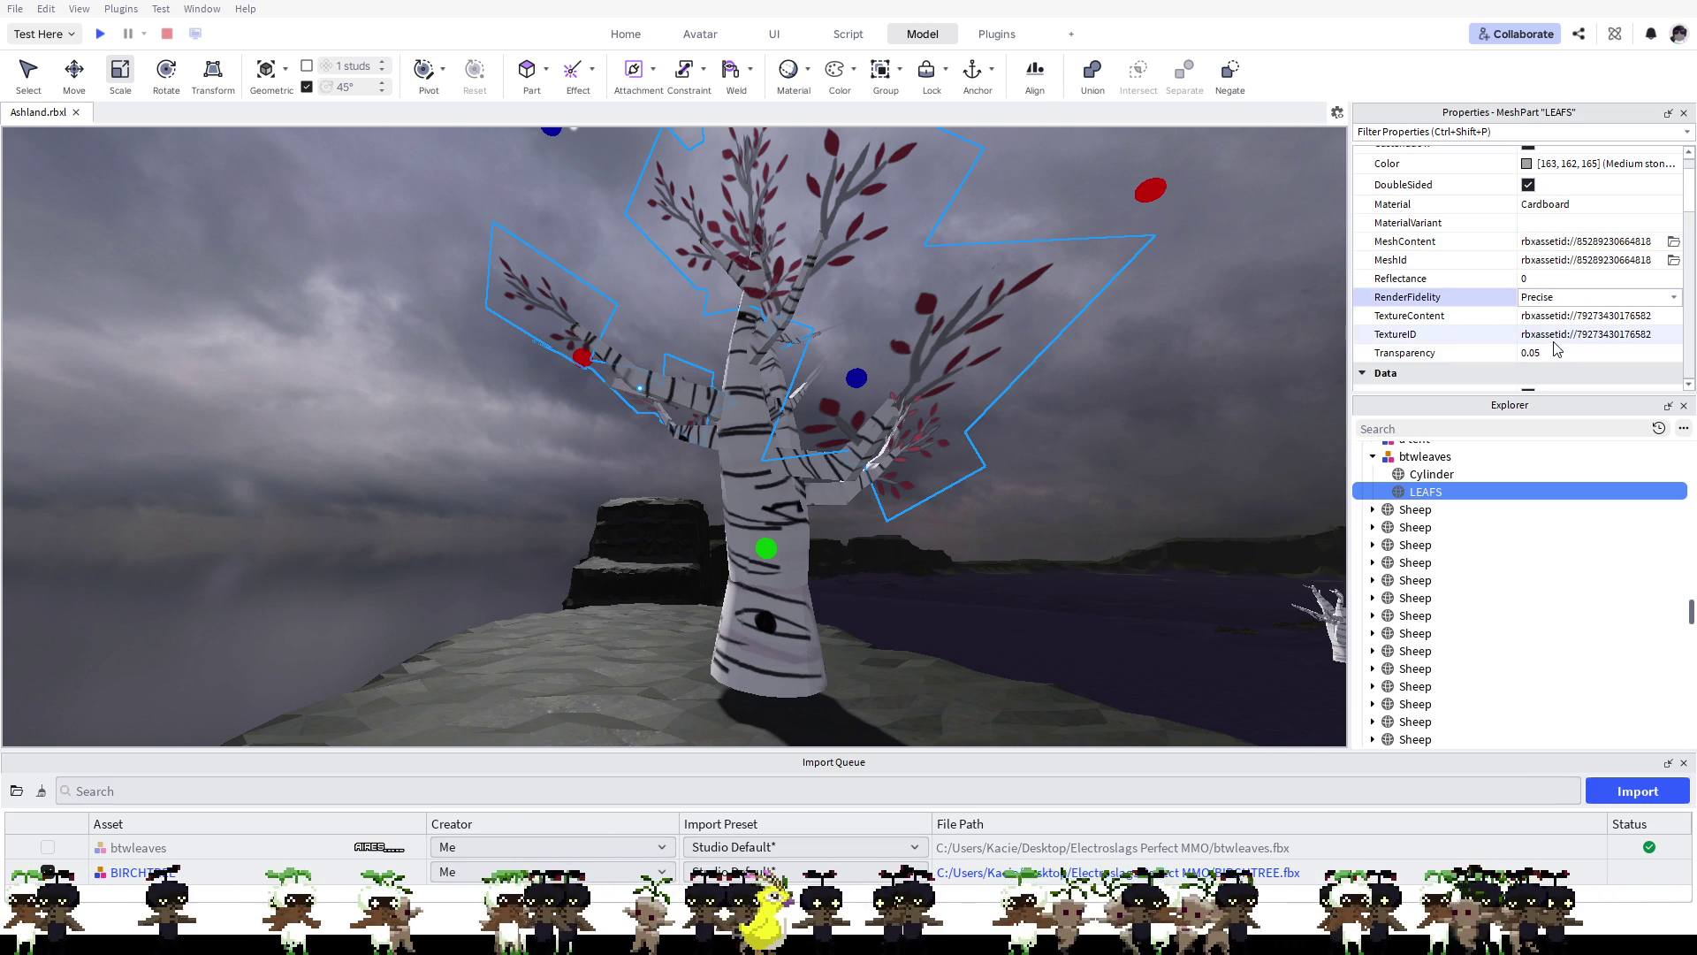
click(1591, 297)
click(1556, 316)
click(1501, 333)
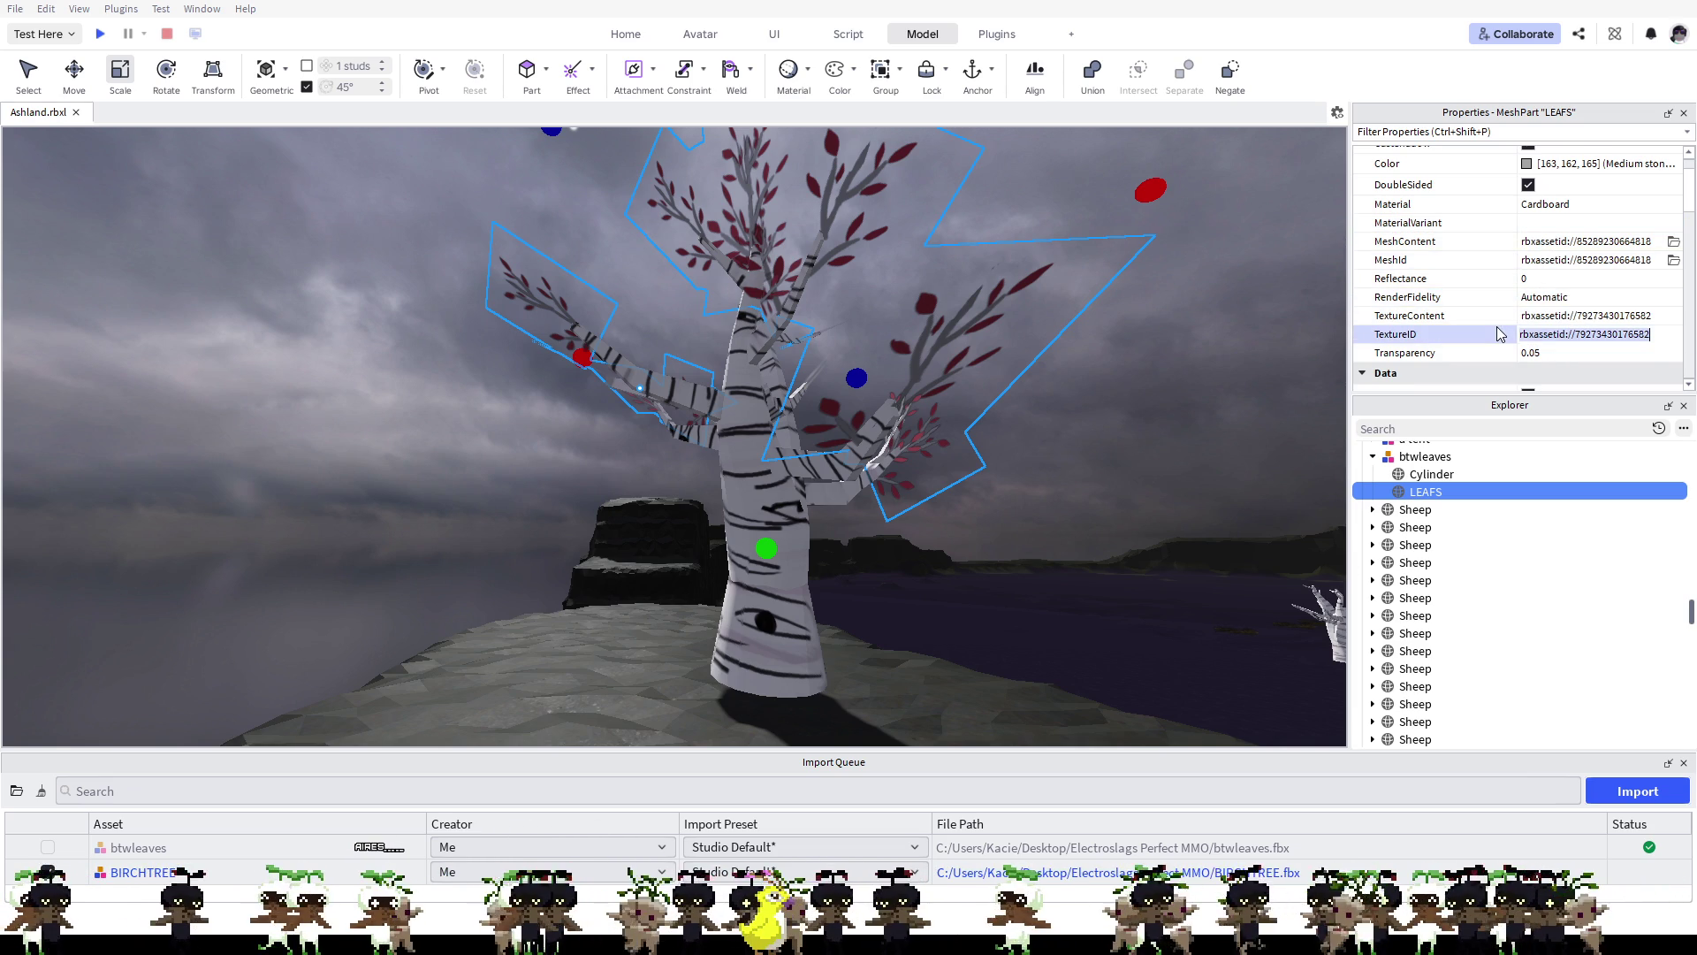
scroll(1517, 334, down, 3)
Step: Set LEAFS transparency to 0, slide it back to 0.05, and check the Size values
click(1584, 297)
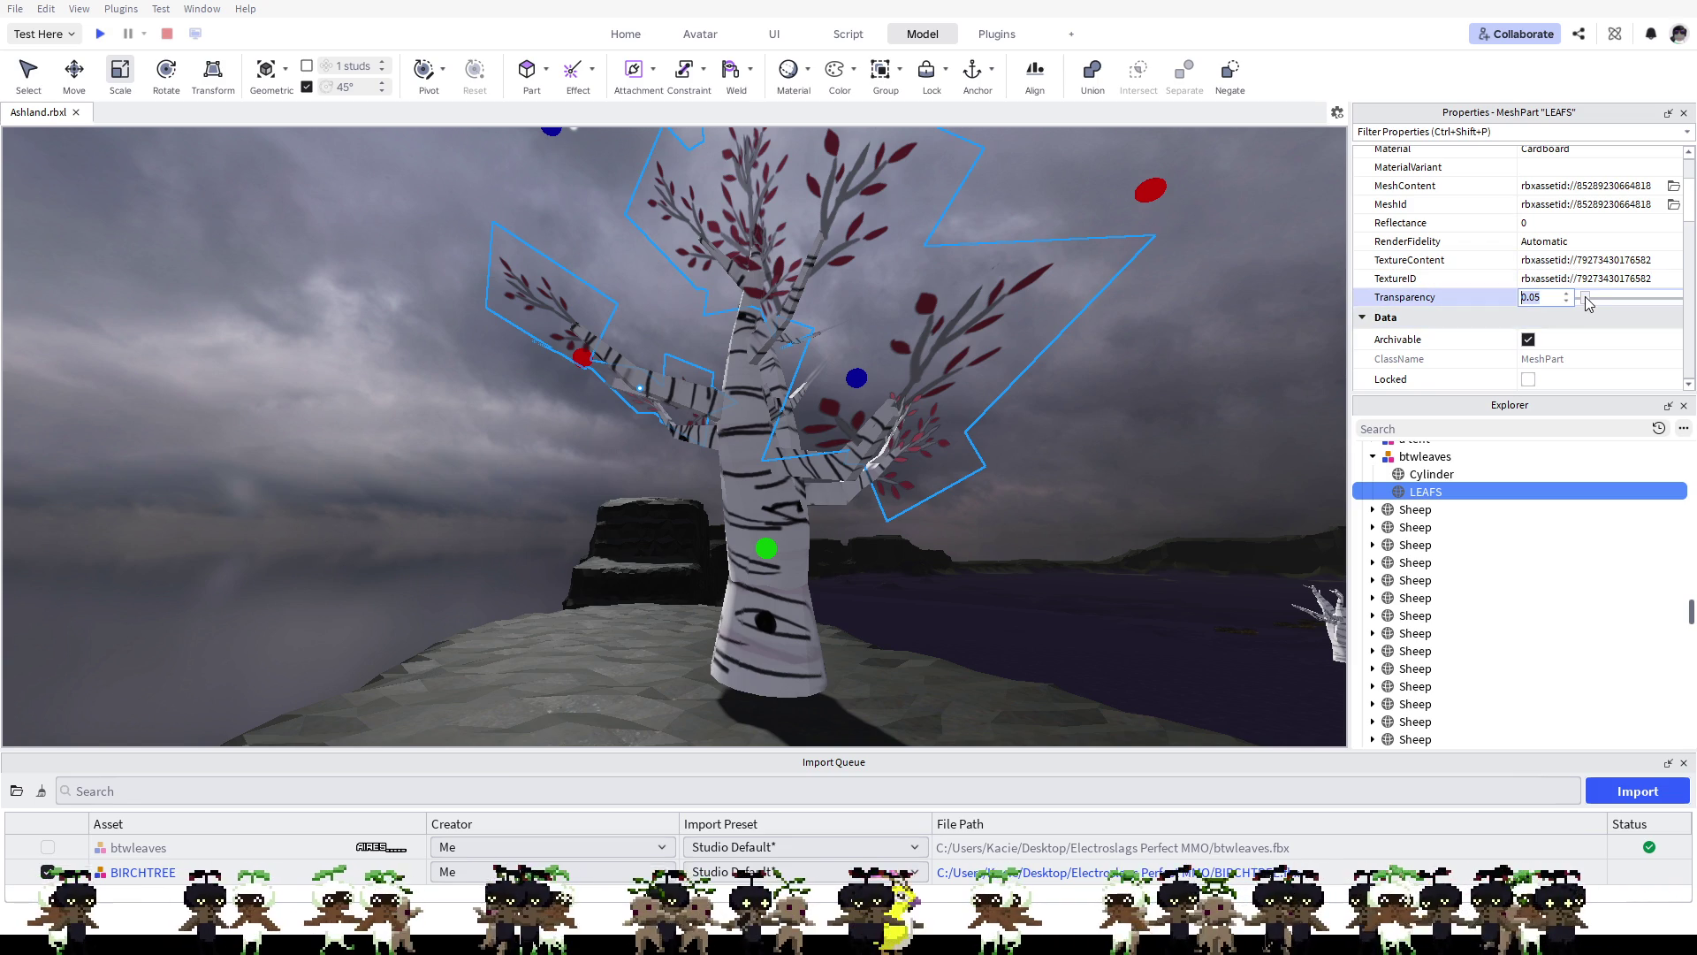
text(0)
key(Return)
drag(1581, 295, 1584, 295)
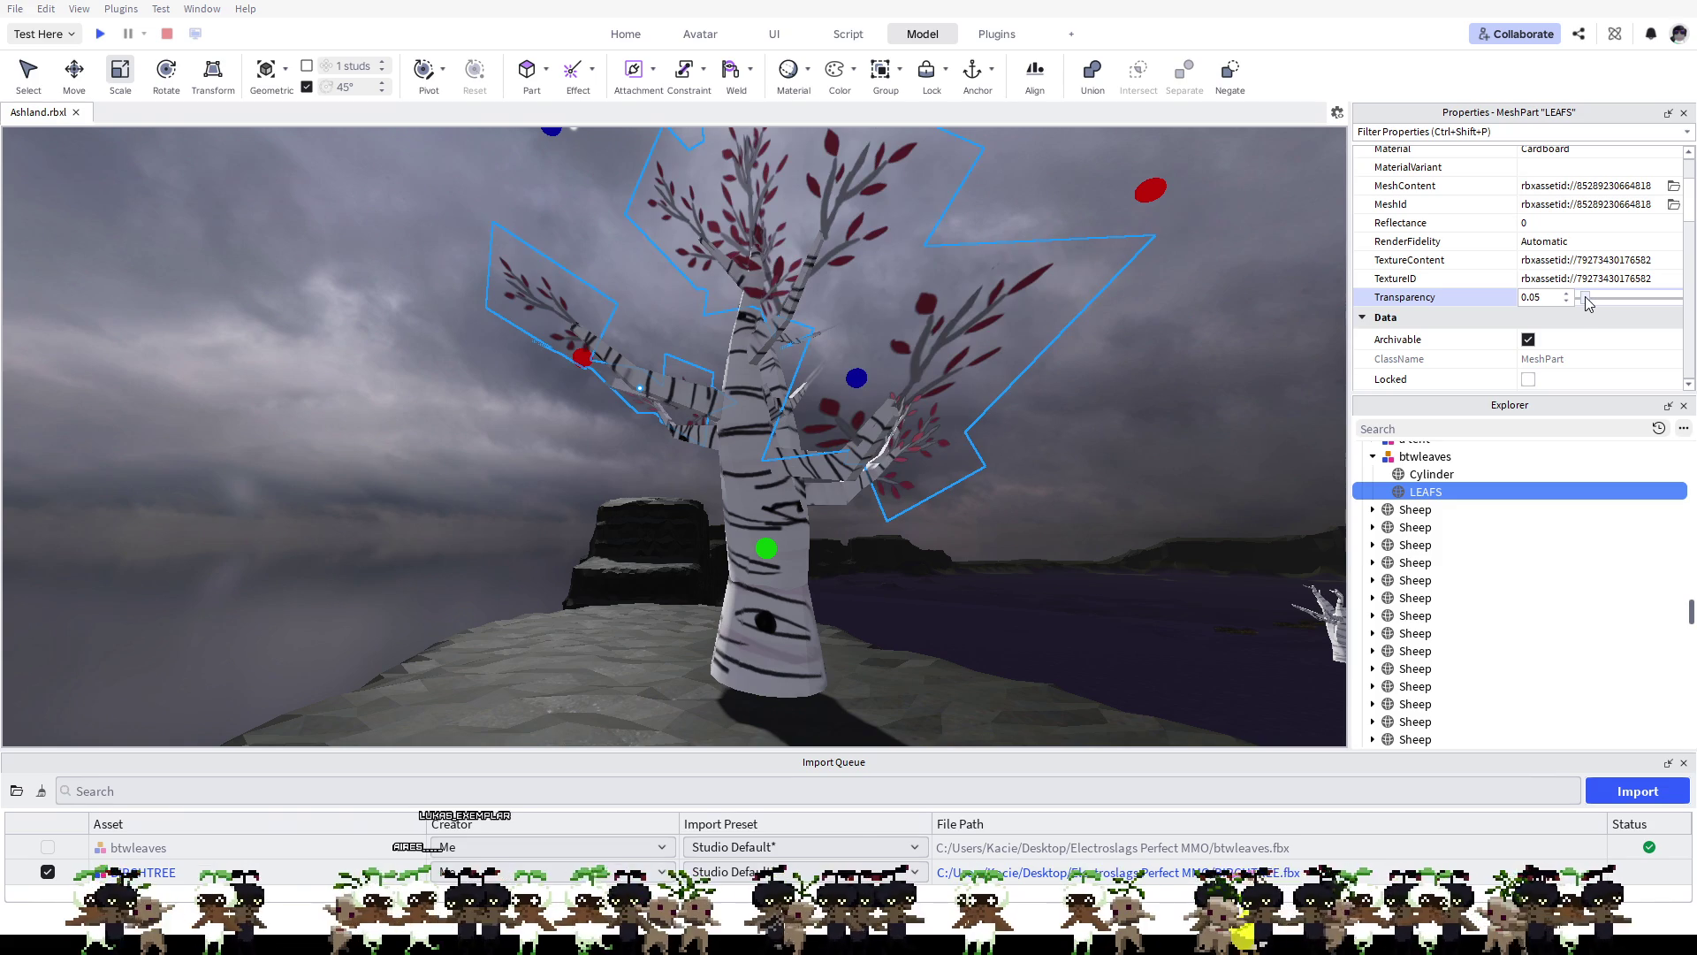
scroll(1547, 324, down, 3)
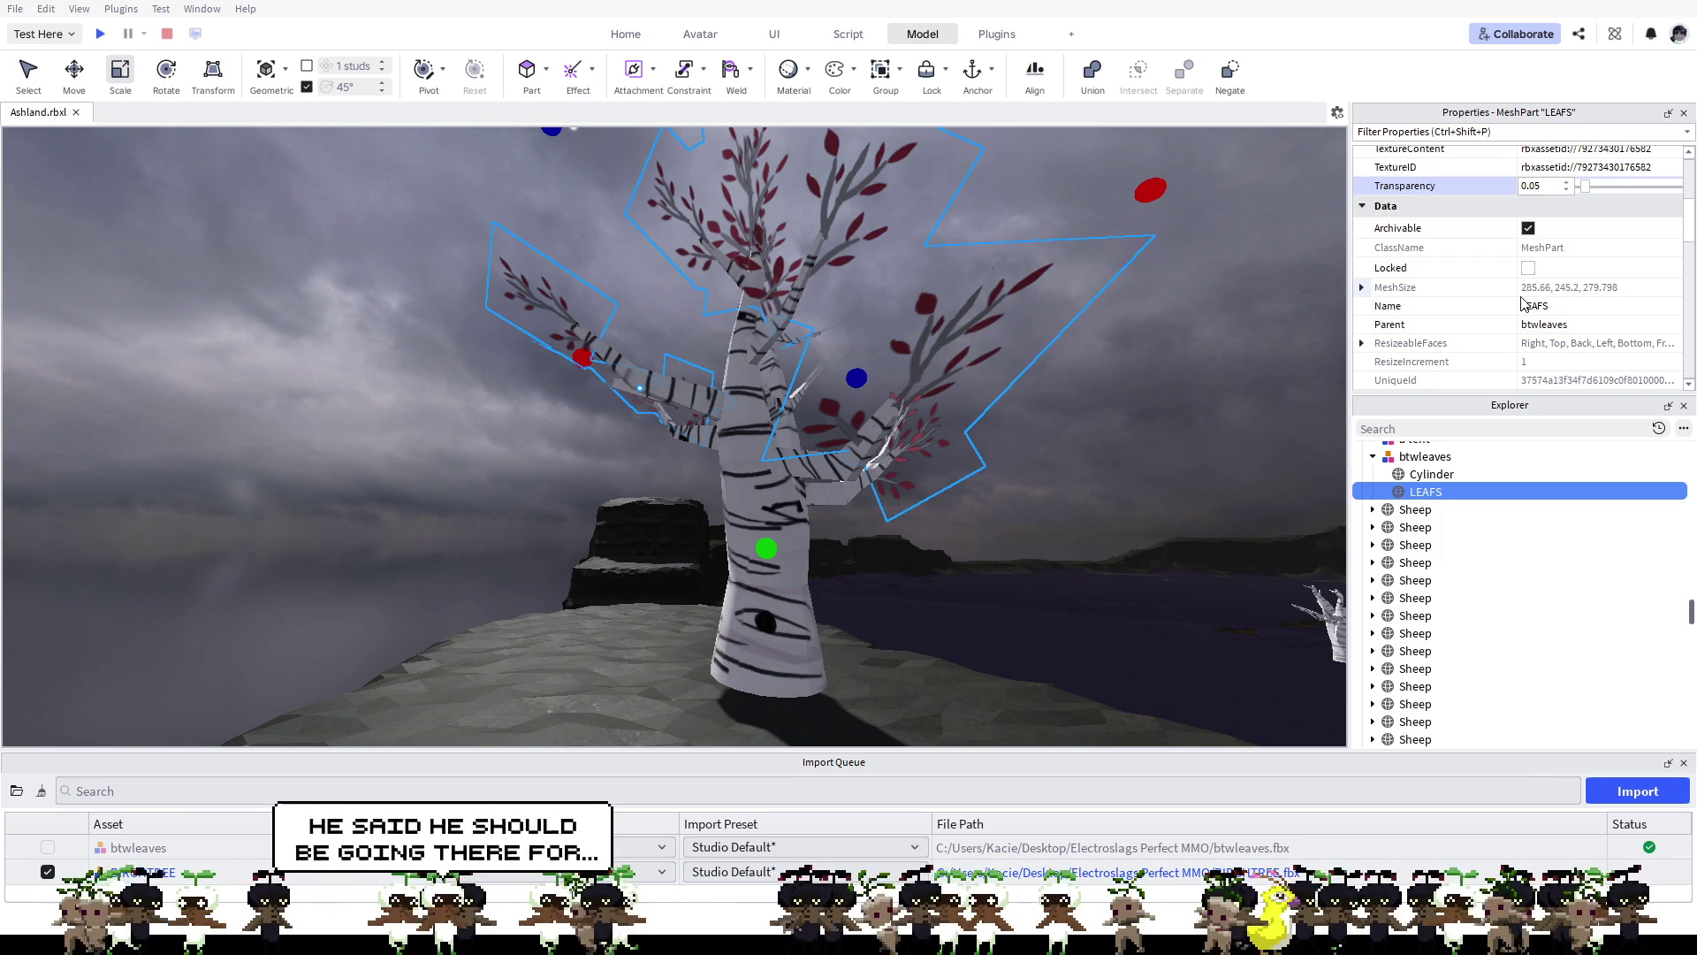
scroll(1554, 311, down, 5)
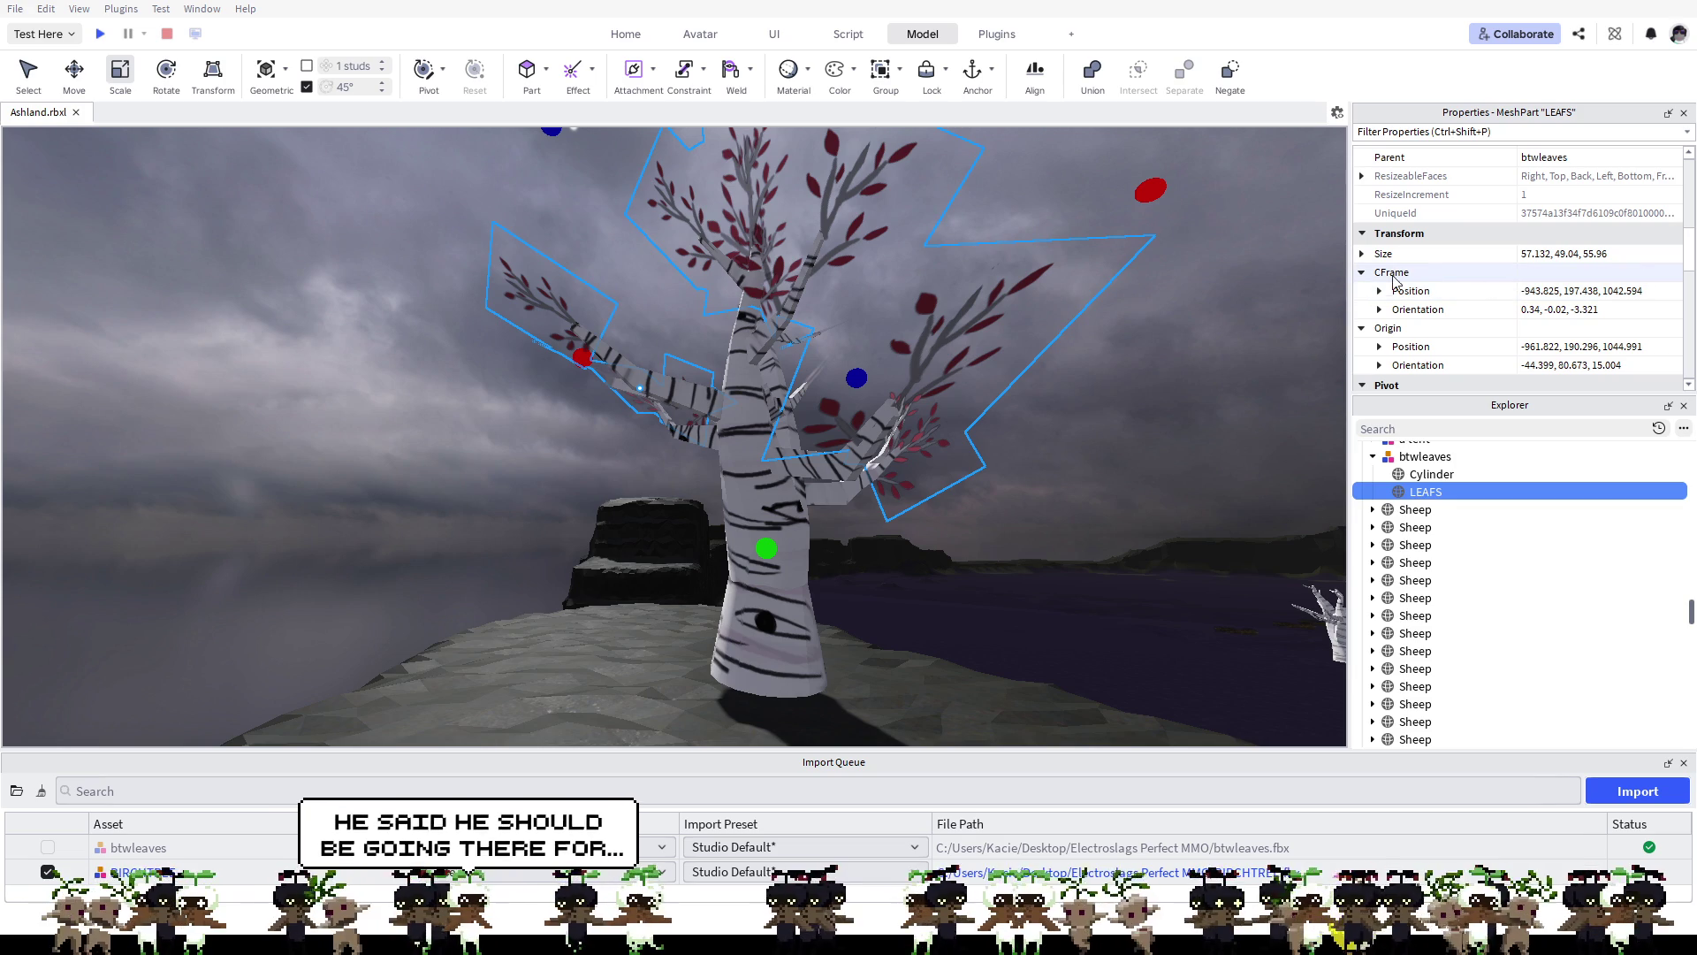
click(1362, 254)
click(1362, 256)
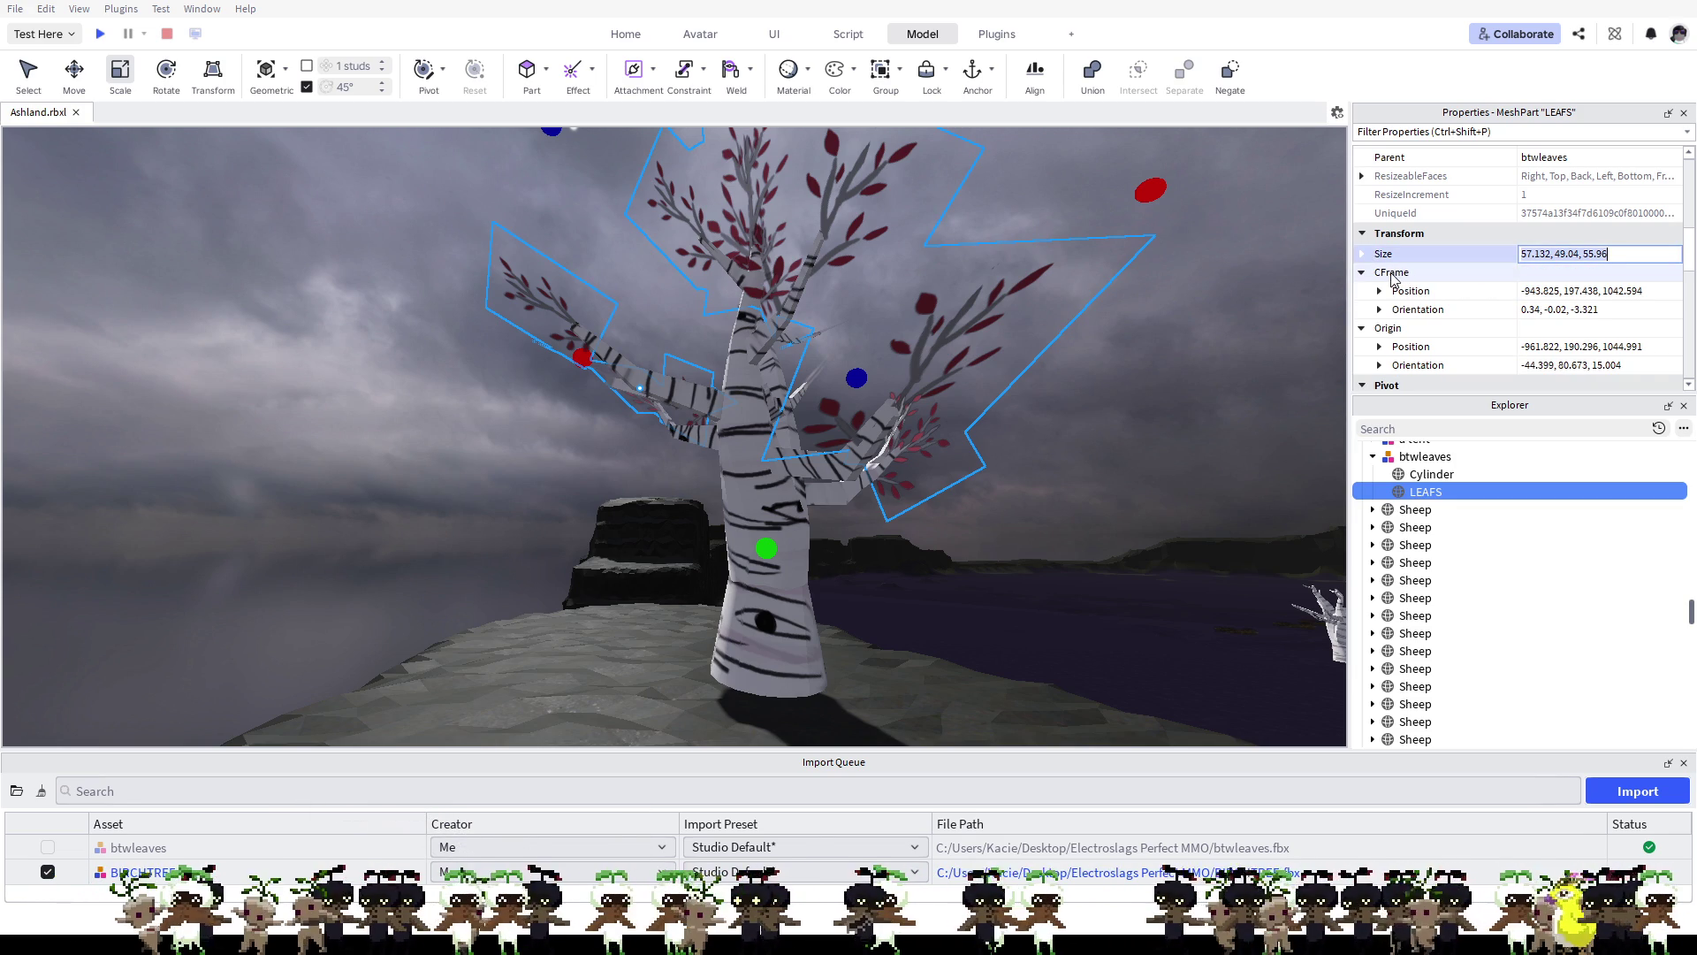
scroll(1468, 281, down, 5)
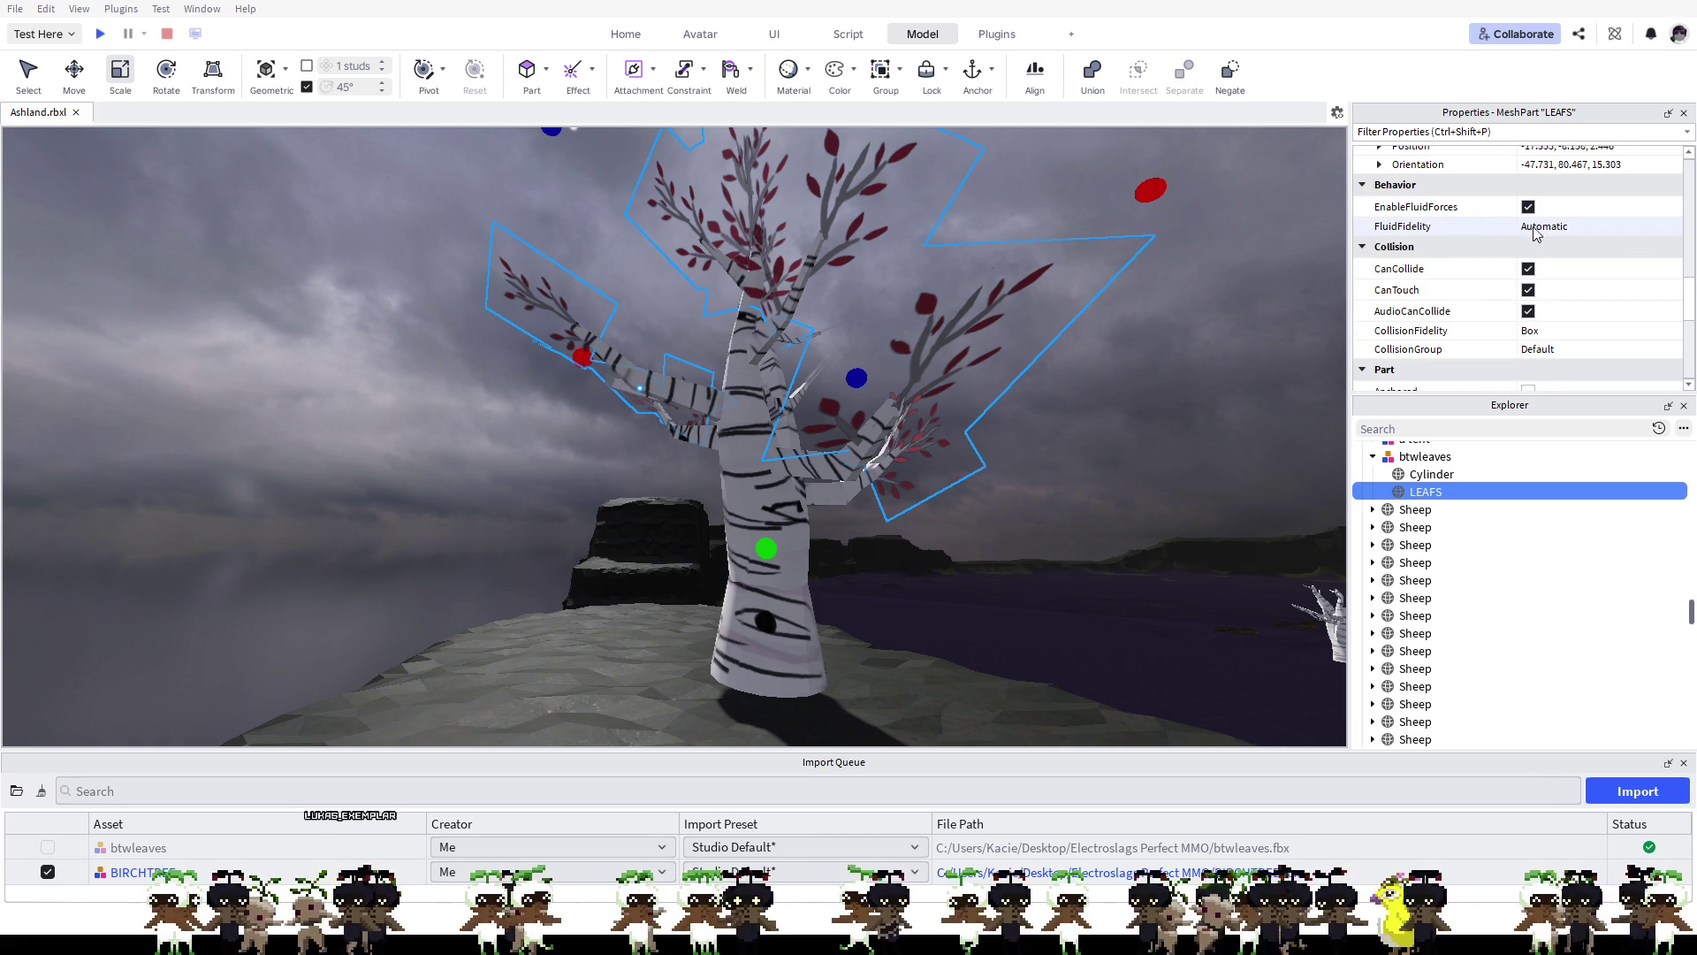
Step: Uncheck EnableFluidForces on the LEAFS part
click(1529, 209)
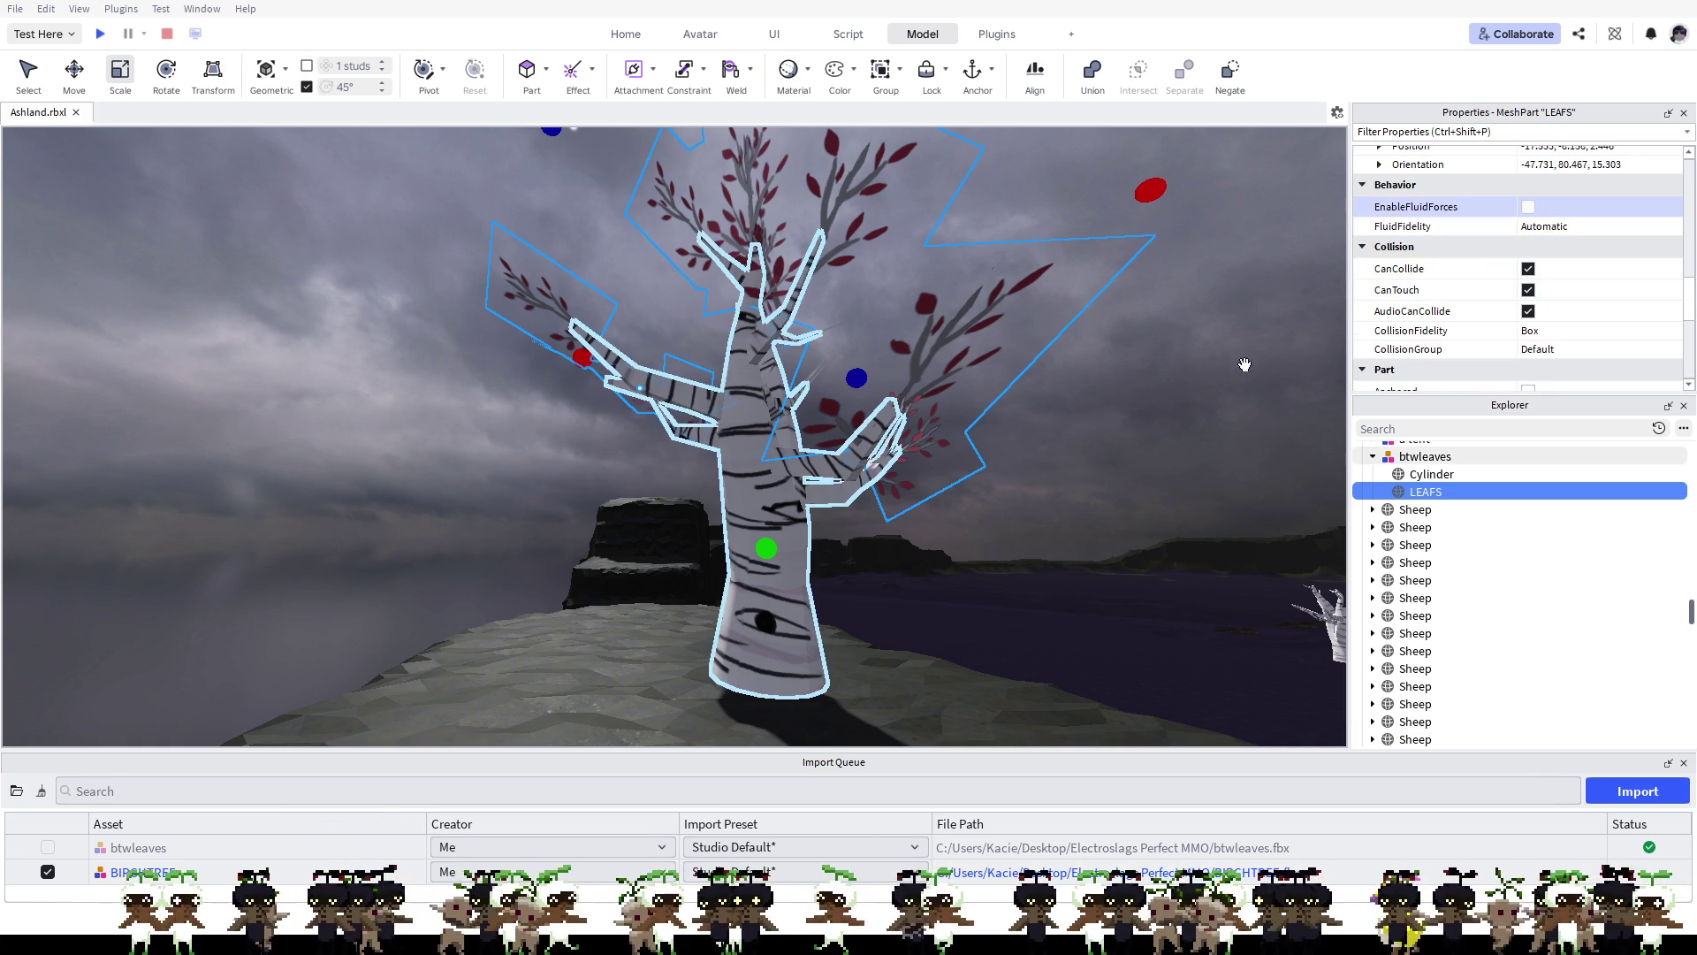
key(w)
key(s)
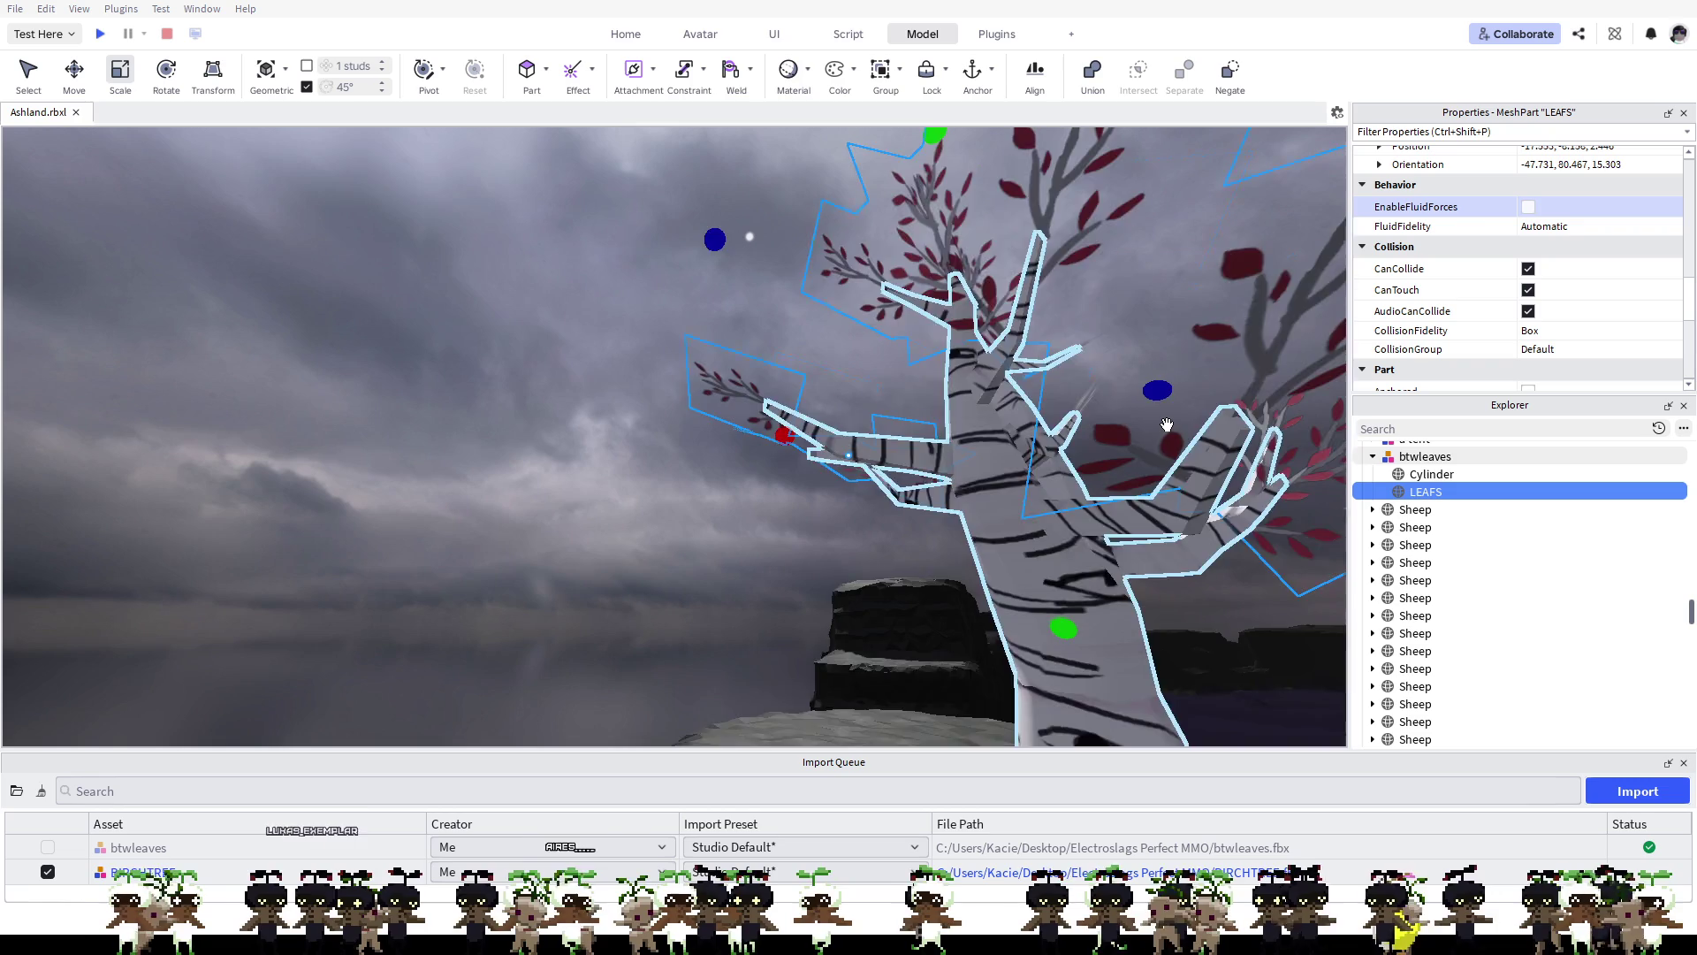
Step: Focus the leaves with F and close the Explorer and Properties panels
key(f)
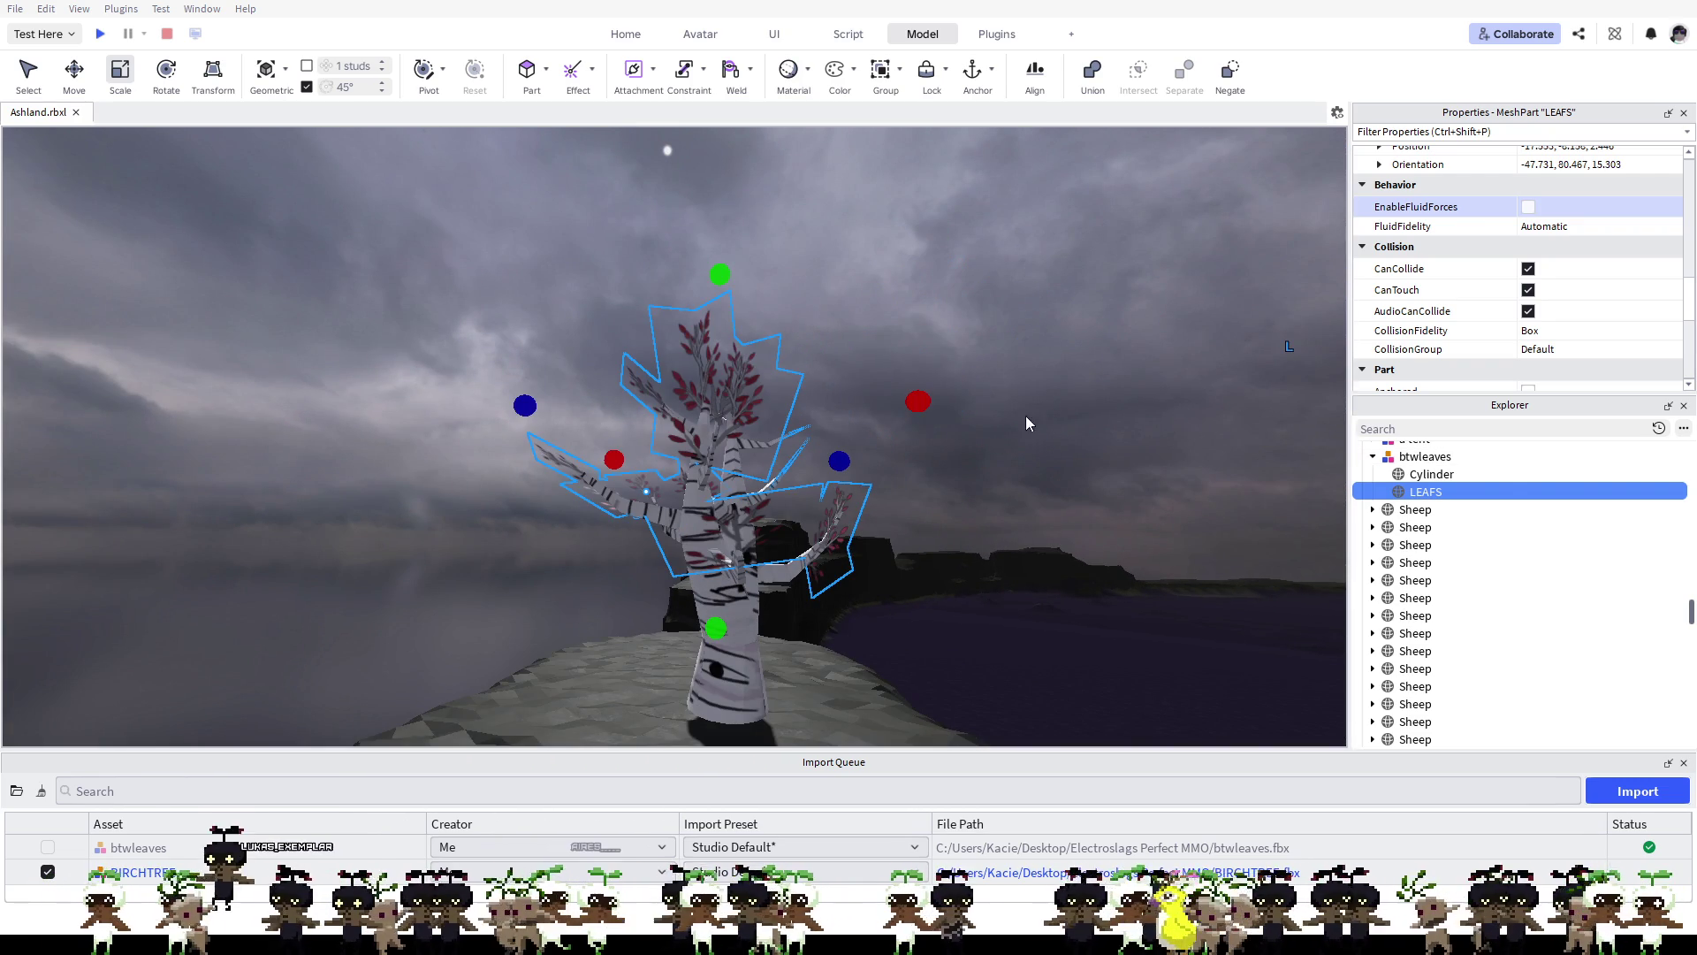
click(1685, 406)
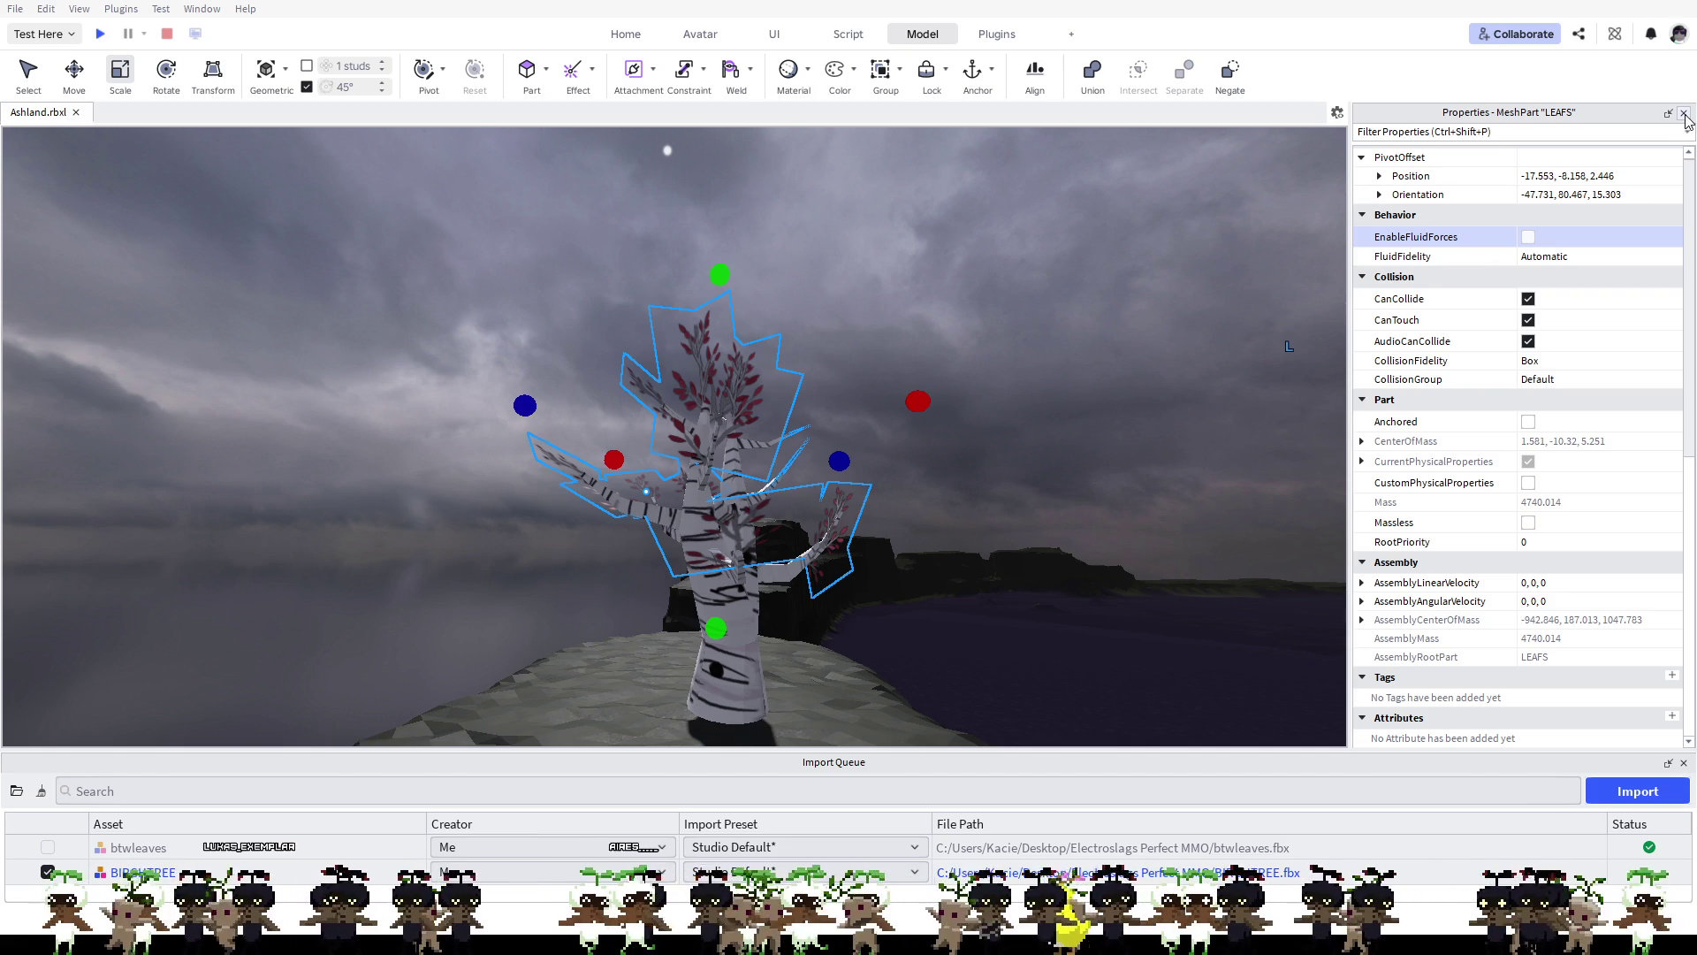
click(1685, 113)
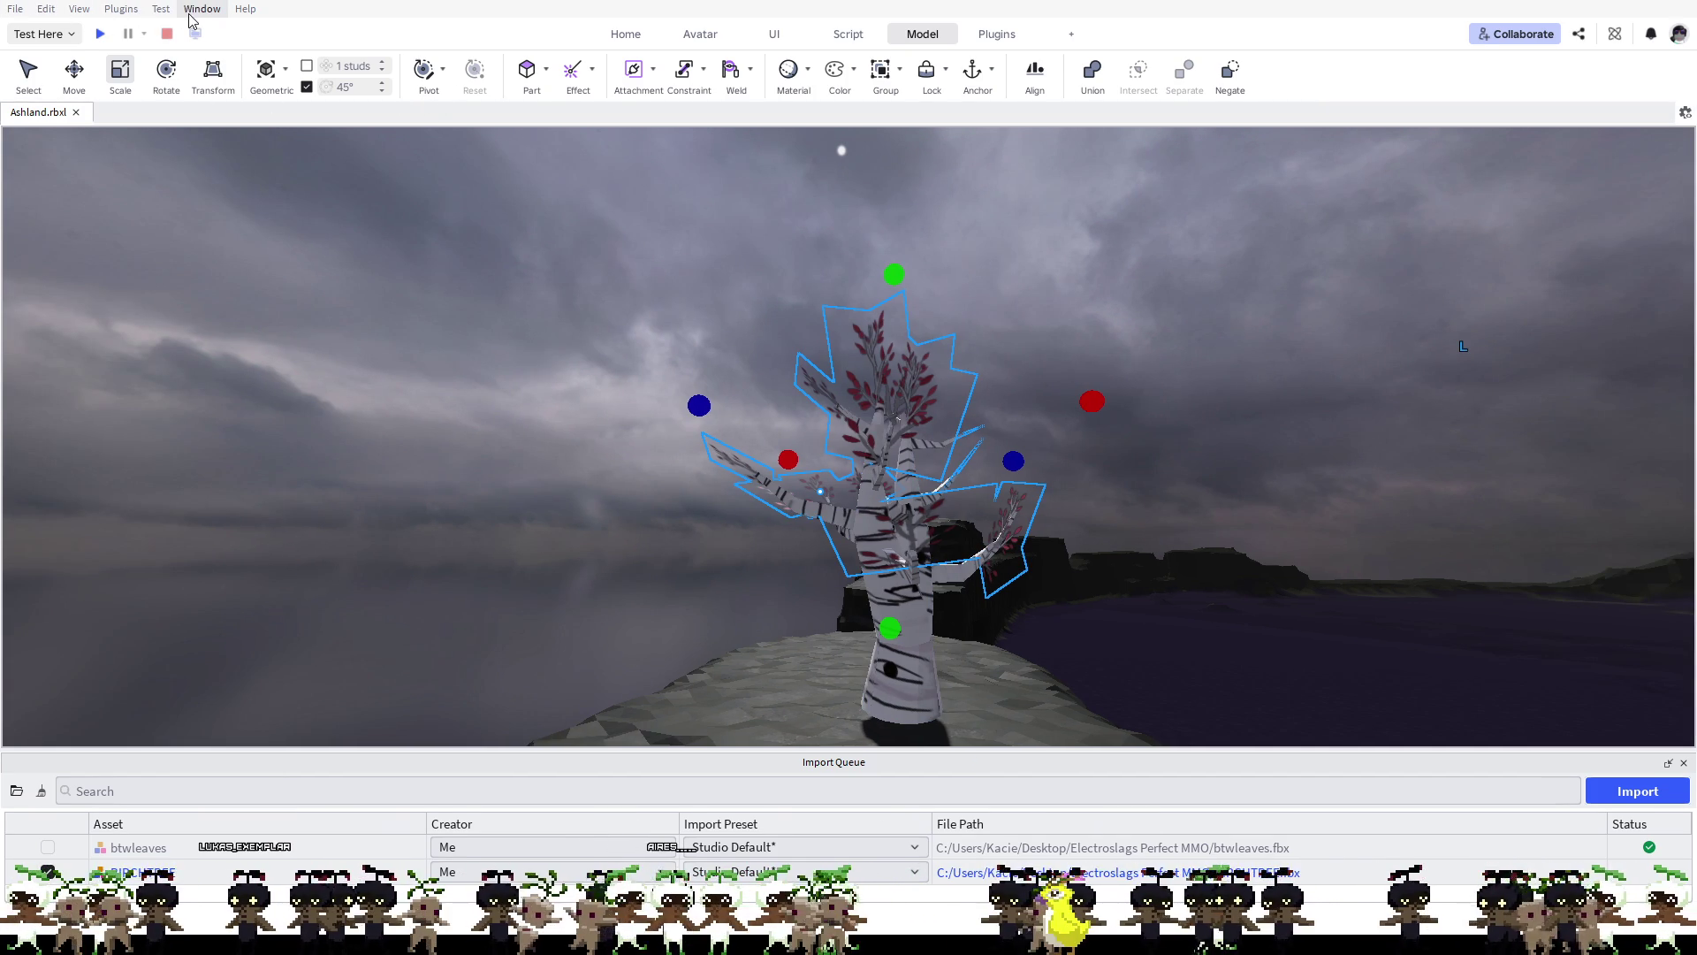
Step: Reopen Explorer with Ctrl+Shift+X, expand Lighting and delete its Sky object
key(ctrl+shift+x)
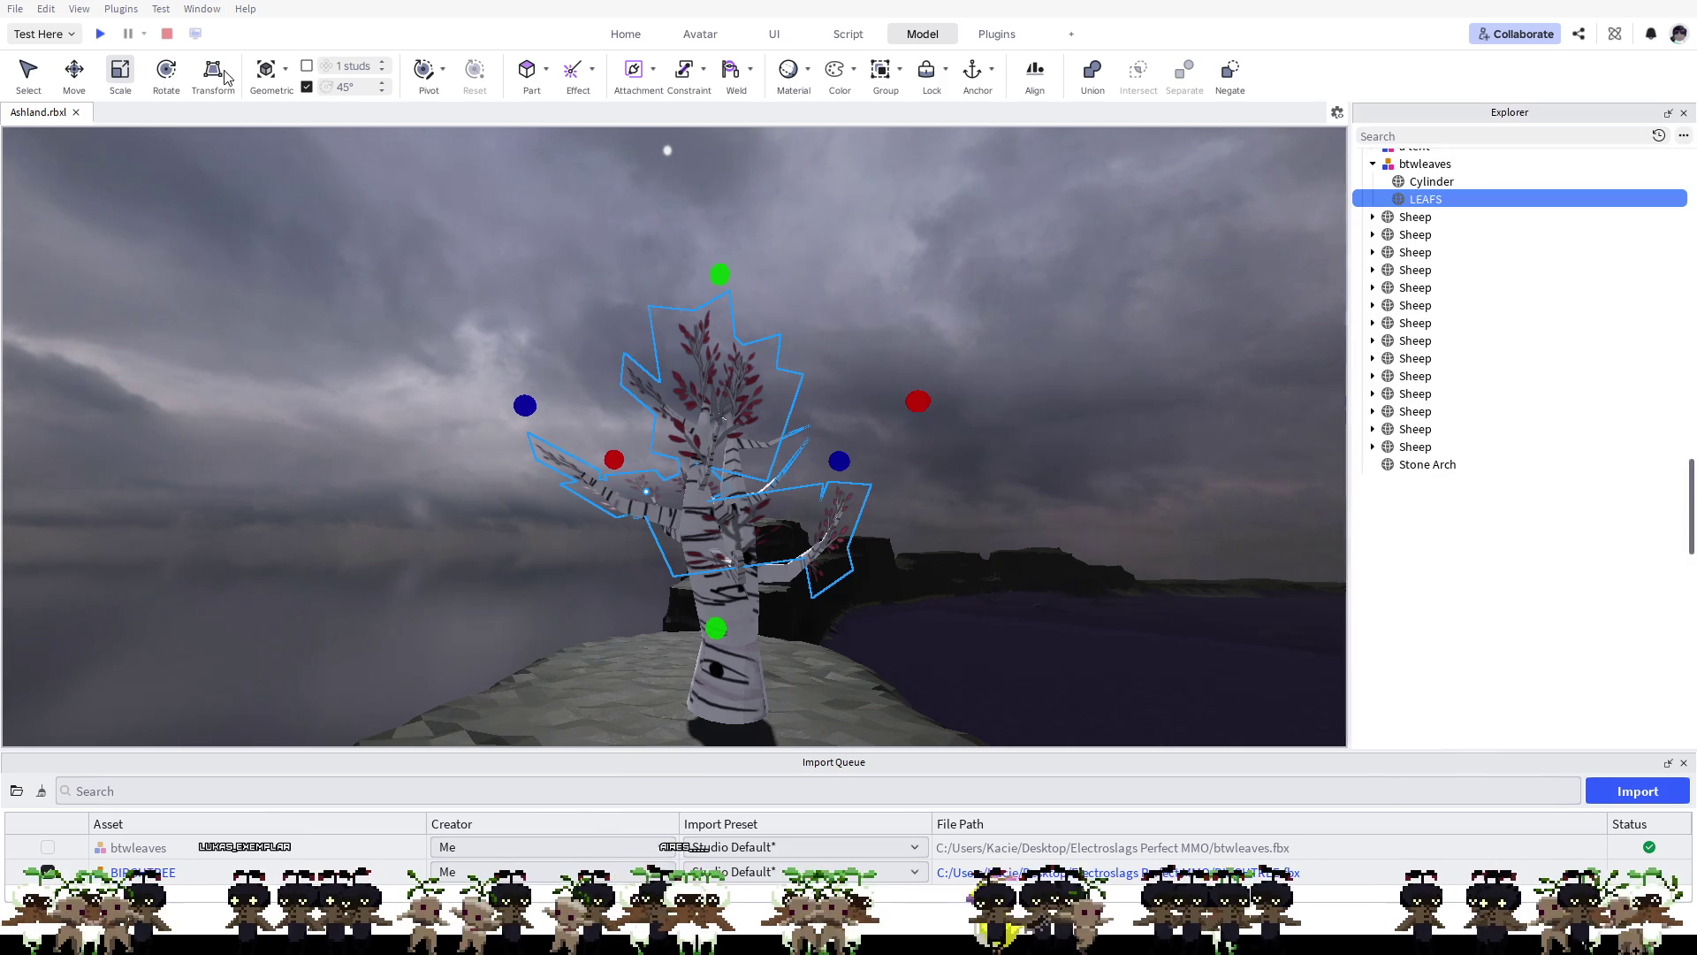
scroll(1522, 405, up, 3)
scroll(1523, 405, up, 10)
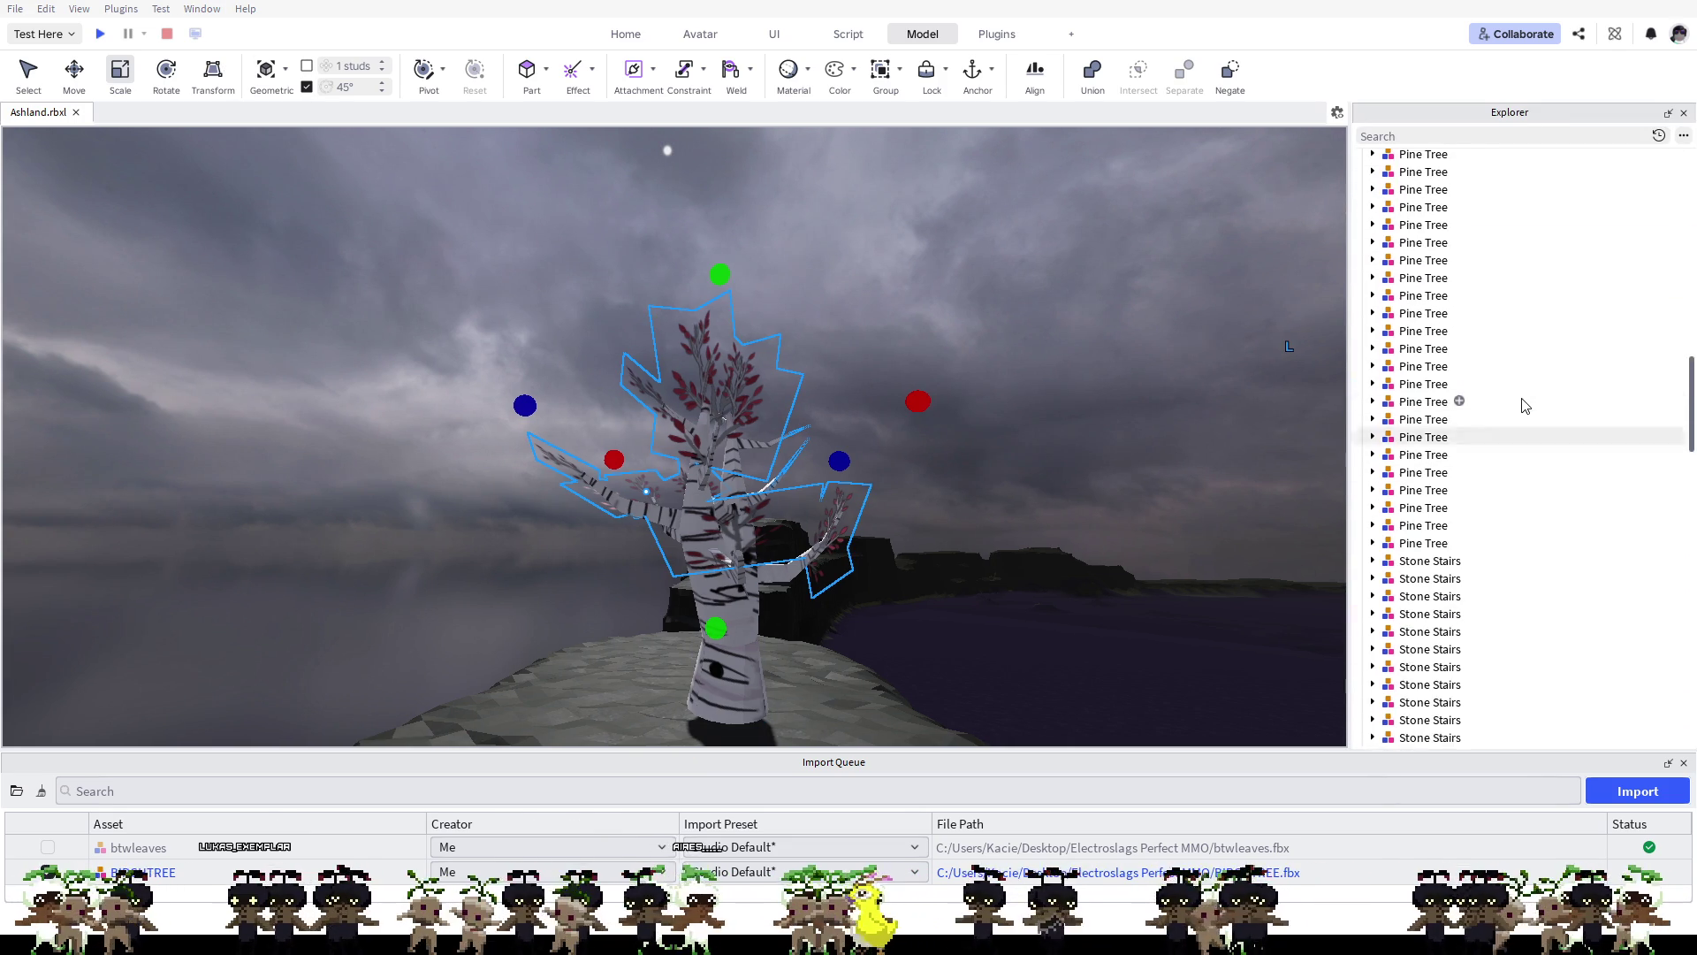
drag(1679, 363, 1687, 146)
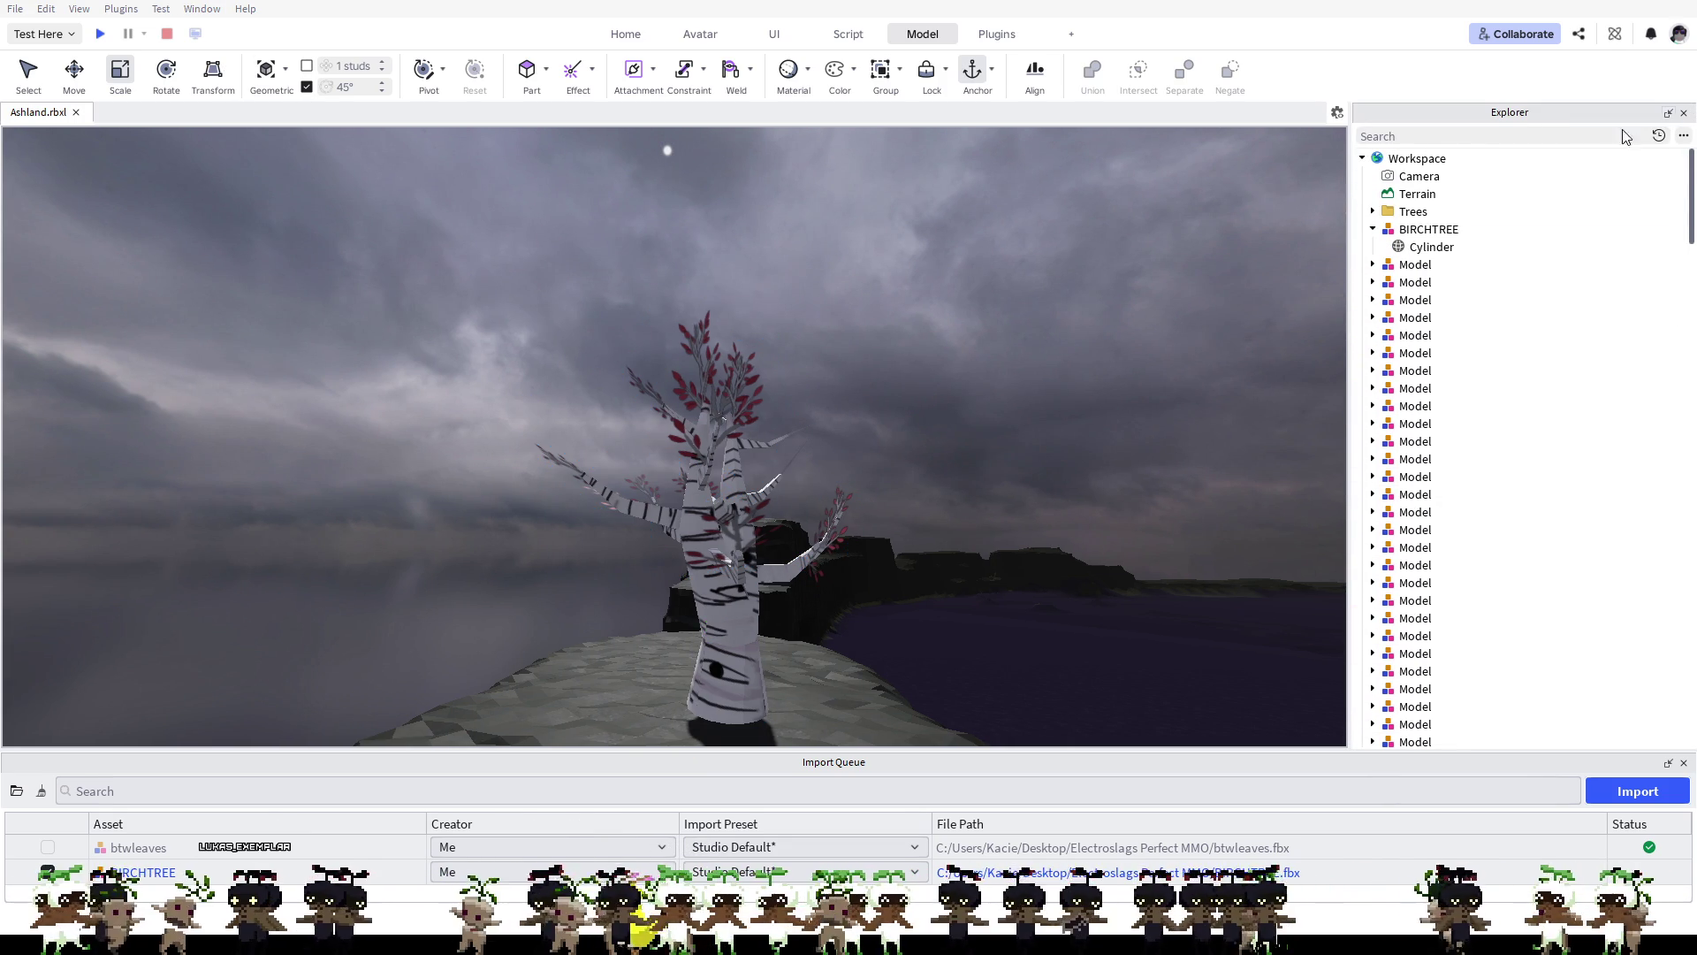
click(1362, 158)
click(1362, 193)
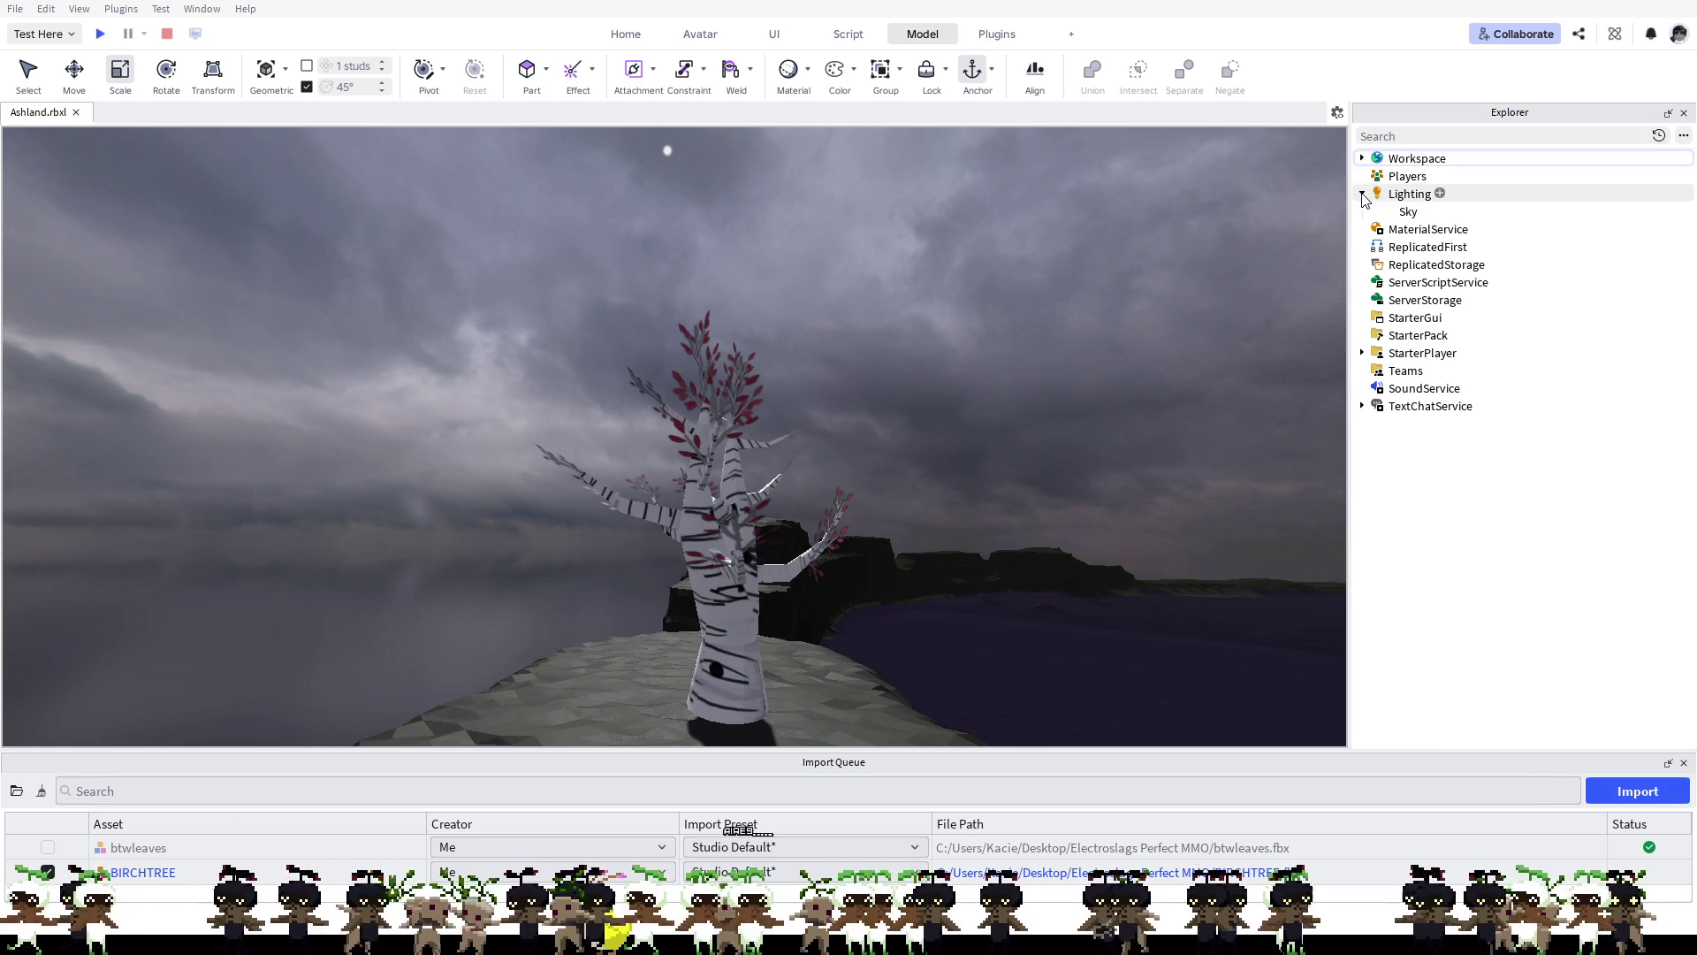
click(1402, 213)
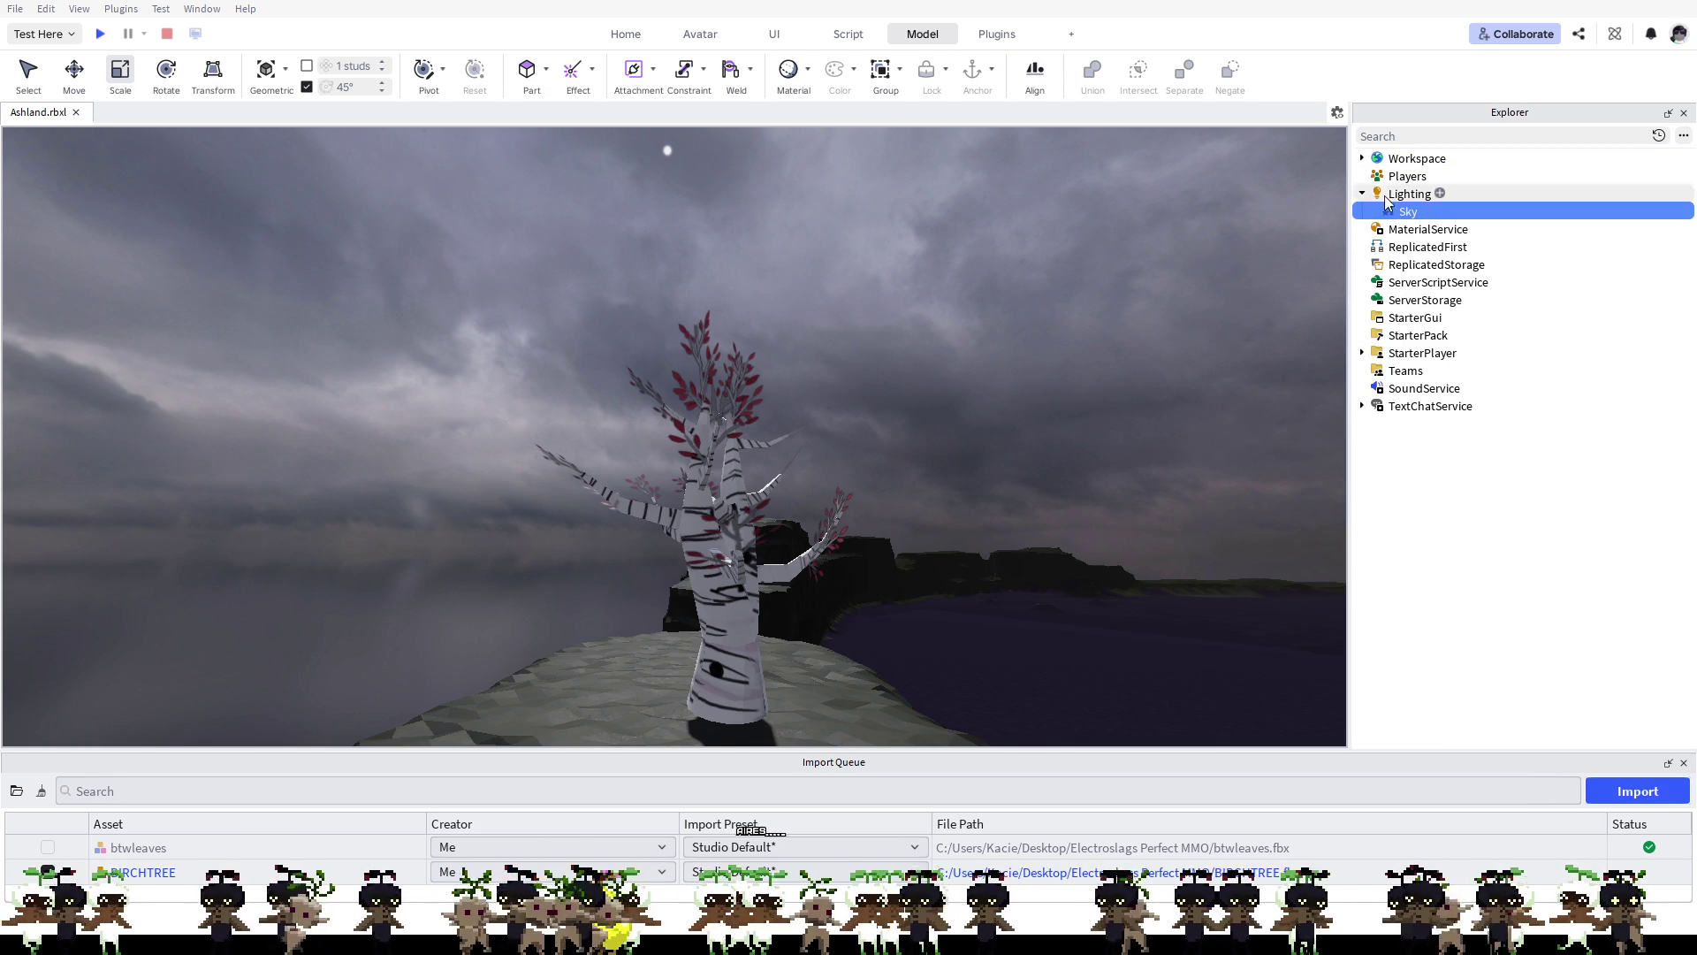
key(Delete)
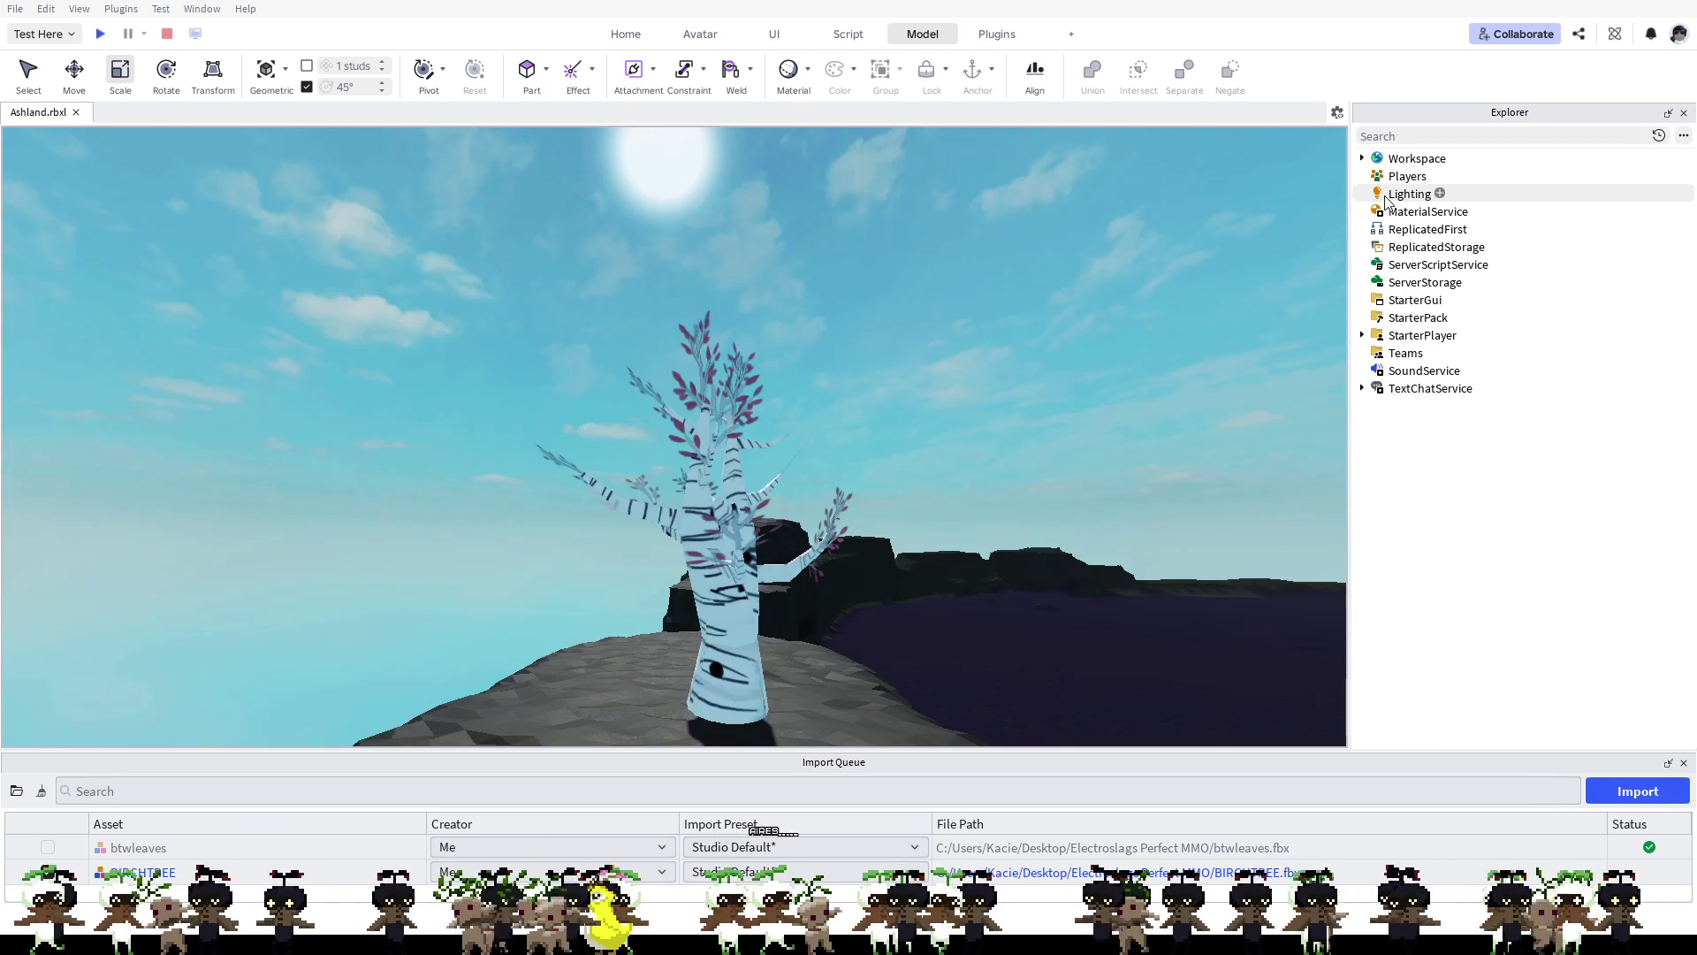
click(813, 390)
scroll(766, 392, up, 5)
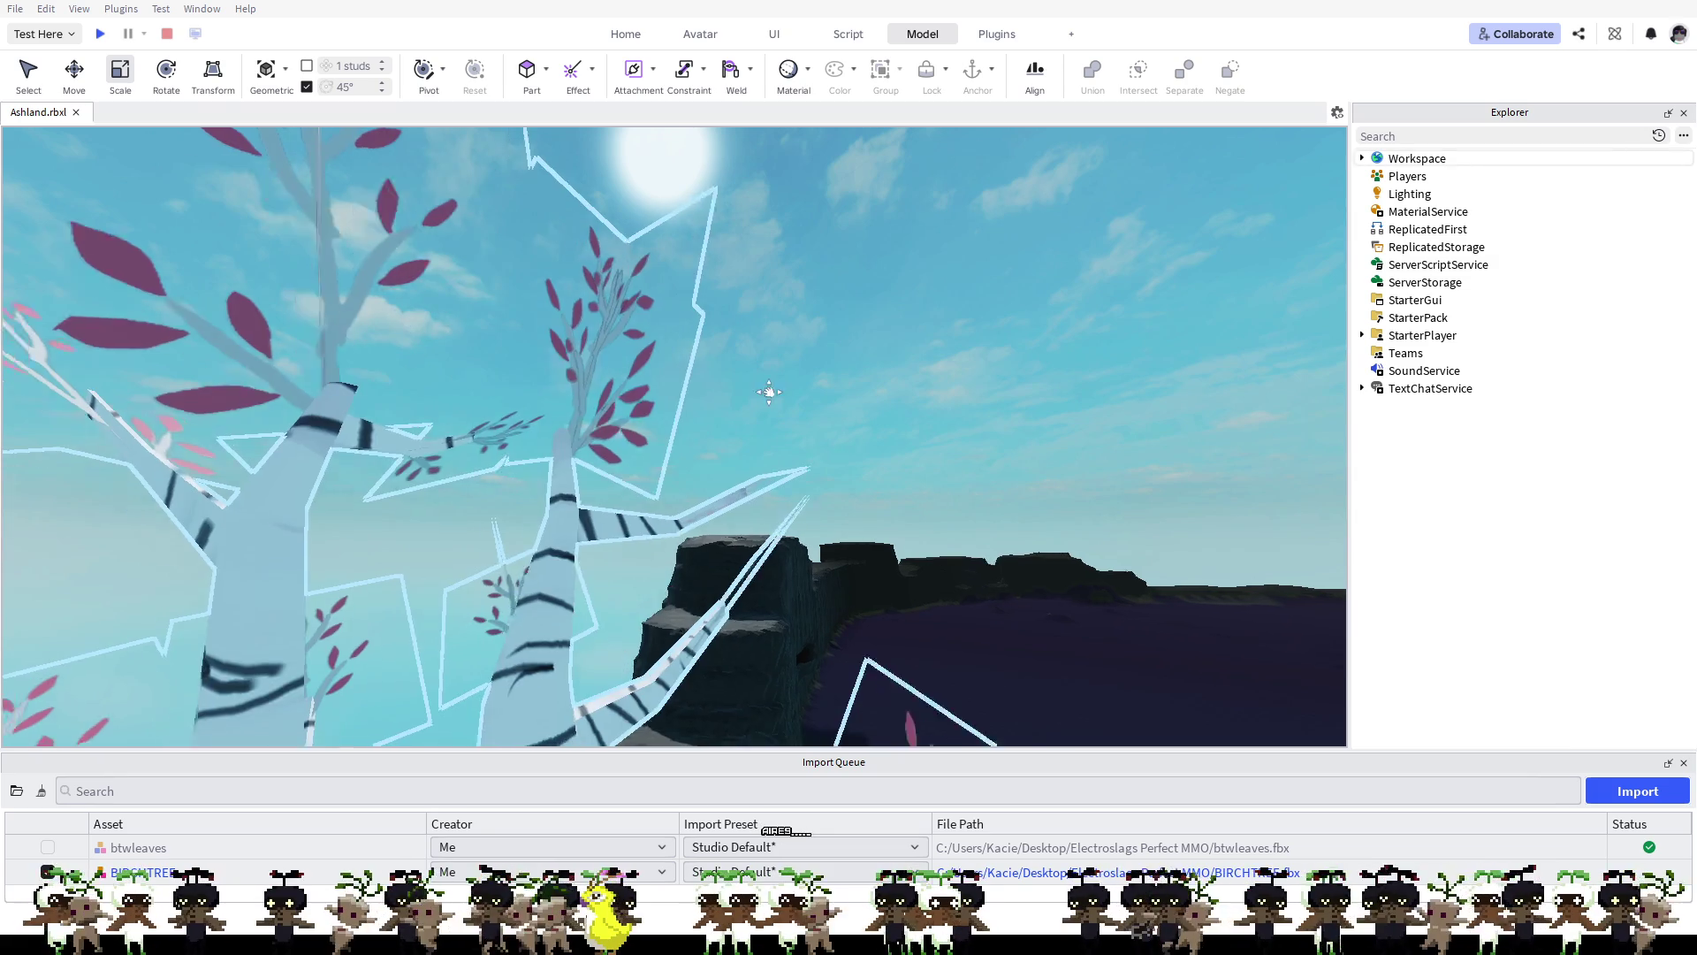
scroll(810, 375, up, 5)
scroll(811, 369, down, 6)
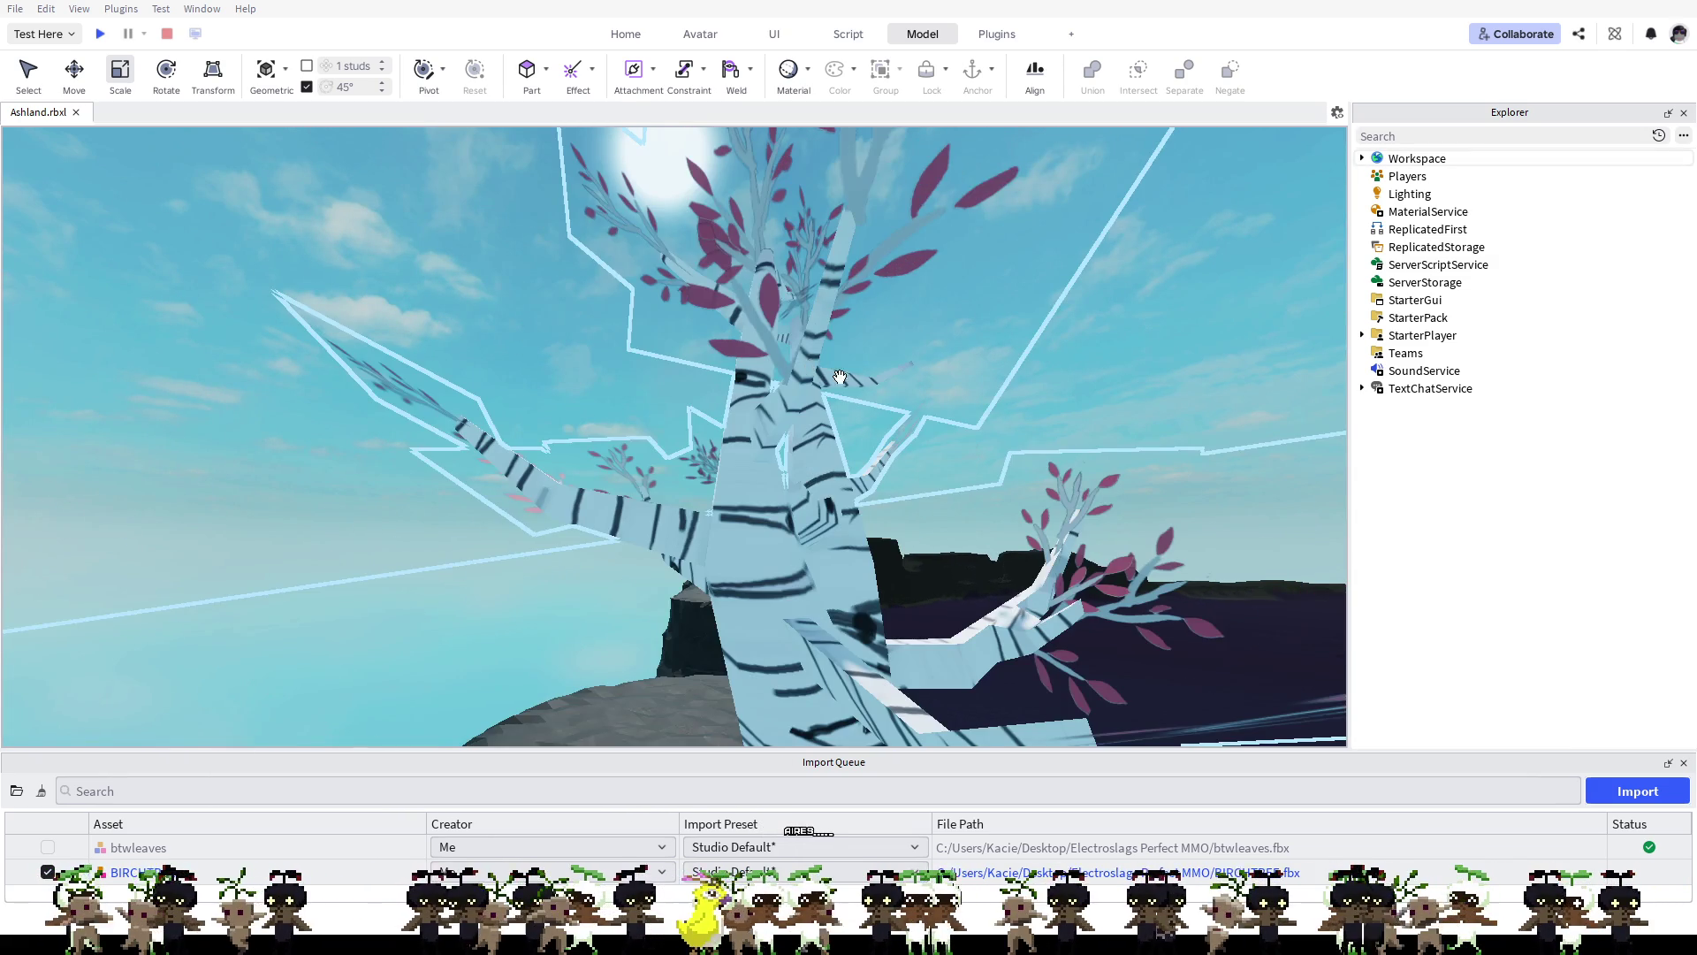
key(s)
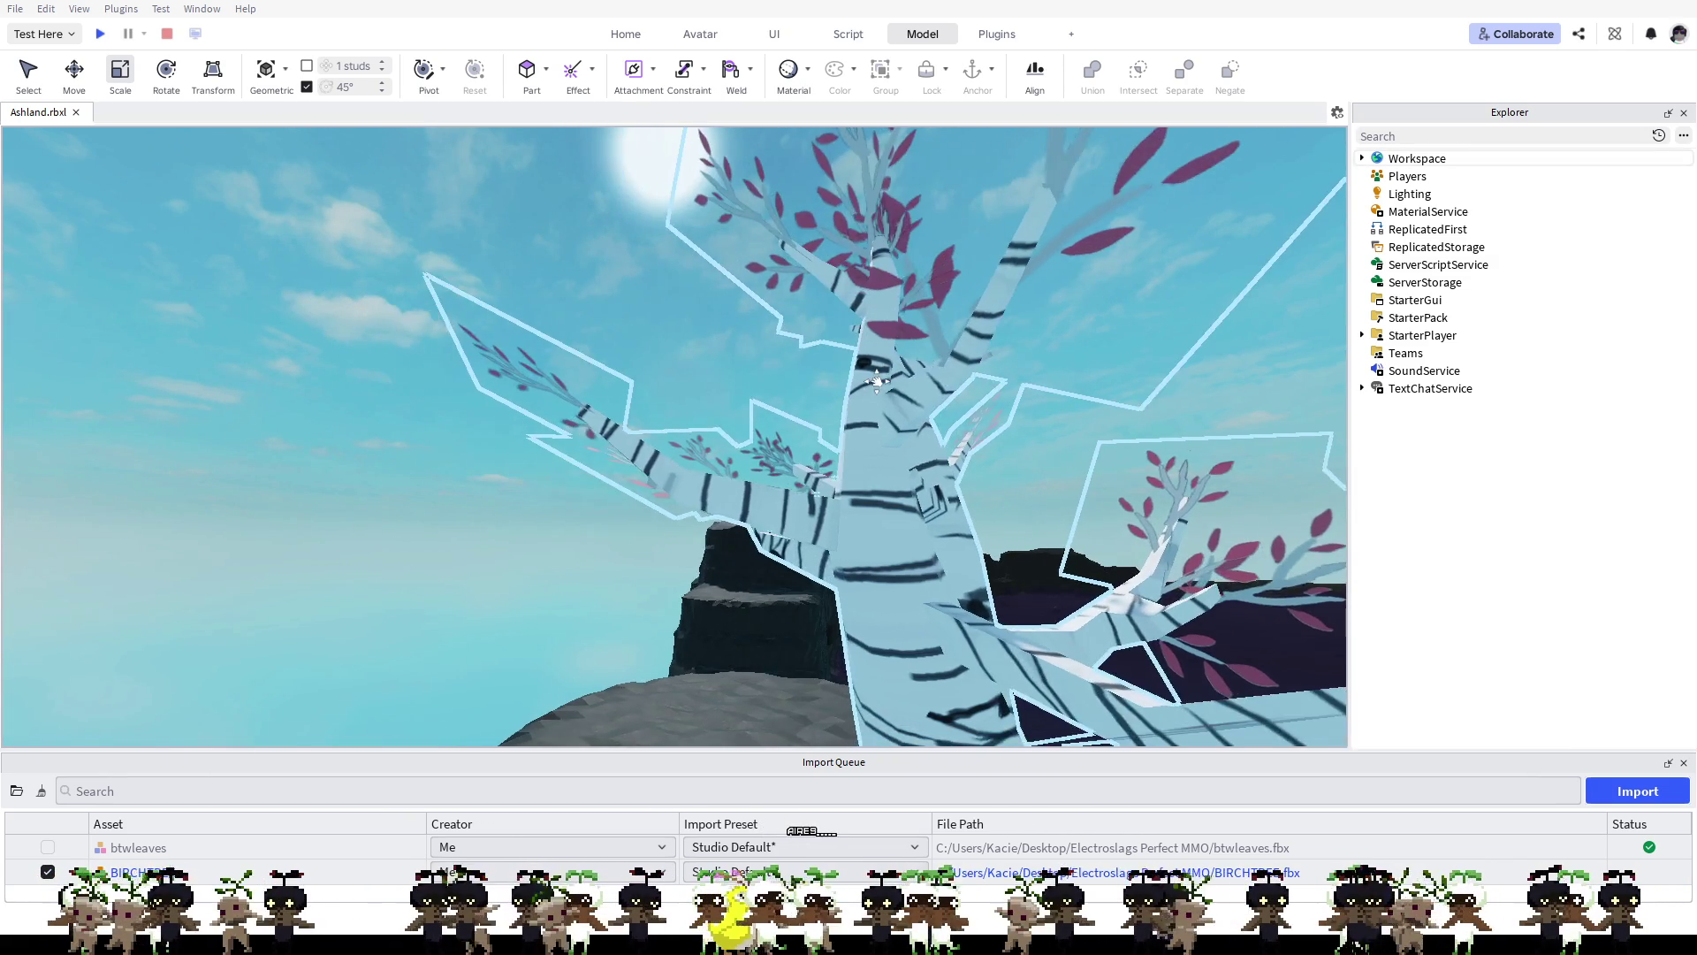
key(d)
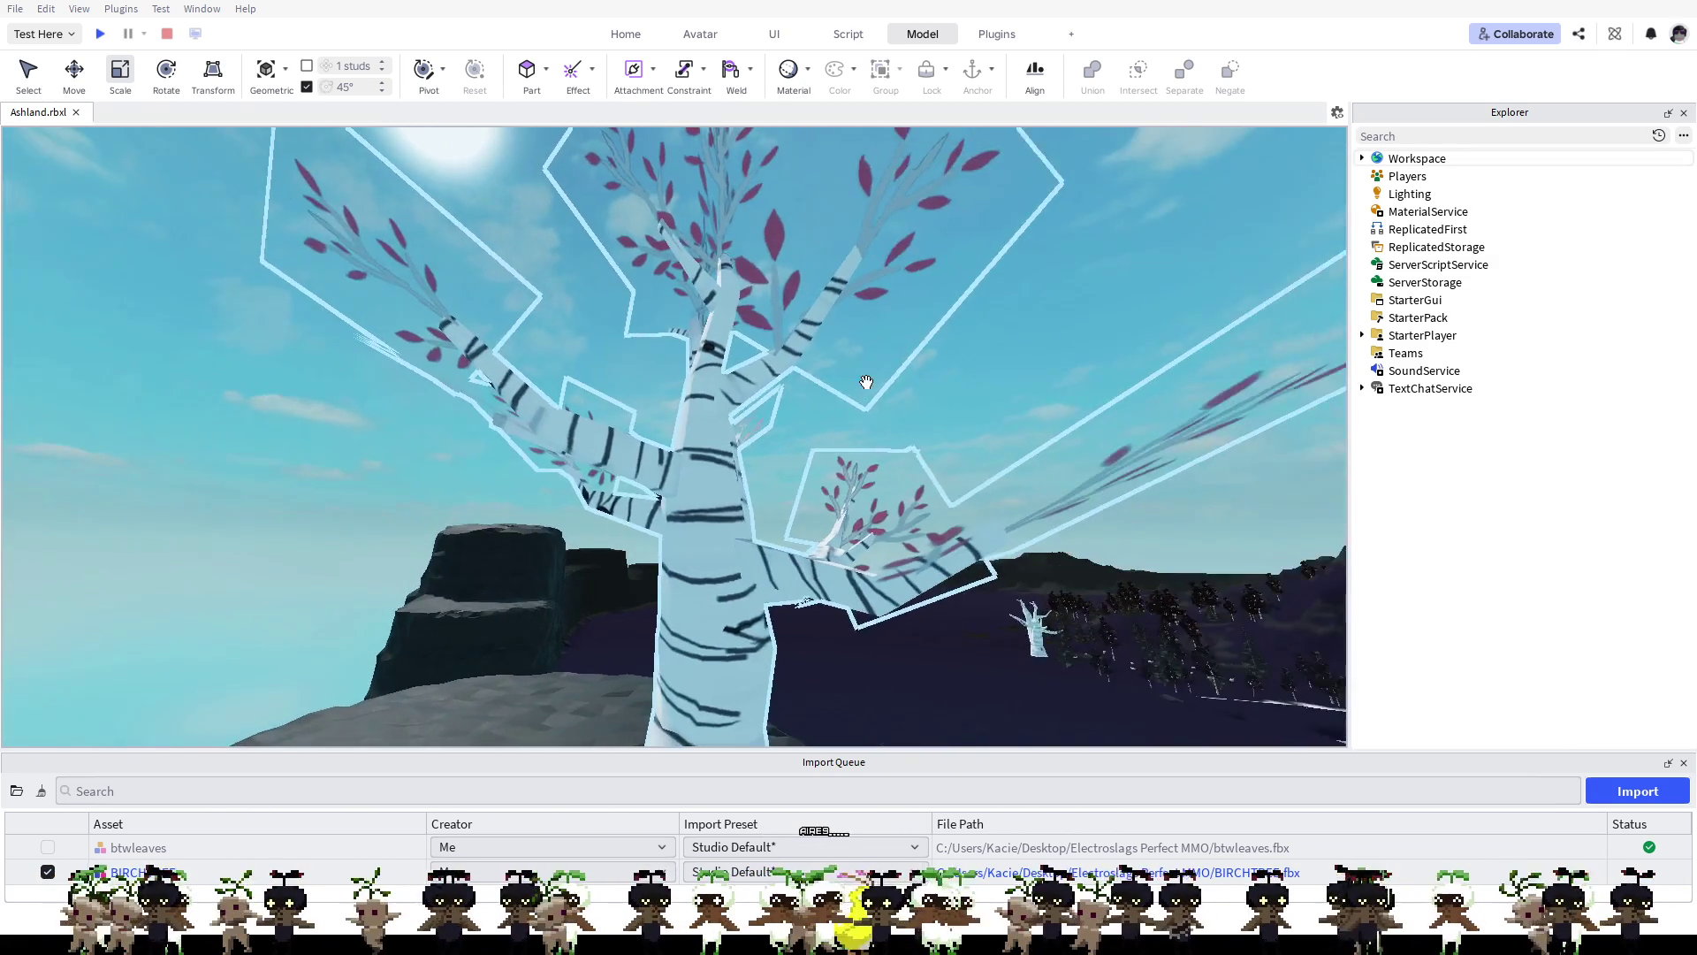
key(d)
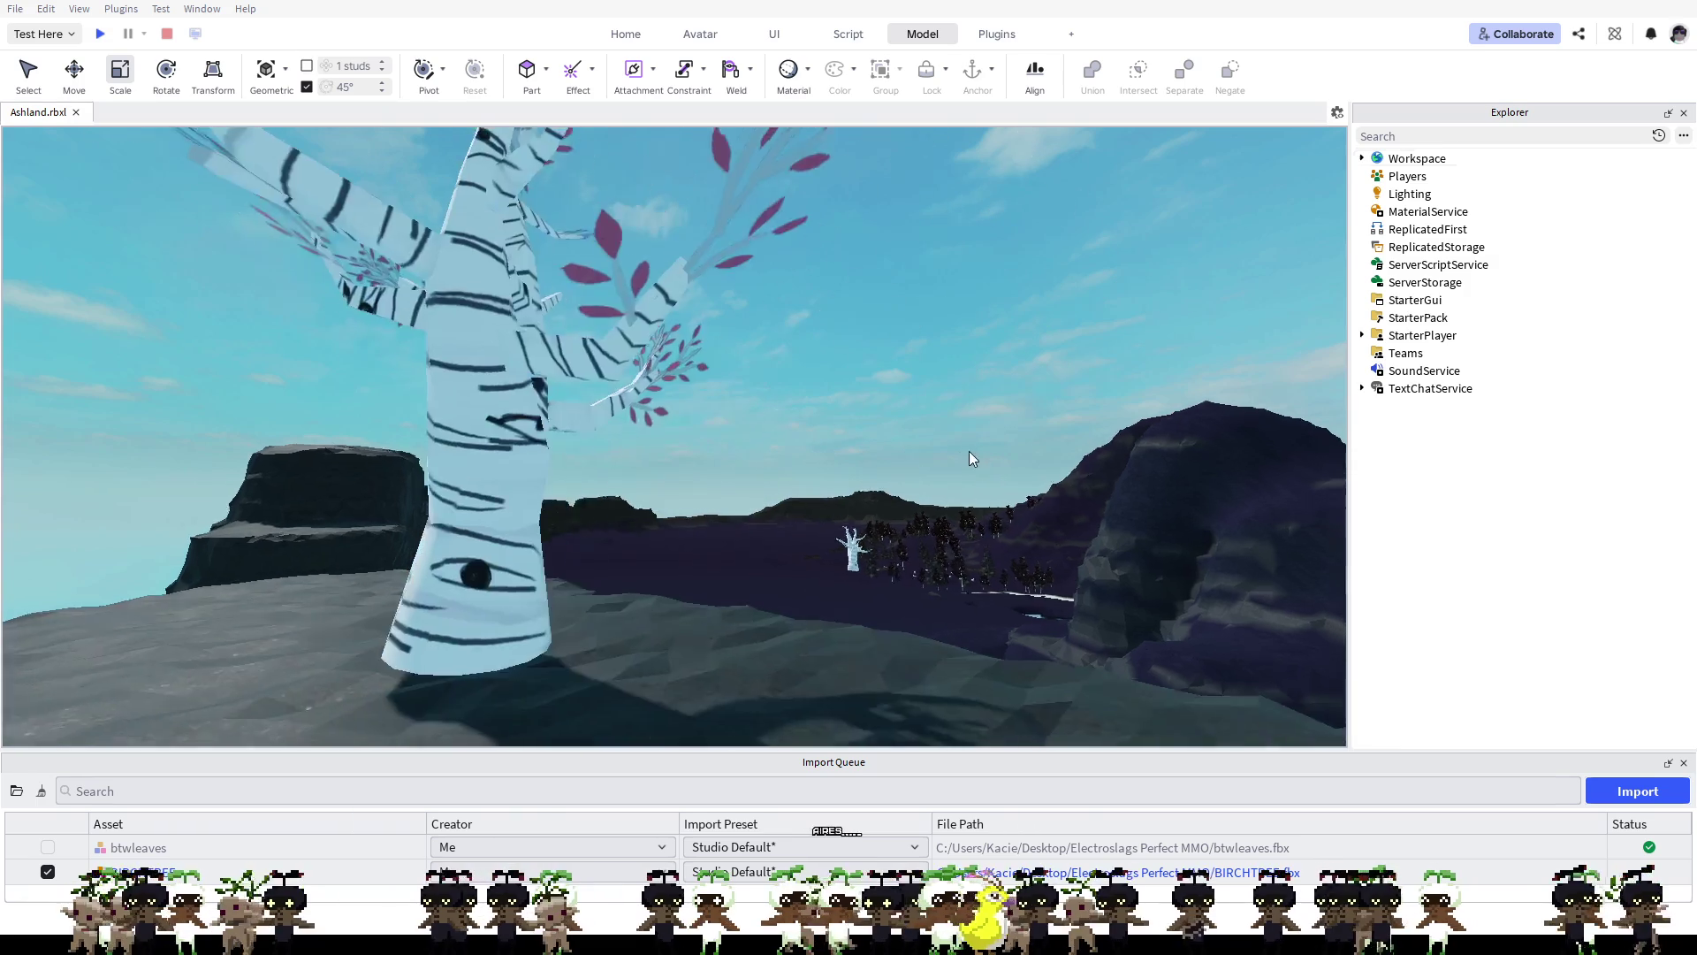
key(f)
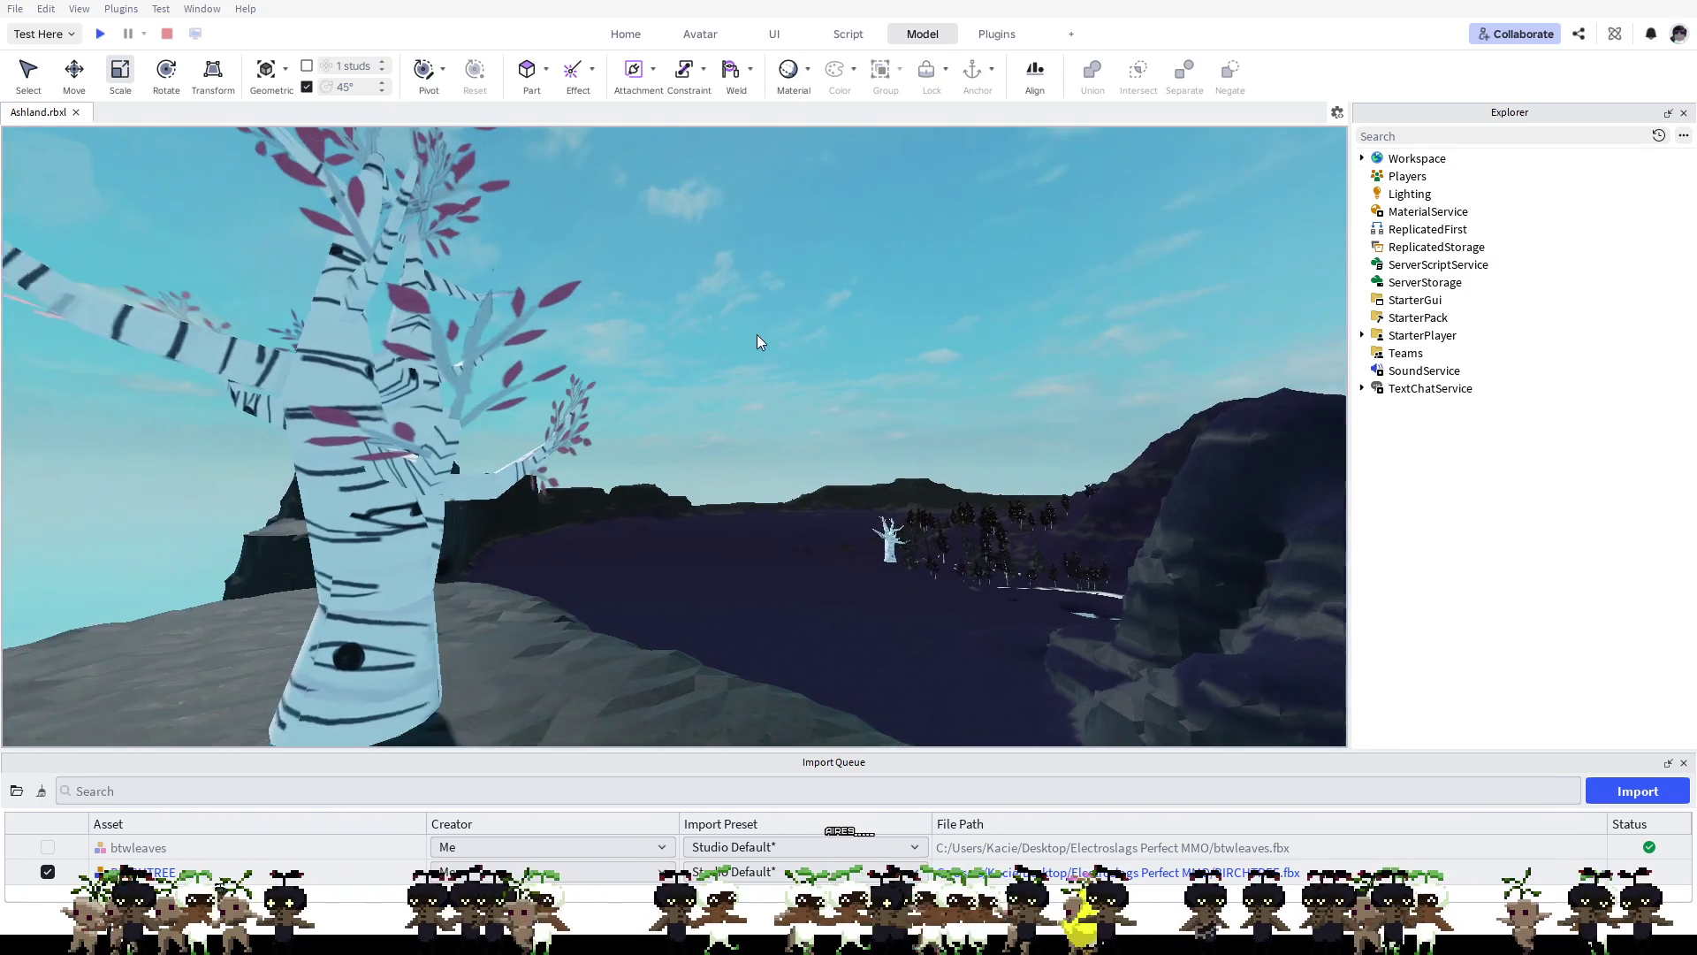
scroll(761, 345, up, 5)
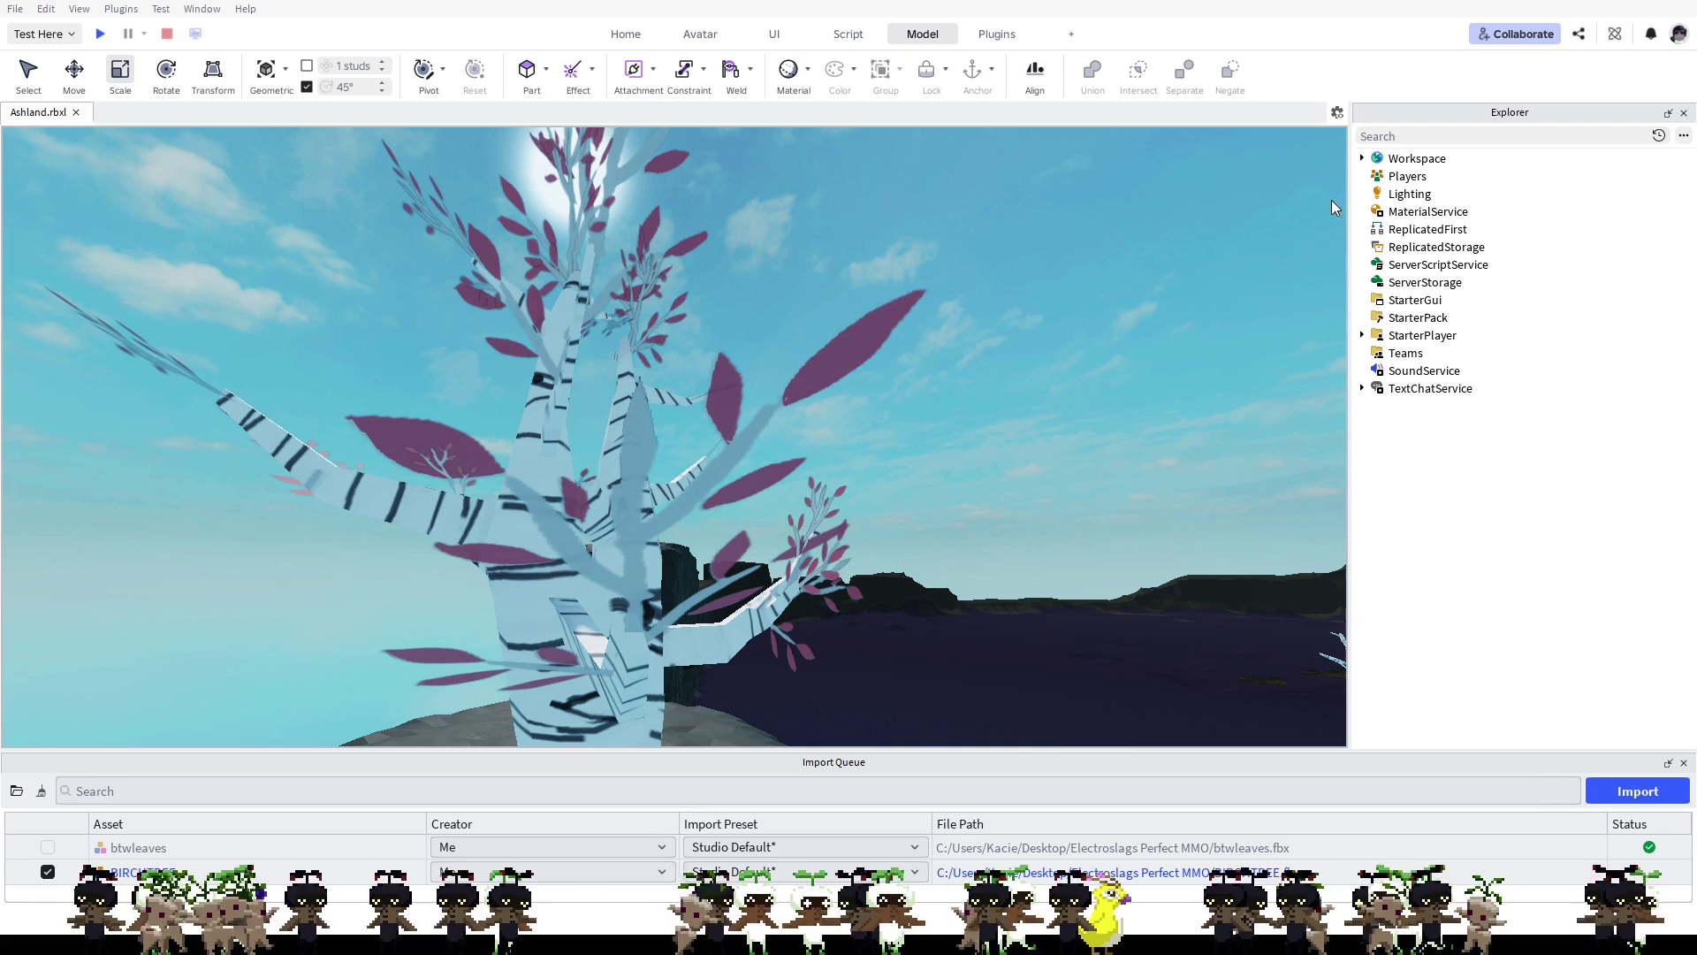
click(1364, 160)
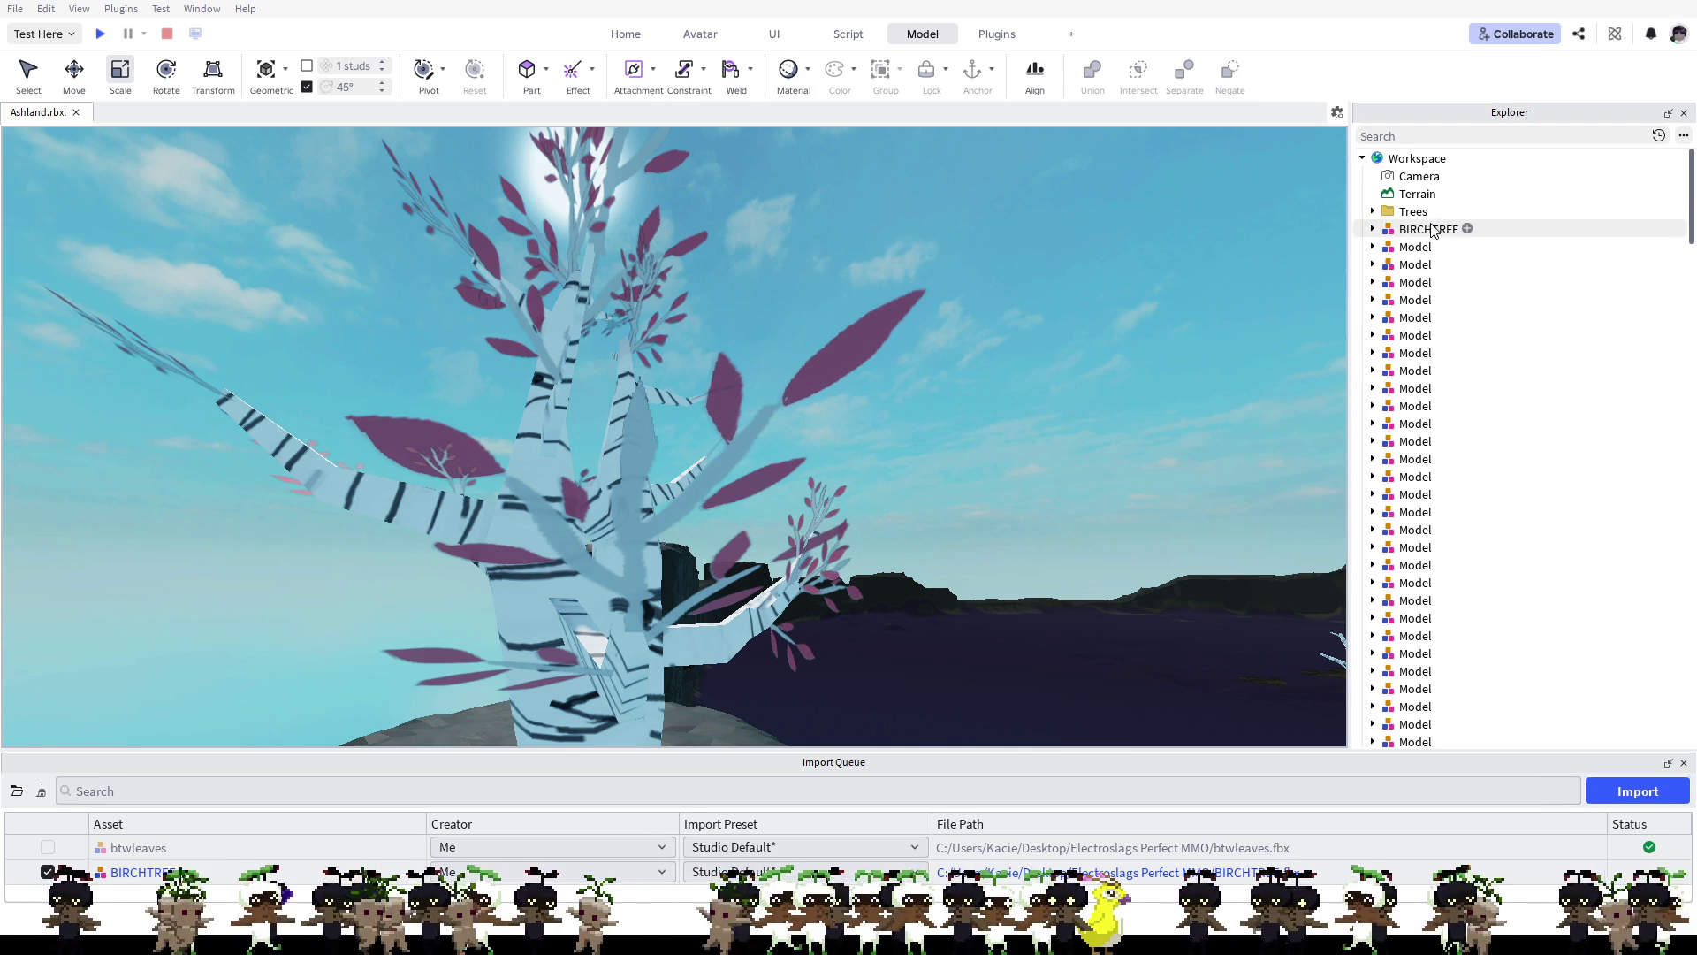
Step: Expand btwleaves in Explorer, select LEAFS, and insert a Texture object into it
click(1415, 232)
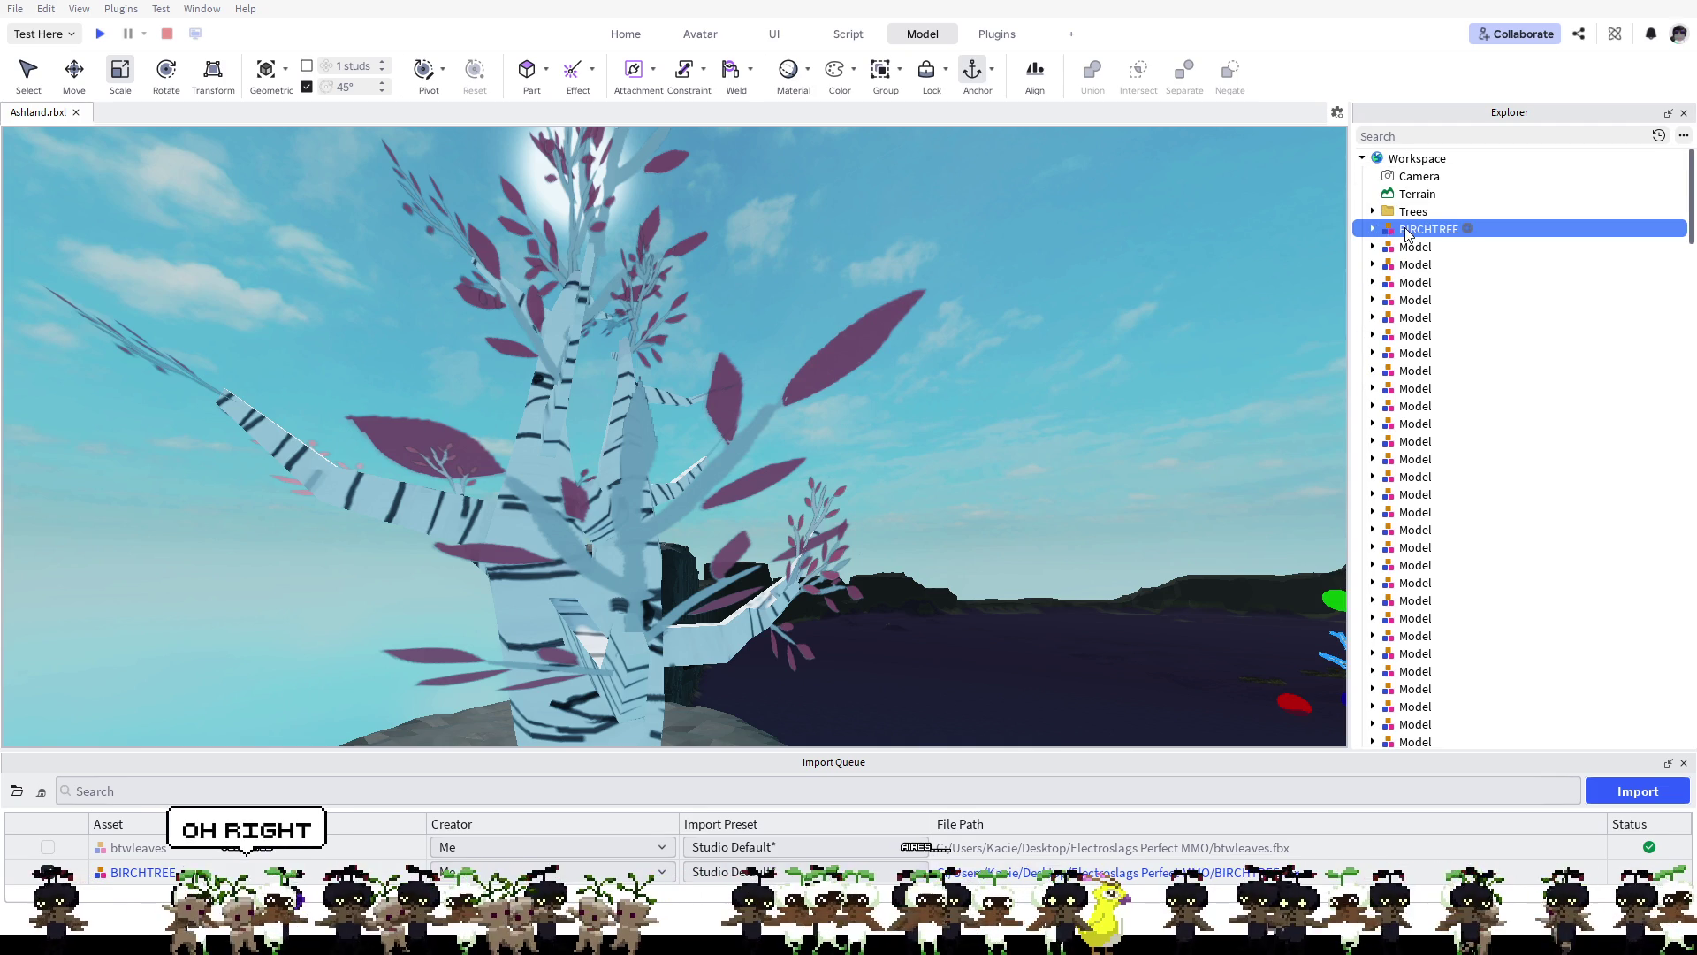
click(1373, 212)
click(1373, 211)
click(1373, 229)
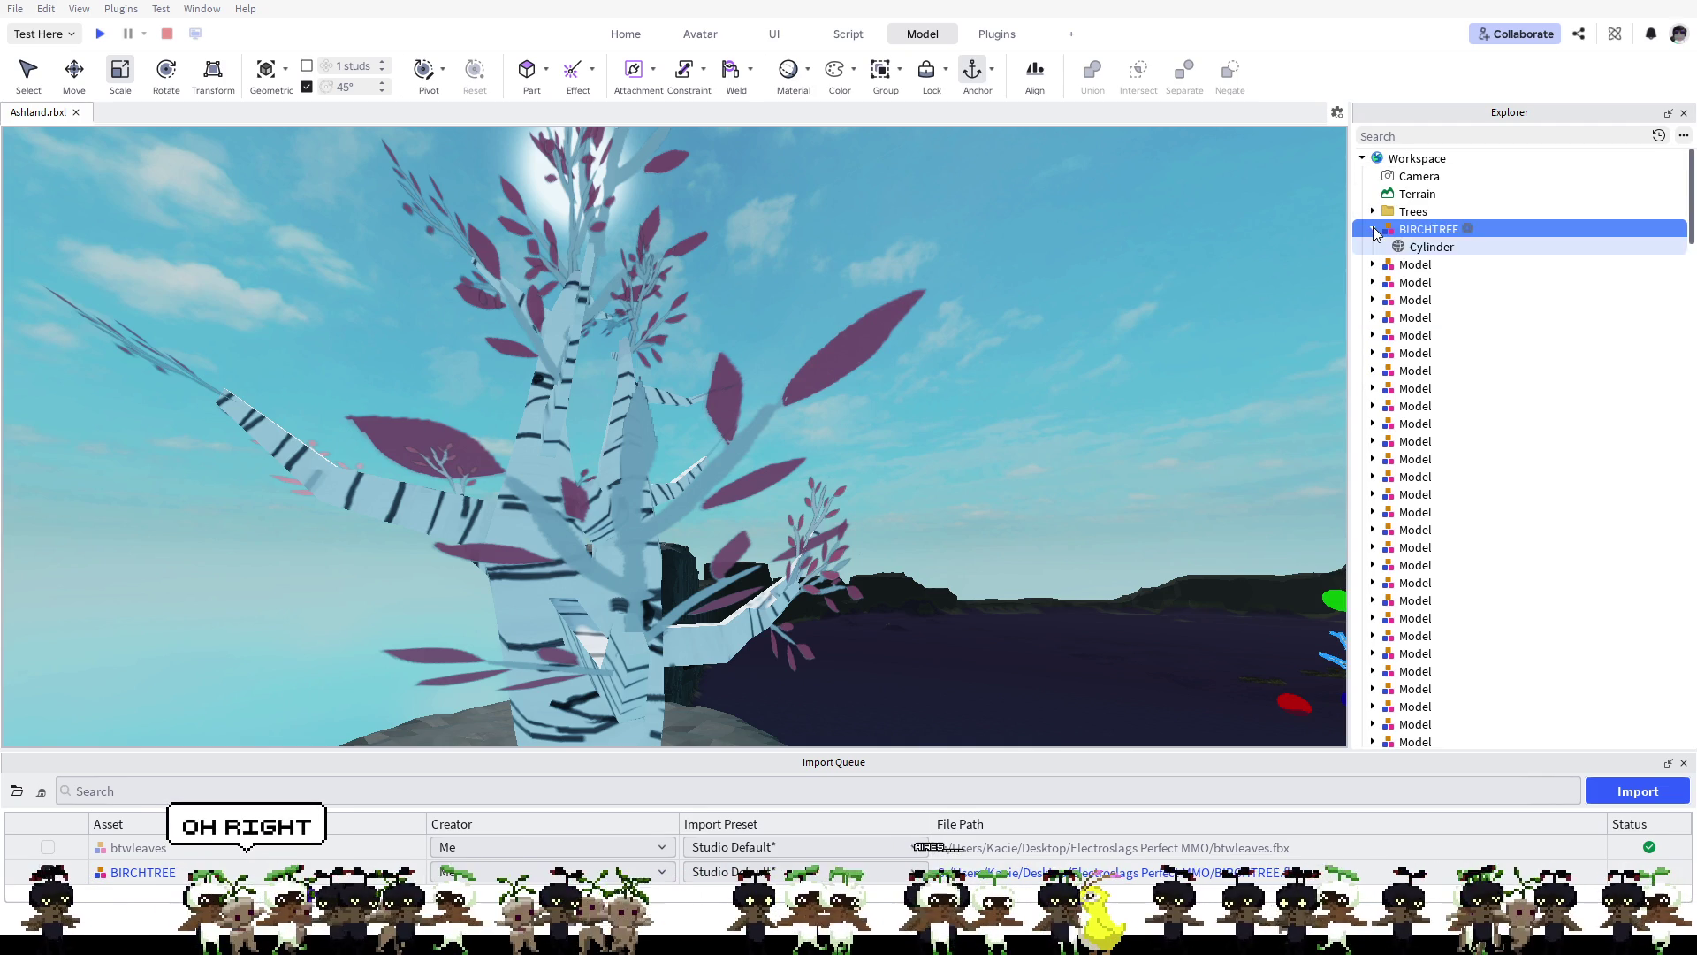
click(1373, 229)
scroll(1463, 409, down, 10)
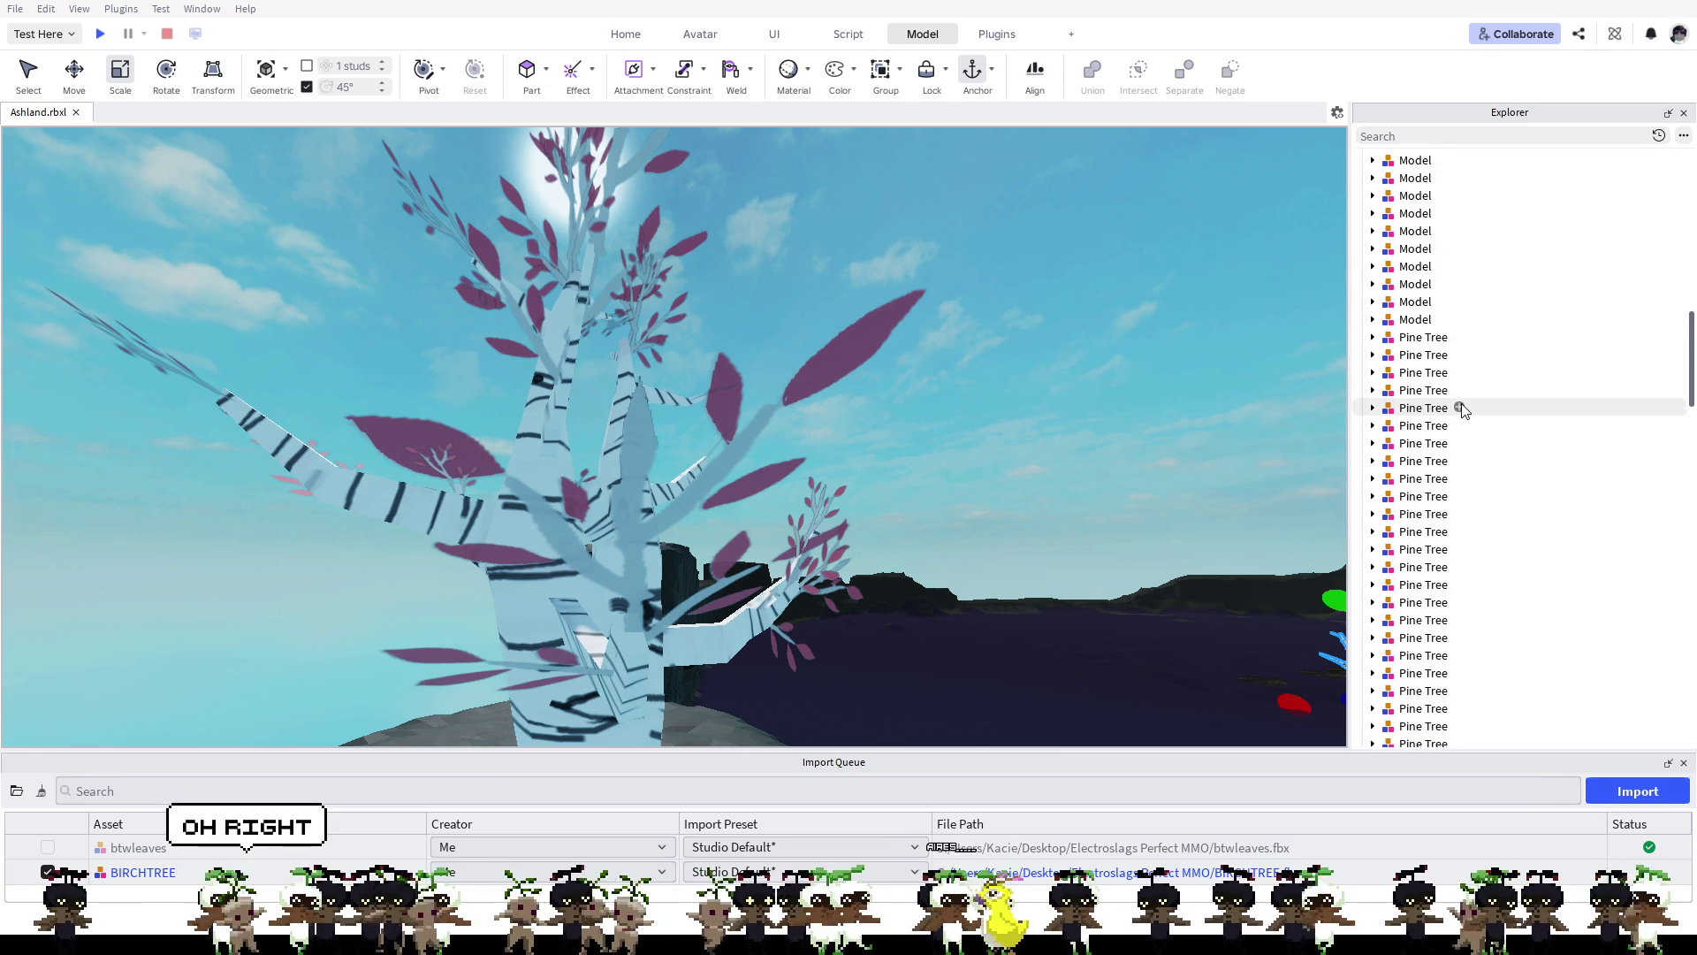
scroll(1464, 408, down, 5)
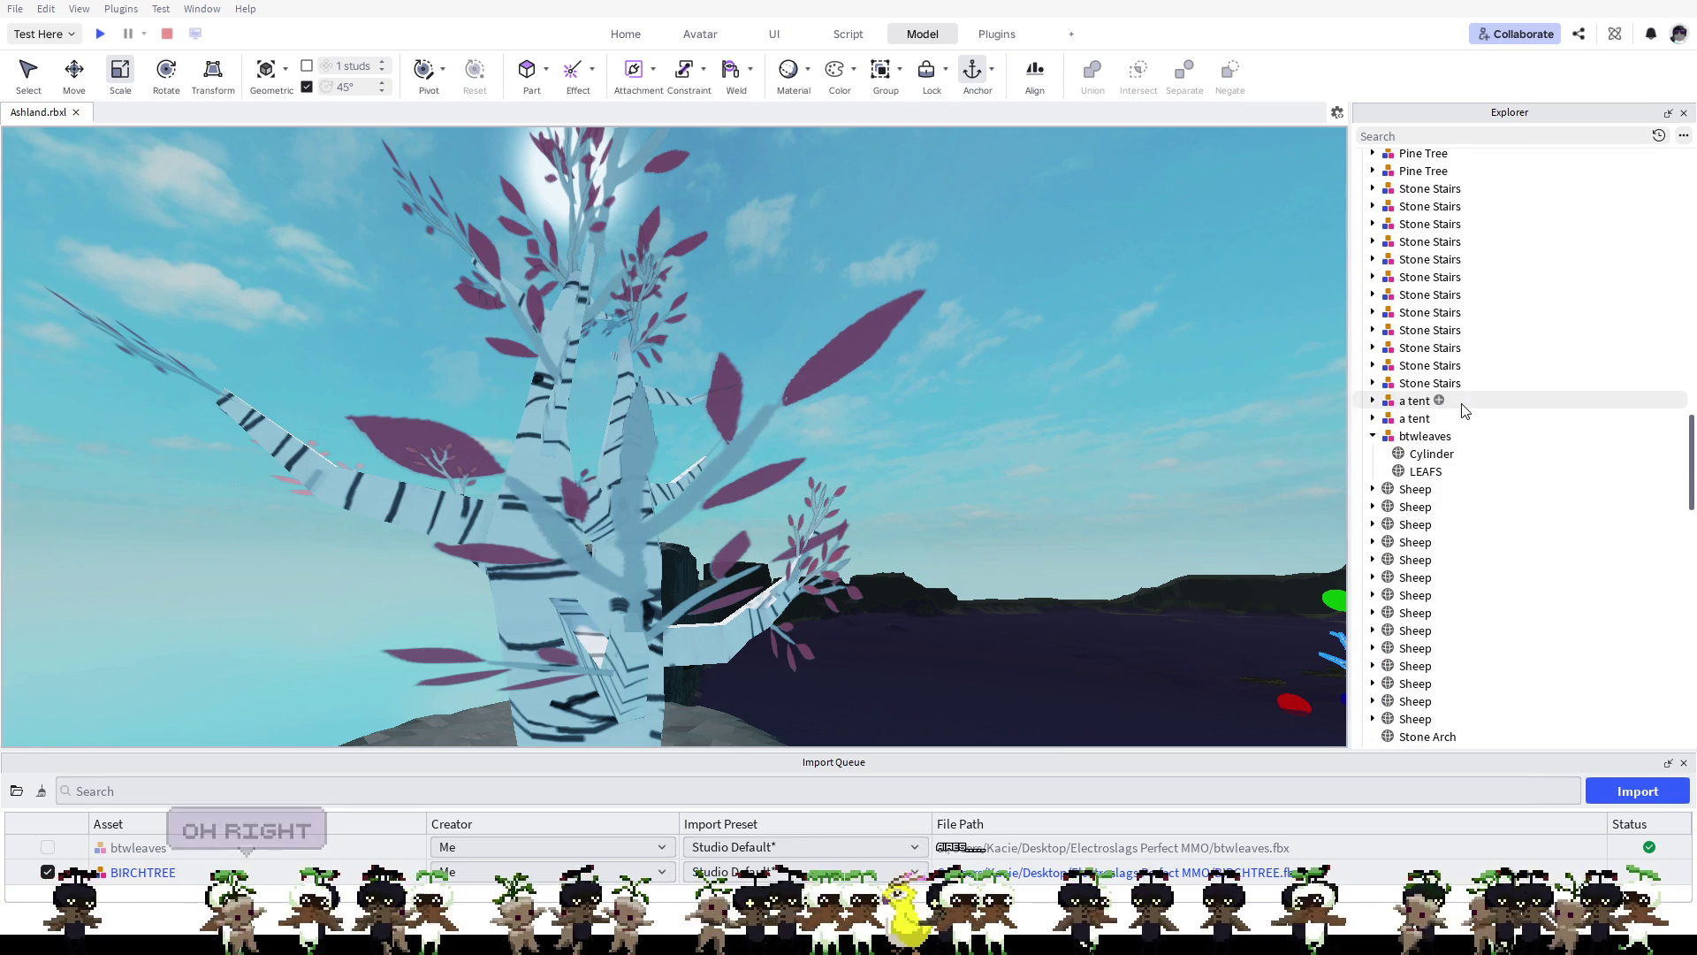
click(1421, 437)
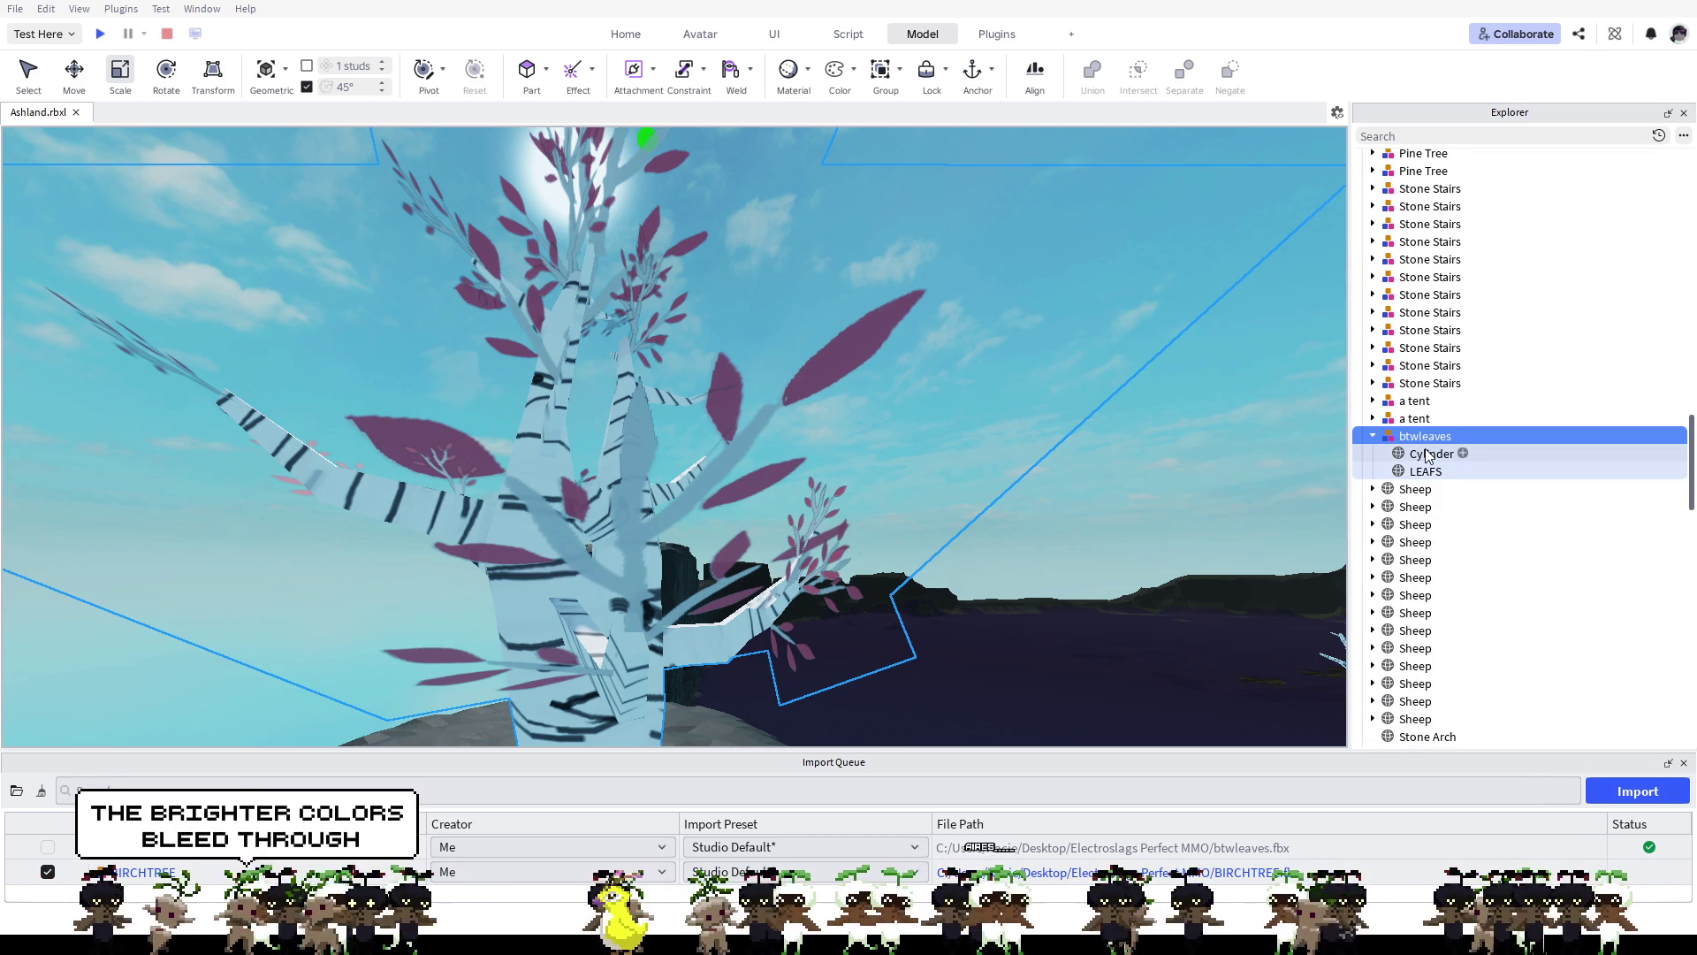
click(1417, 473)
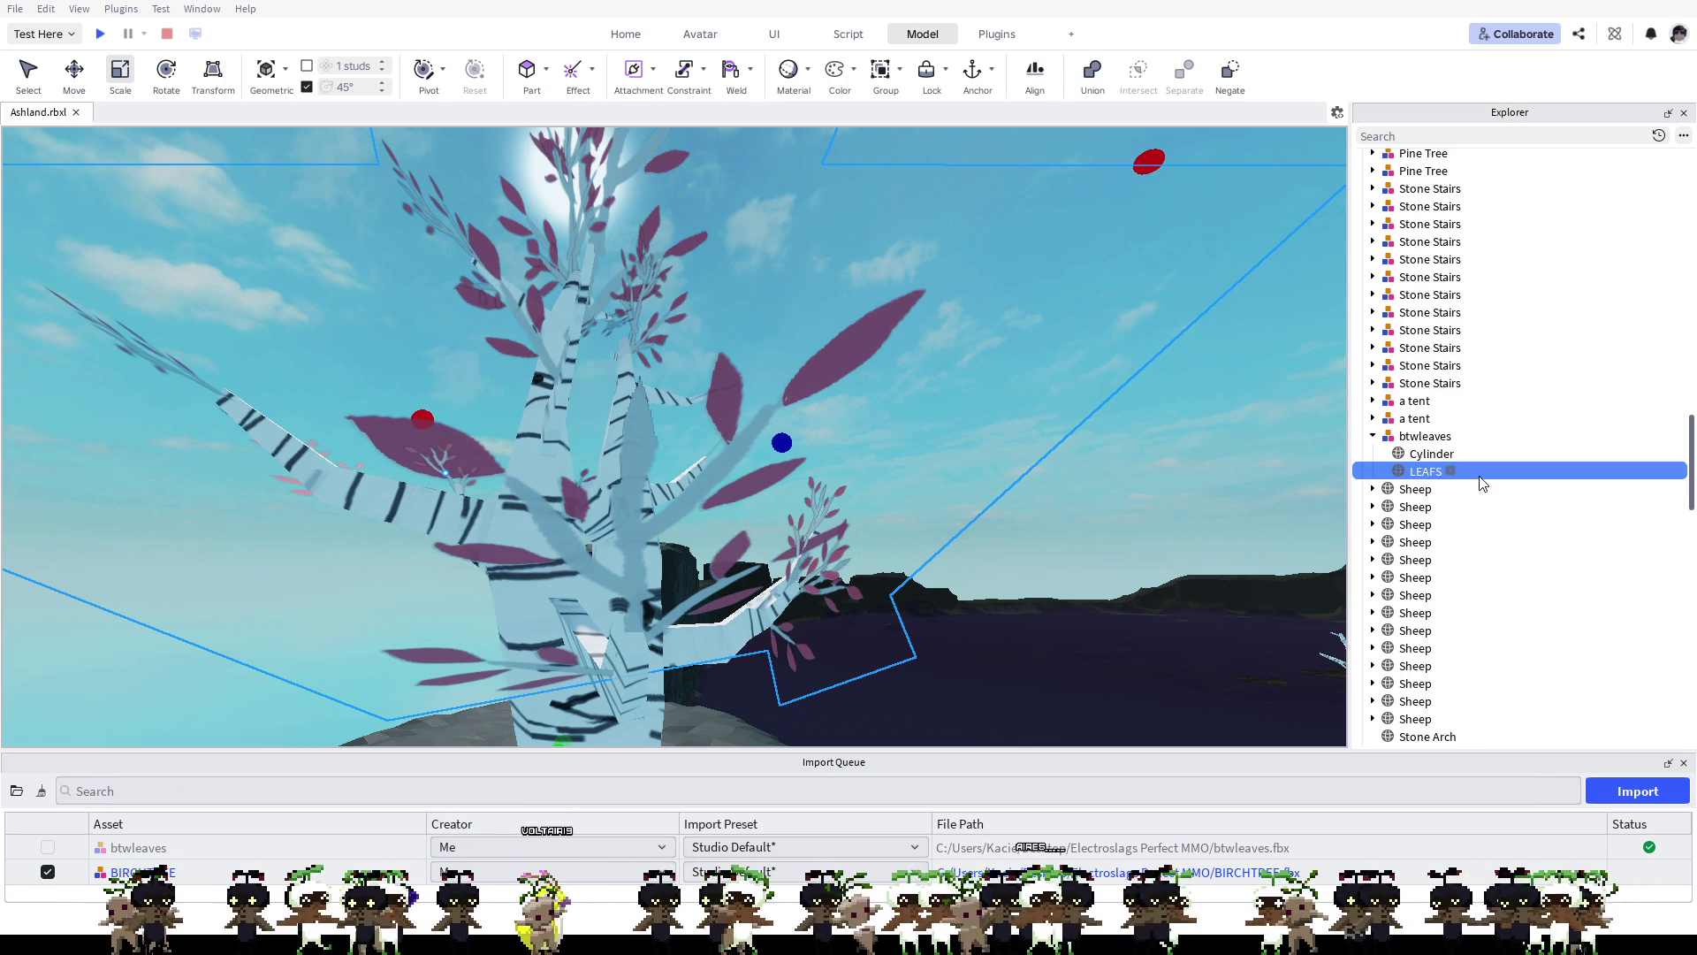
key(ctrl+shift+v)
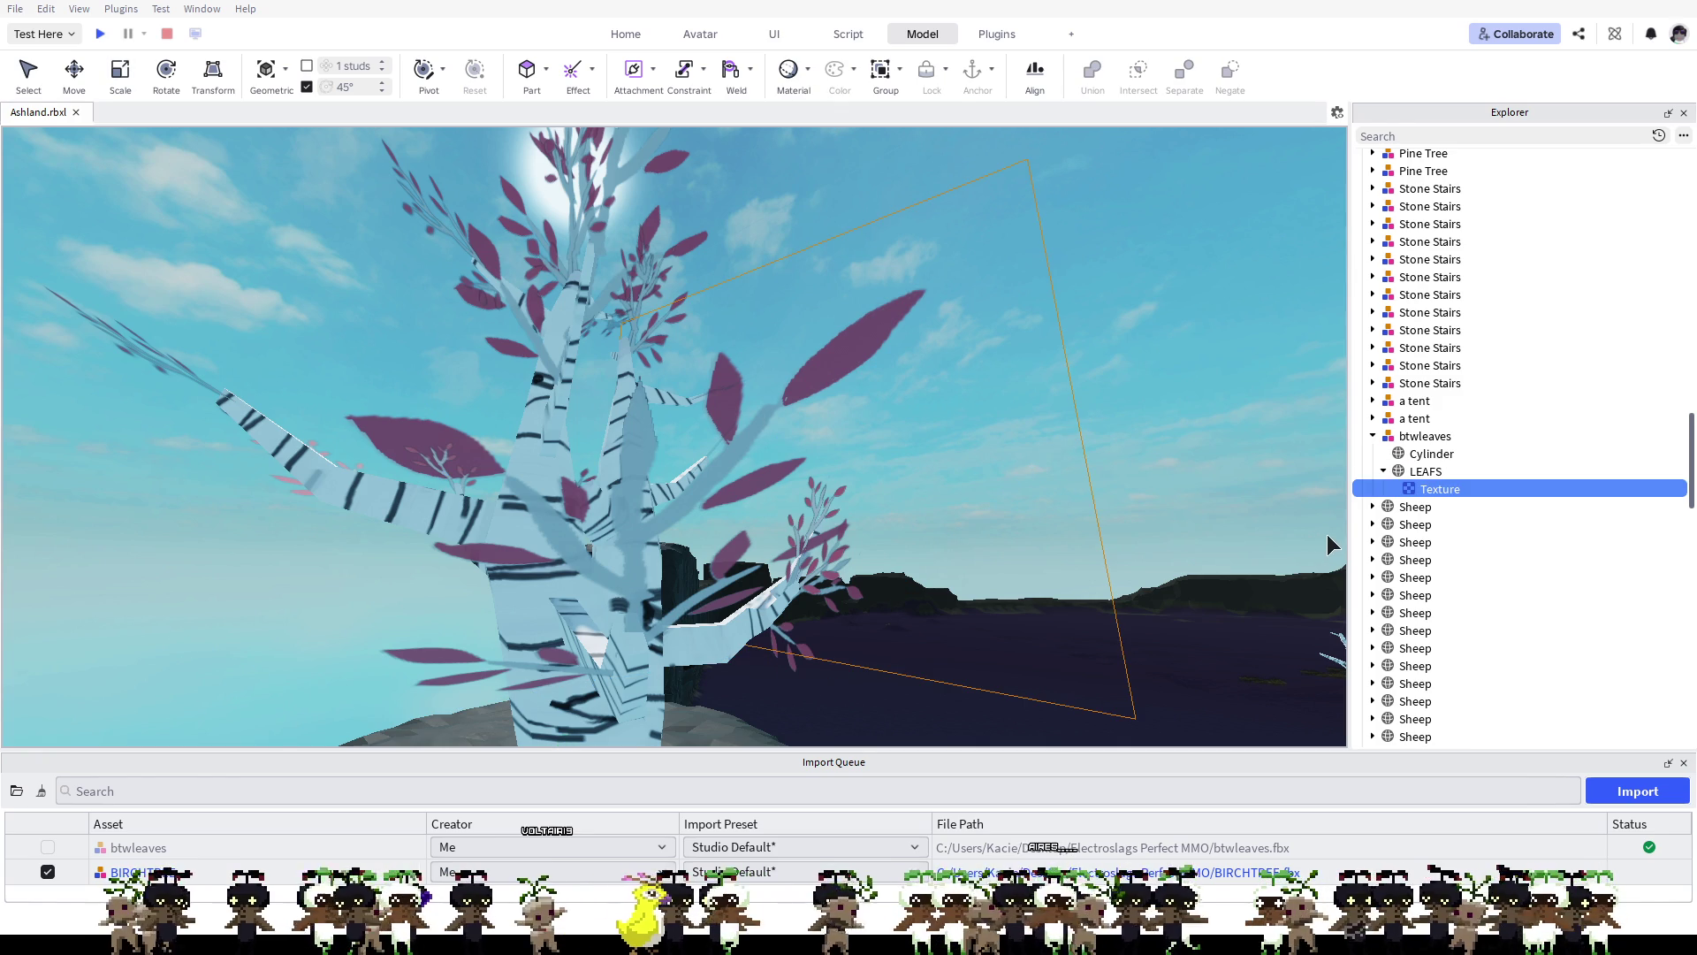
Step: Add a SurfaceAppearance inside the Texture, then delete the Texture along with it
click(1441, 495)
key(Return)
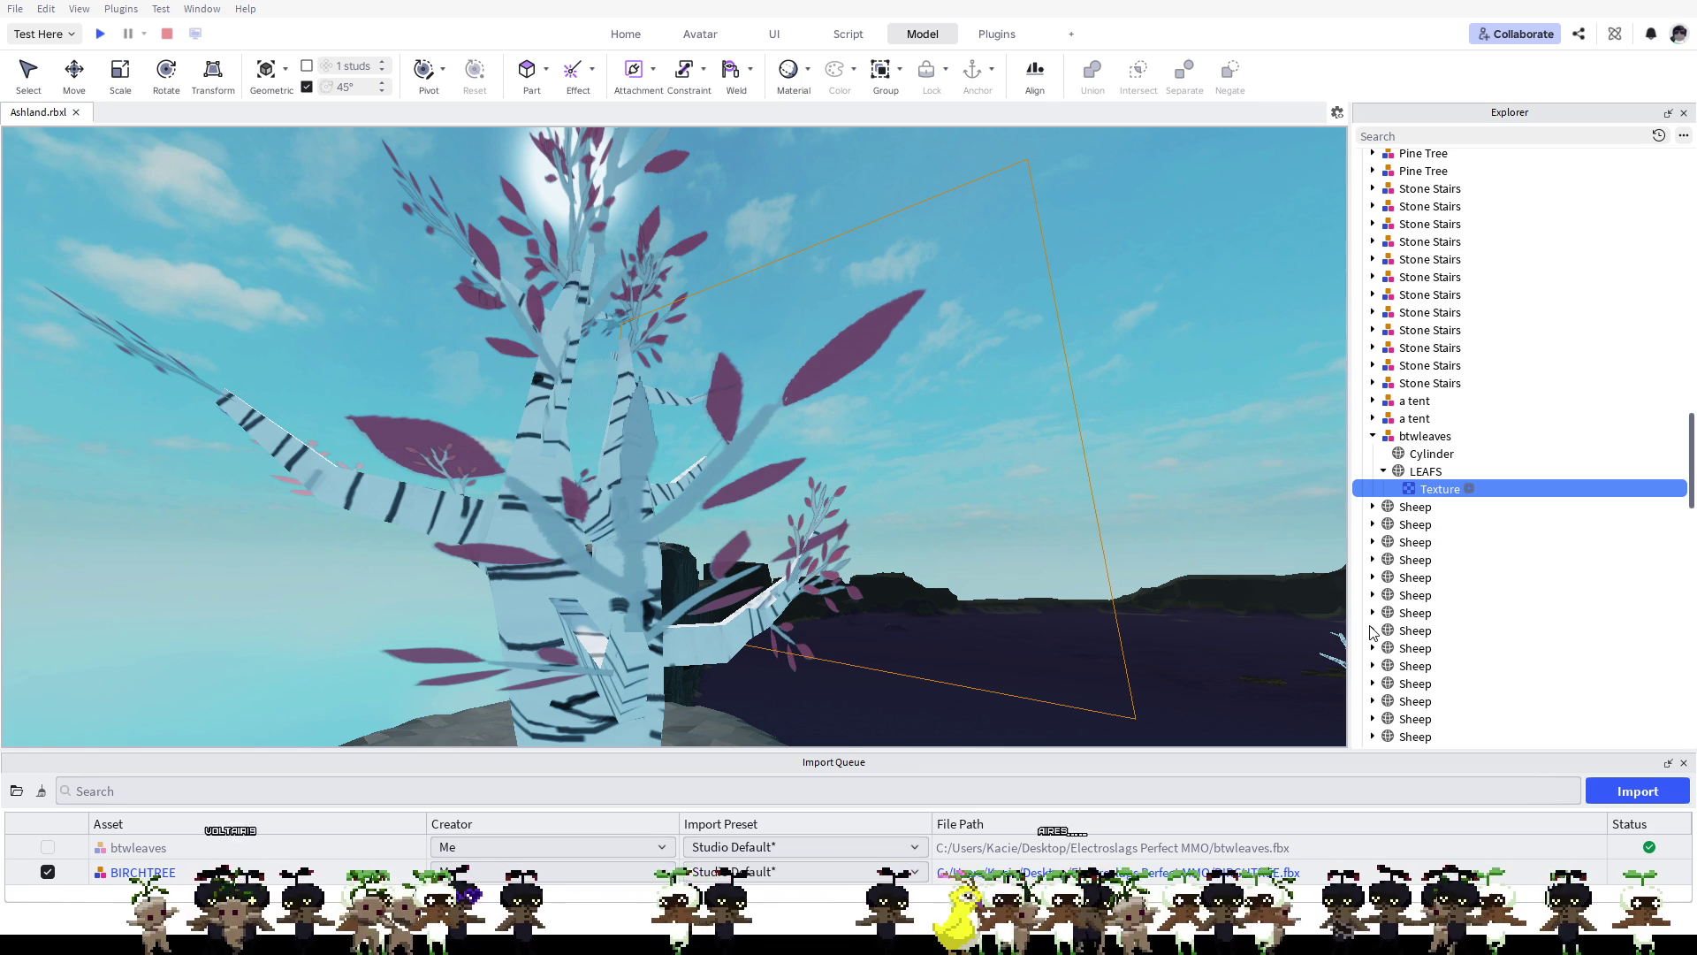
key(ctrl+shift+v)
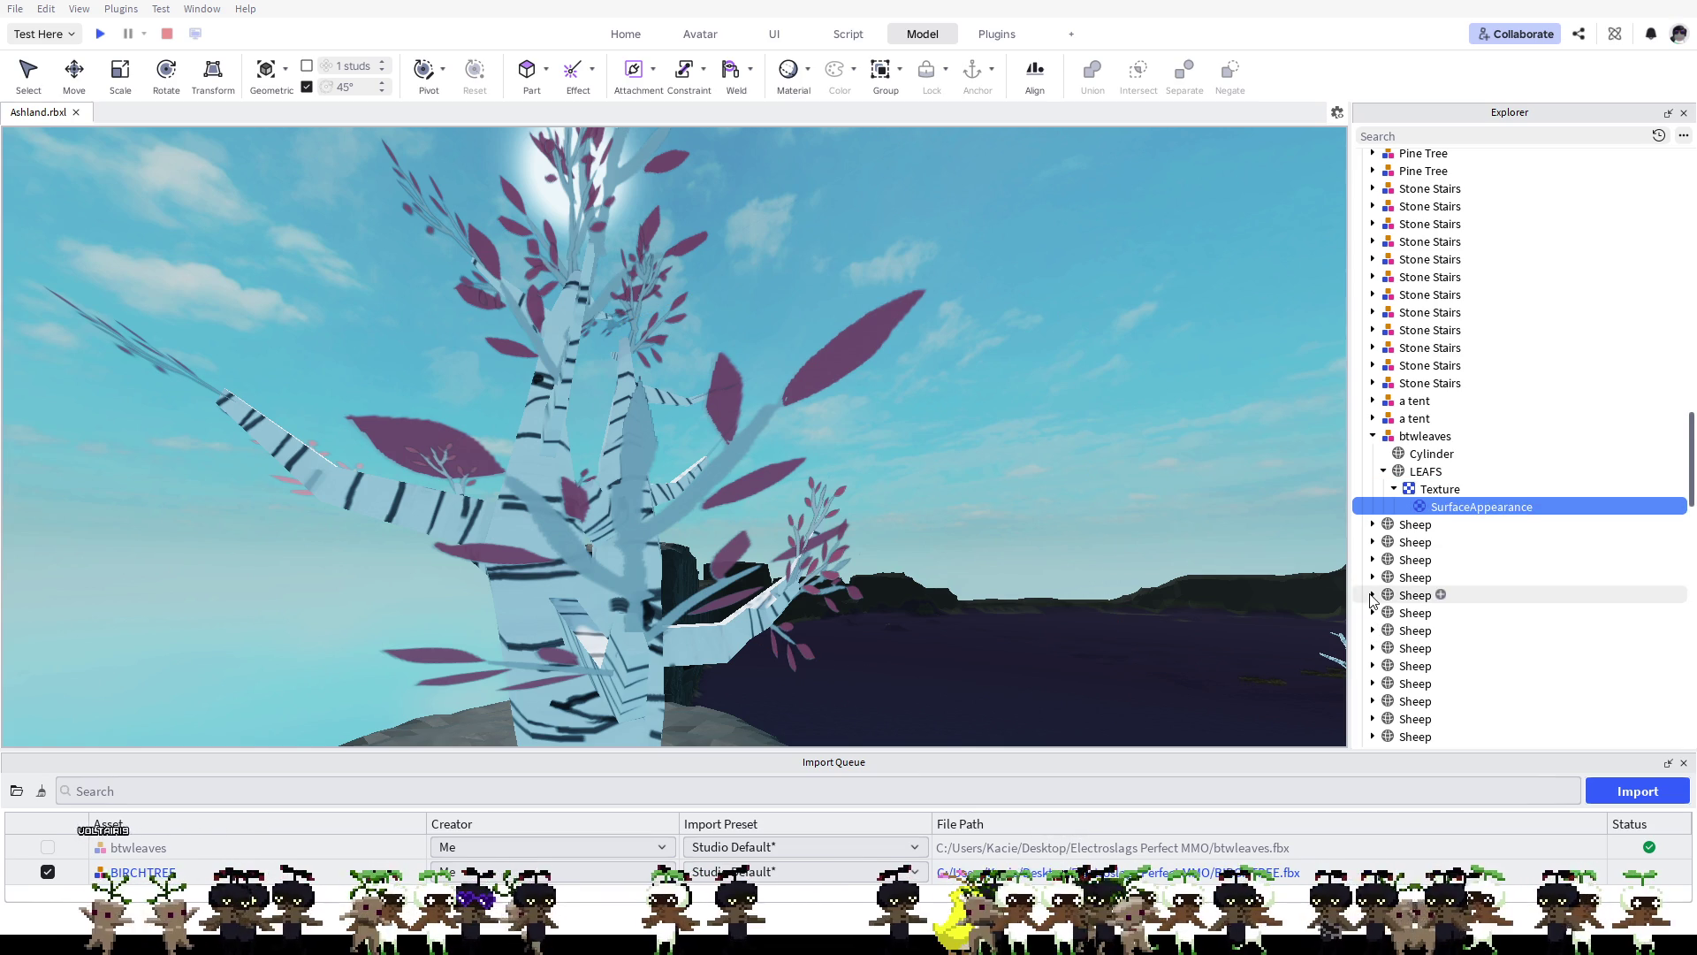
scroll(1461, 499, down, 2)
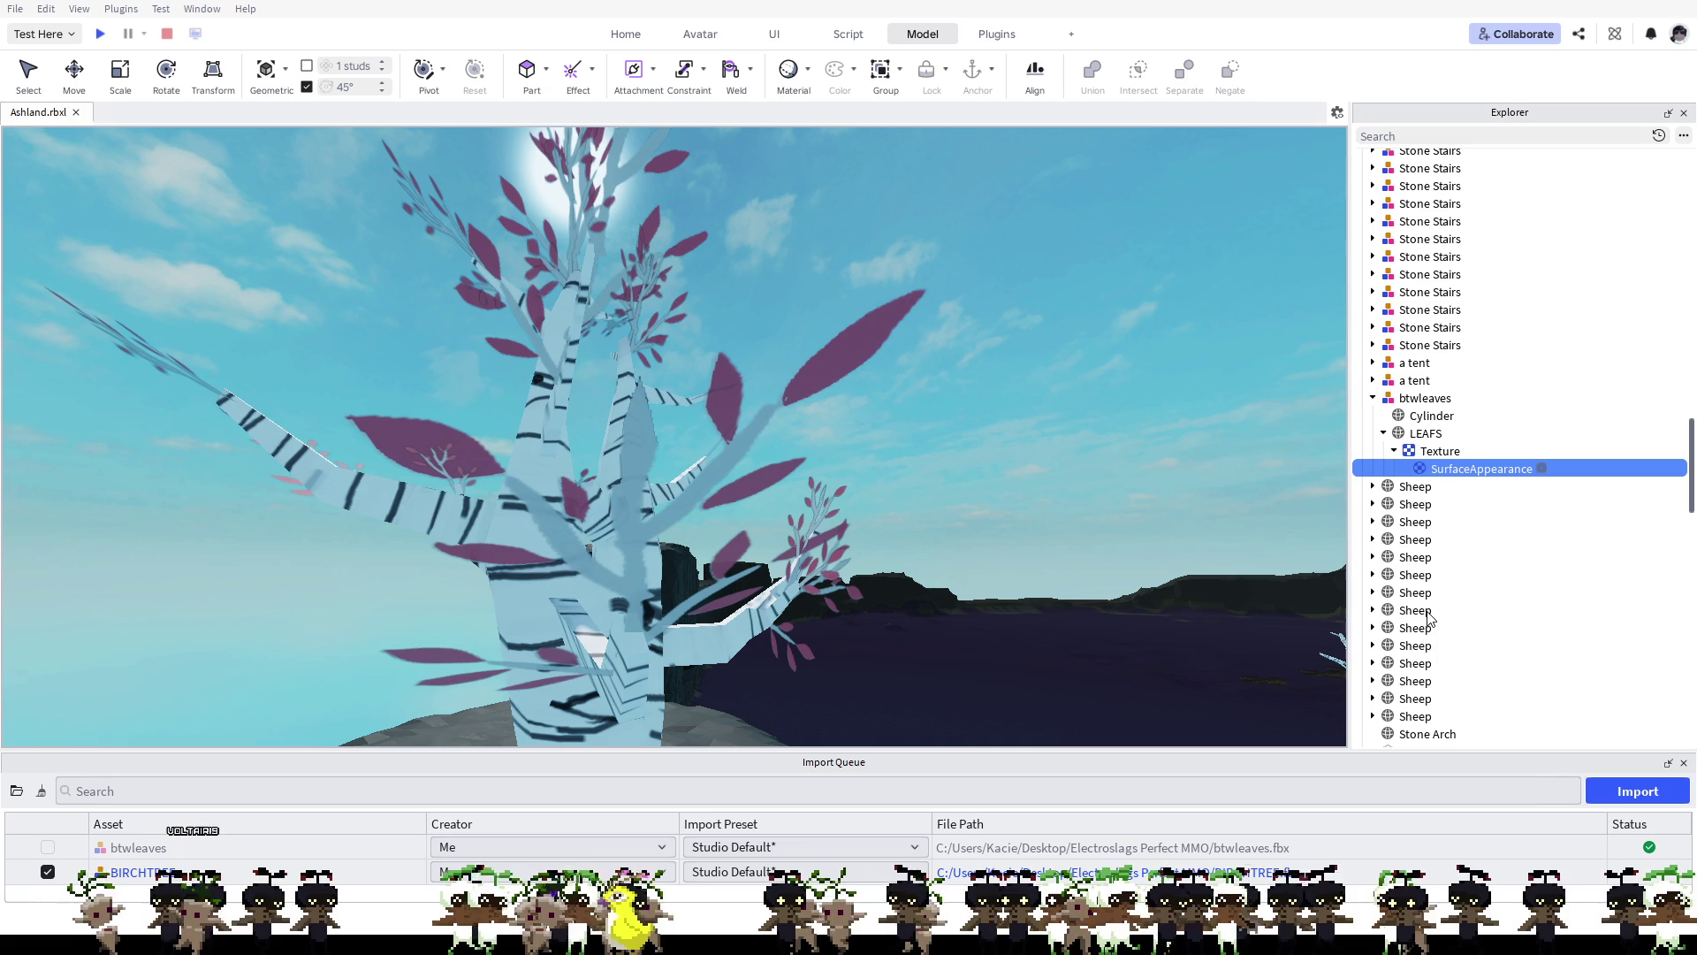
click(1435, 451)
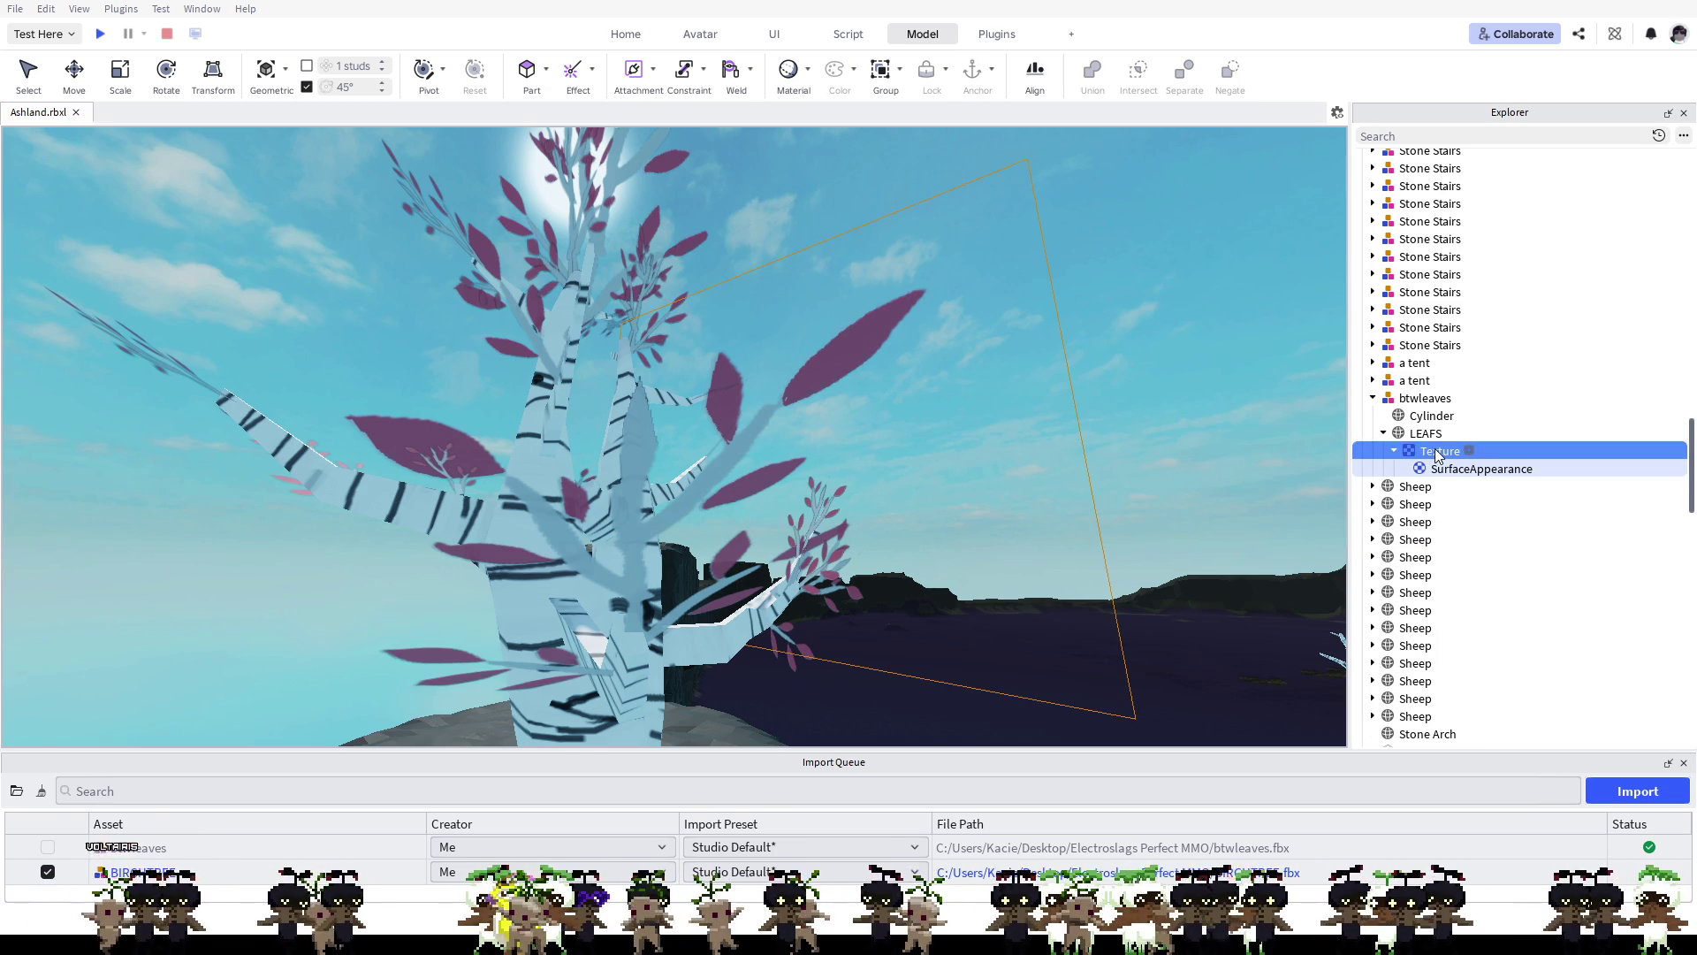
key(Delete)
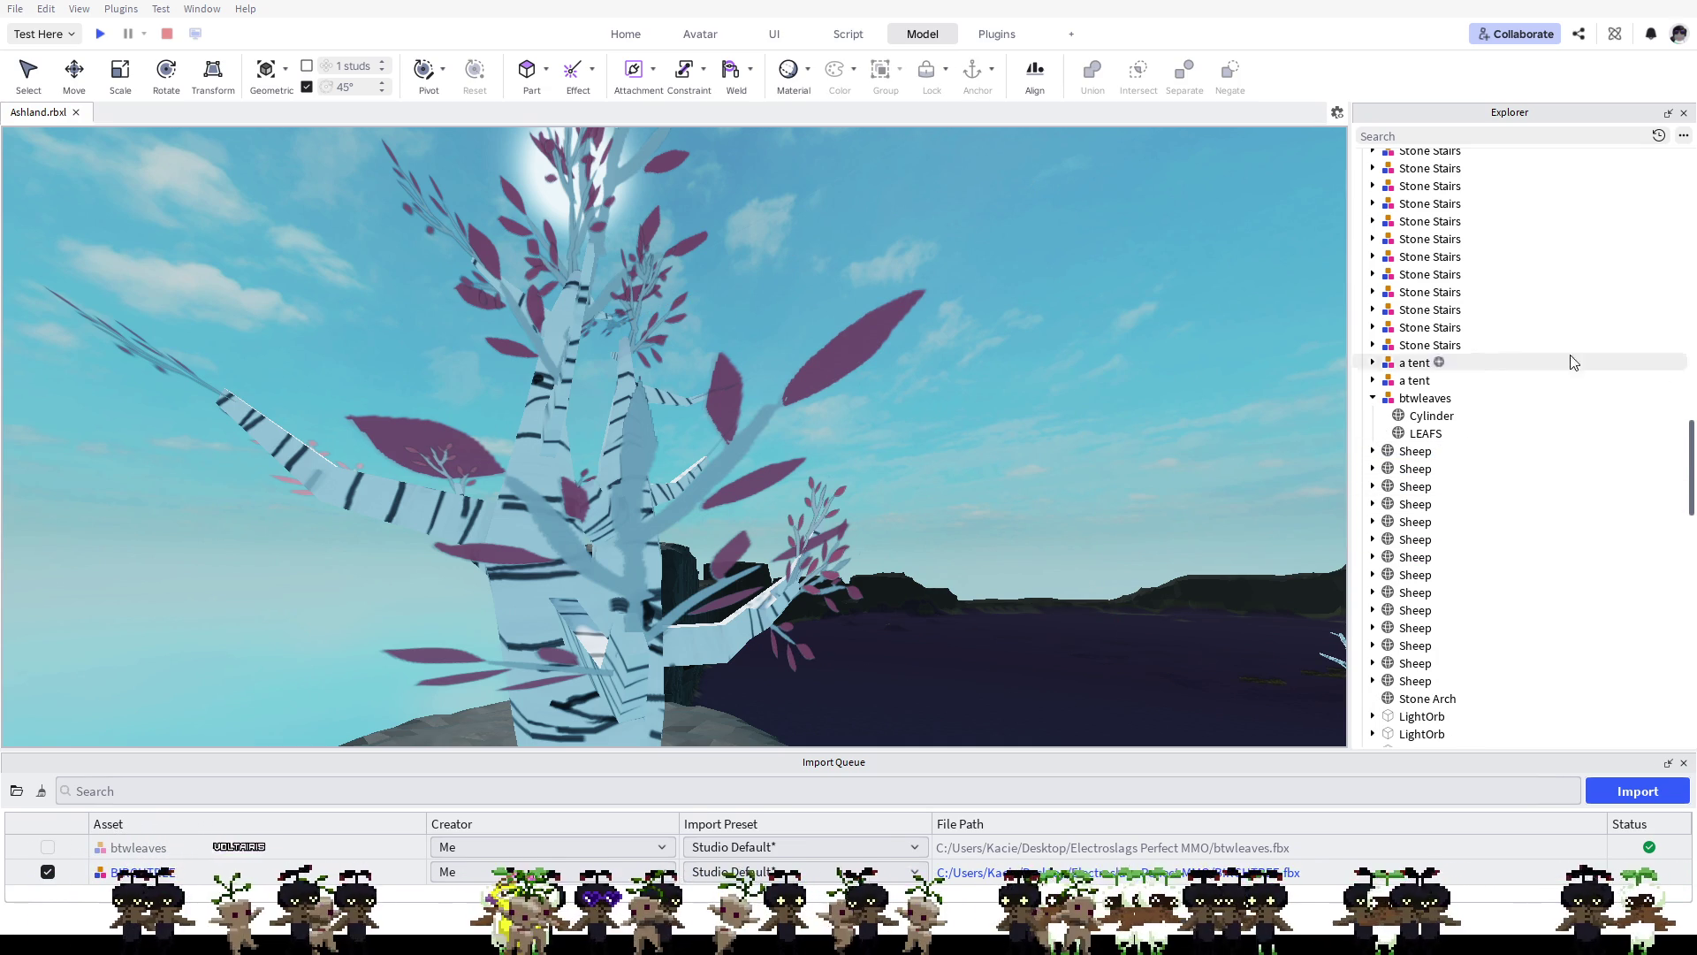
scroll(1061, 400, down, 5)
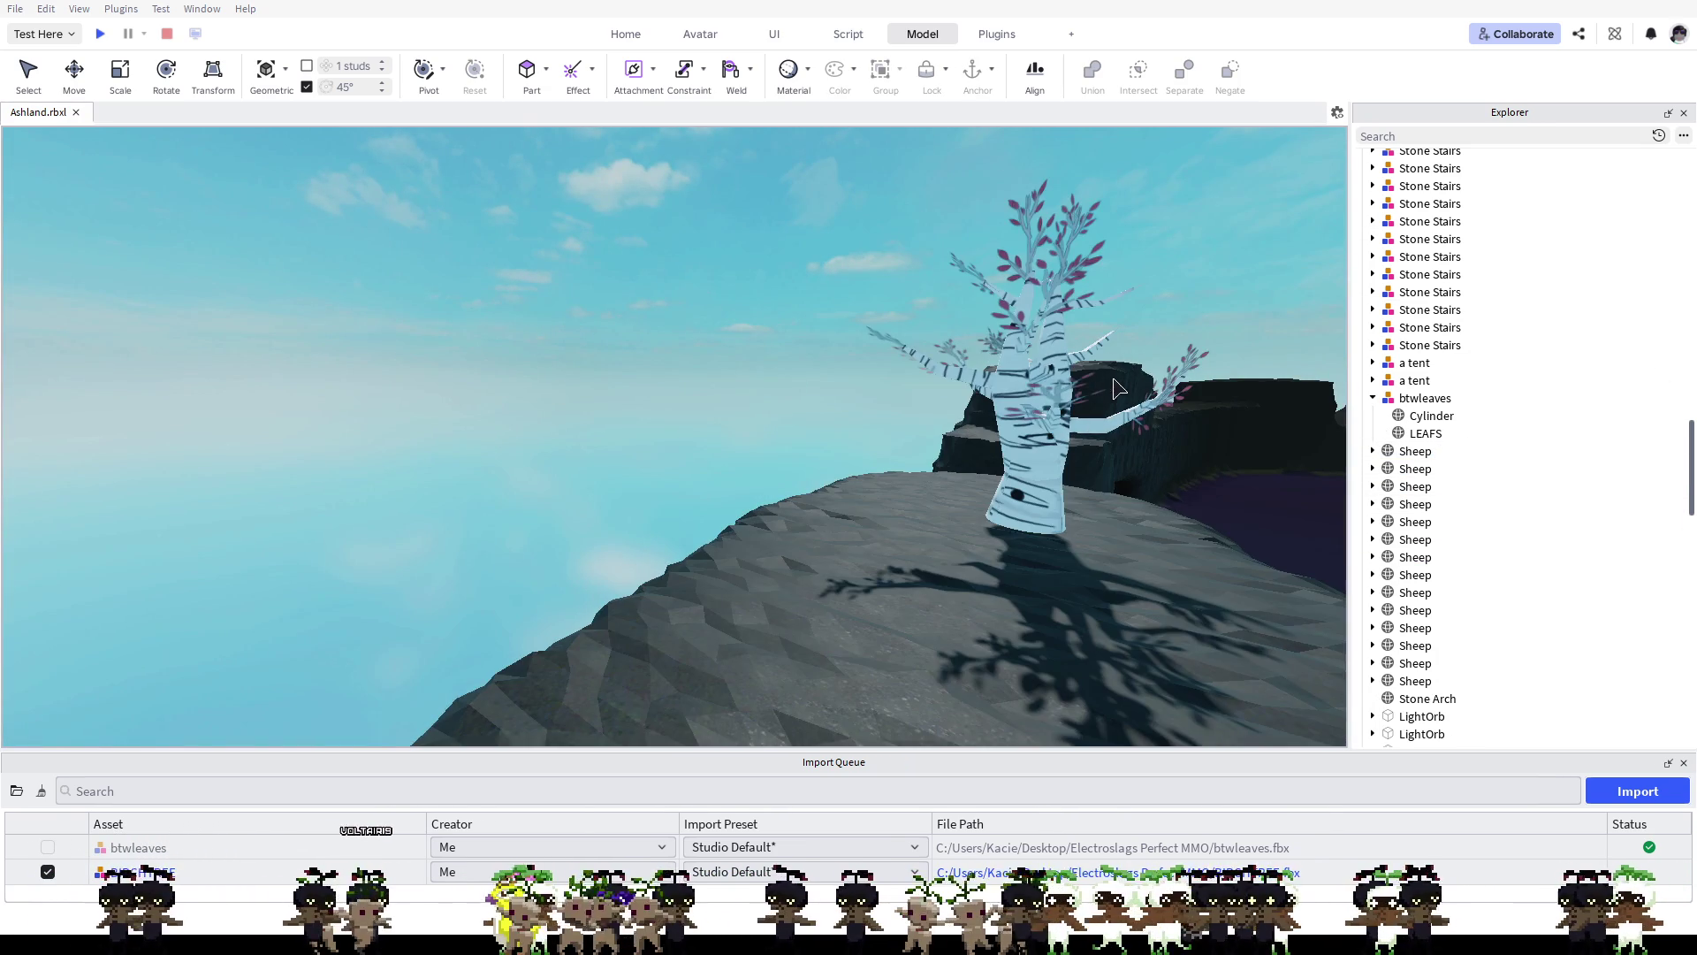
key(d)
key(w)
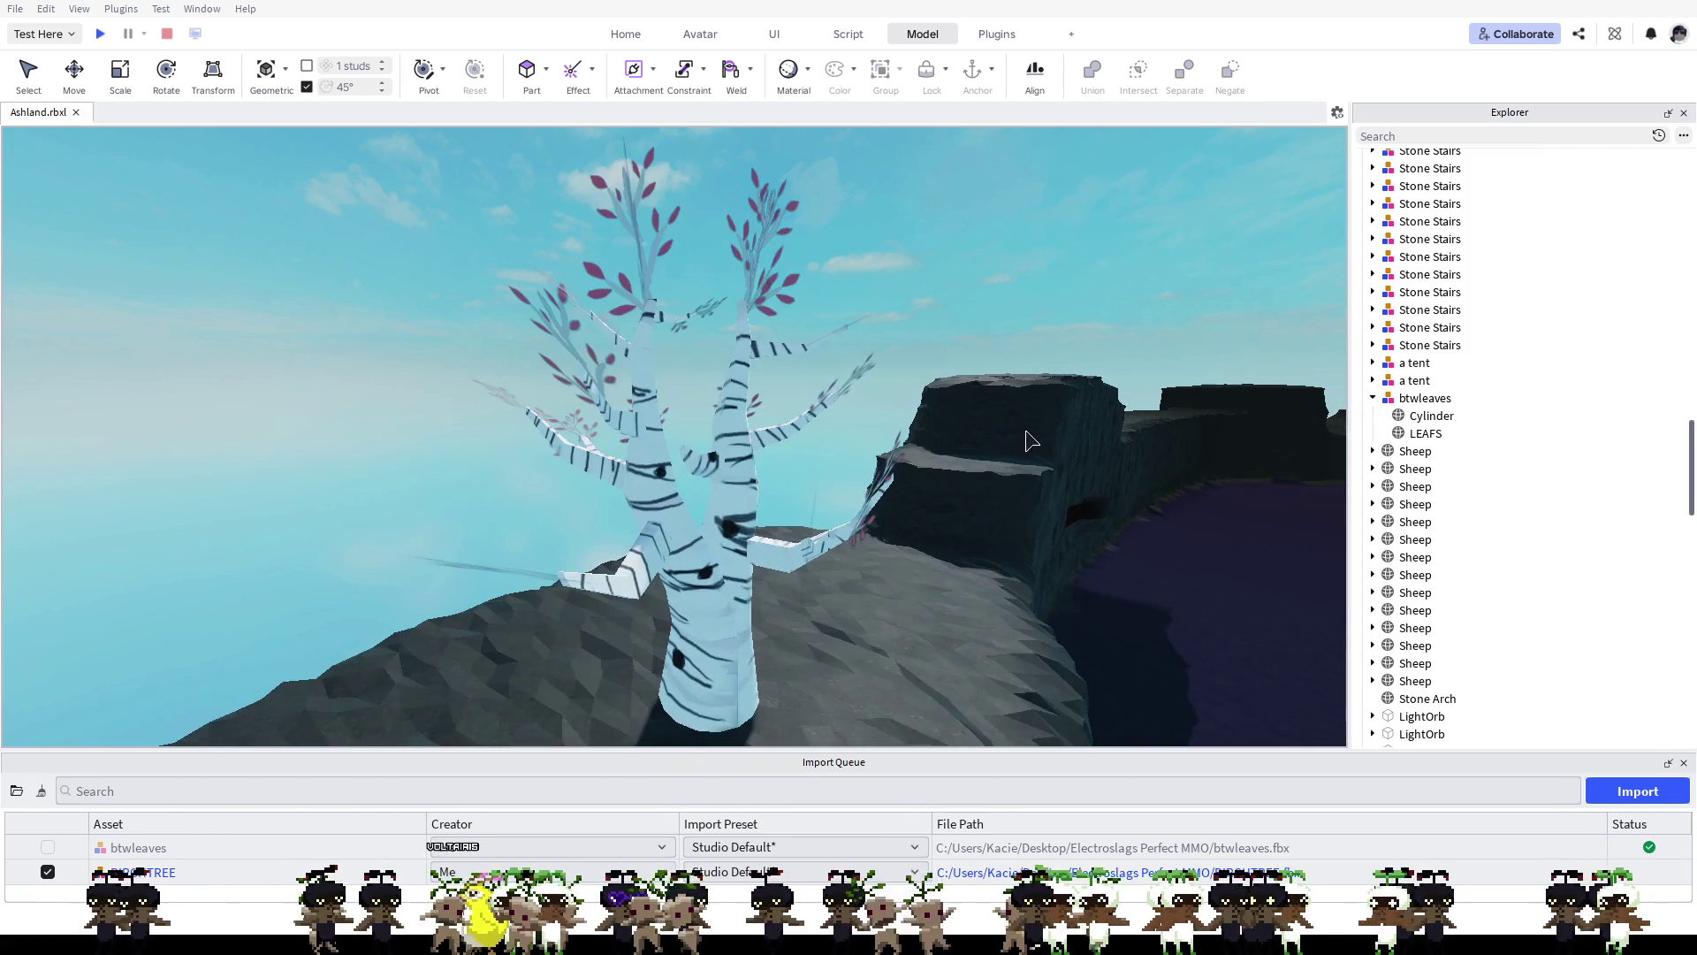
key(s)
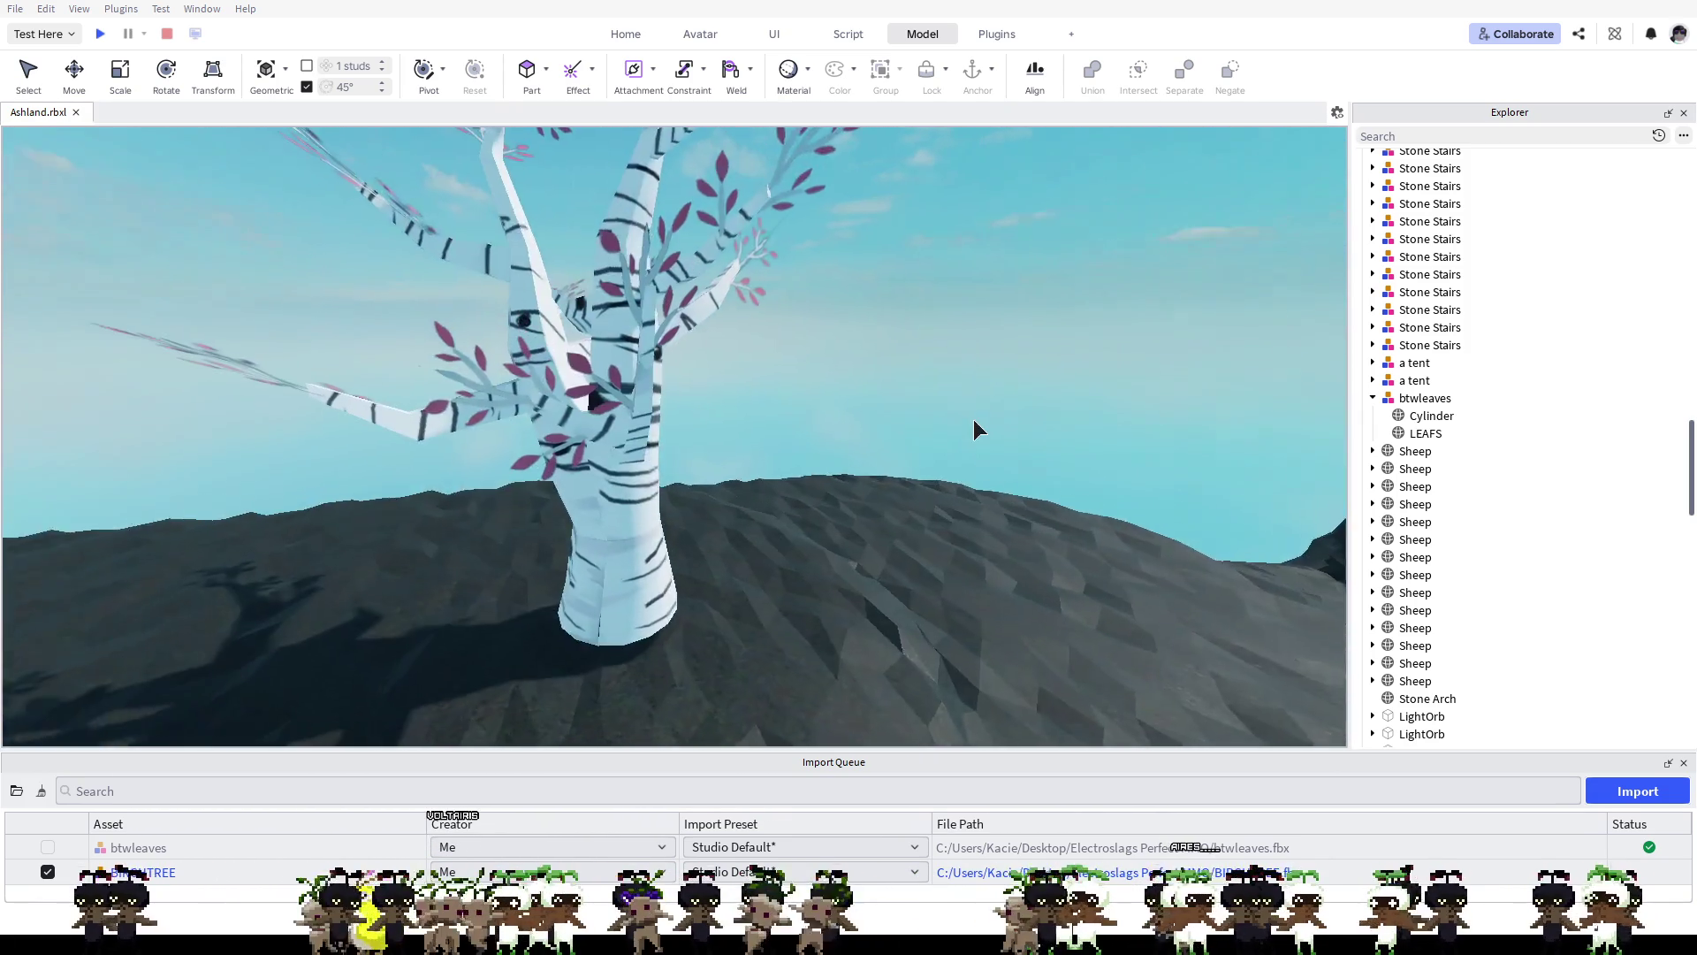
key(s)
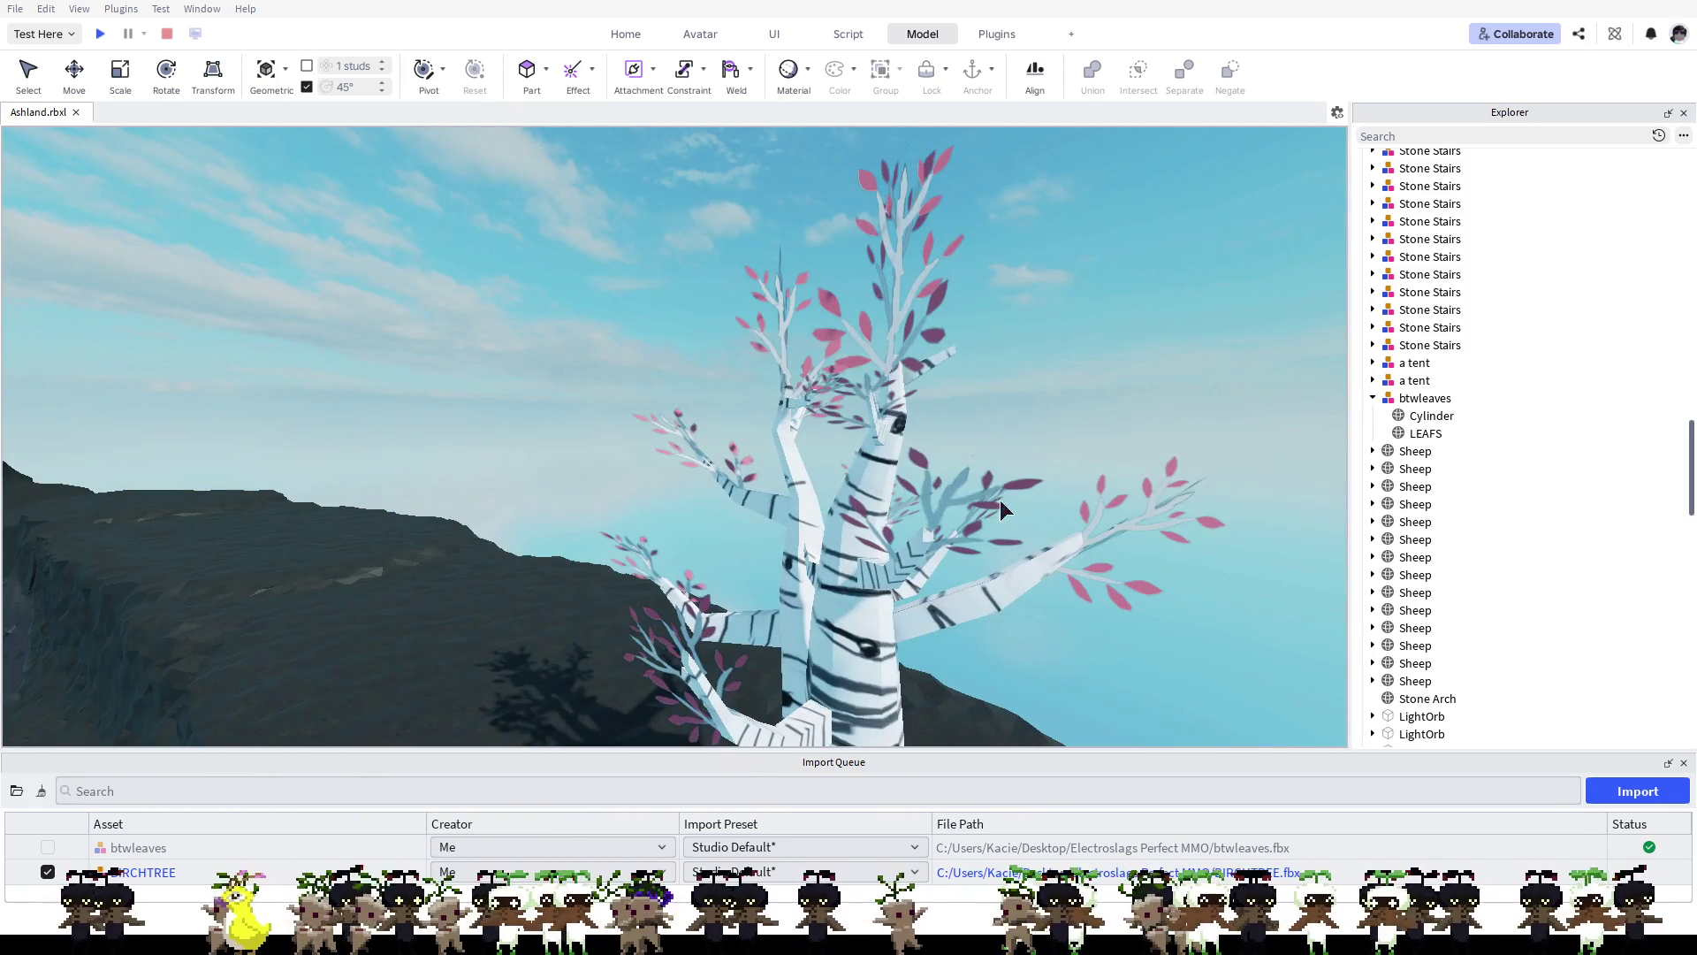
key(d)
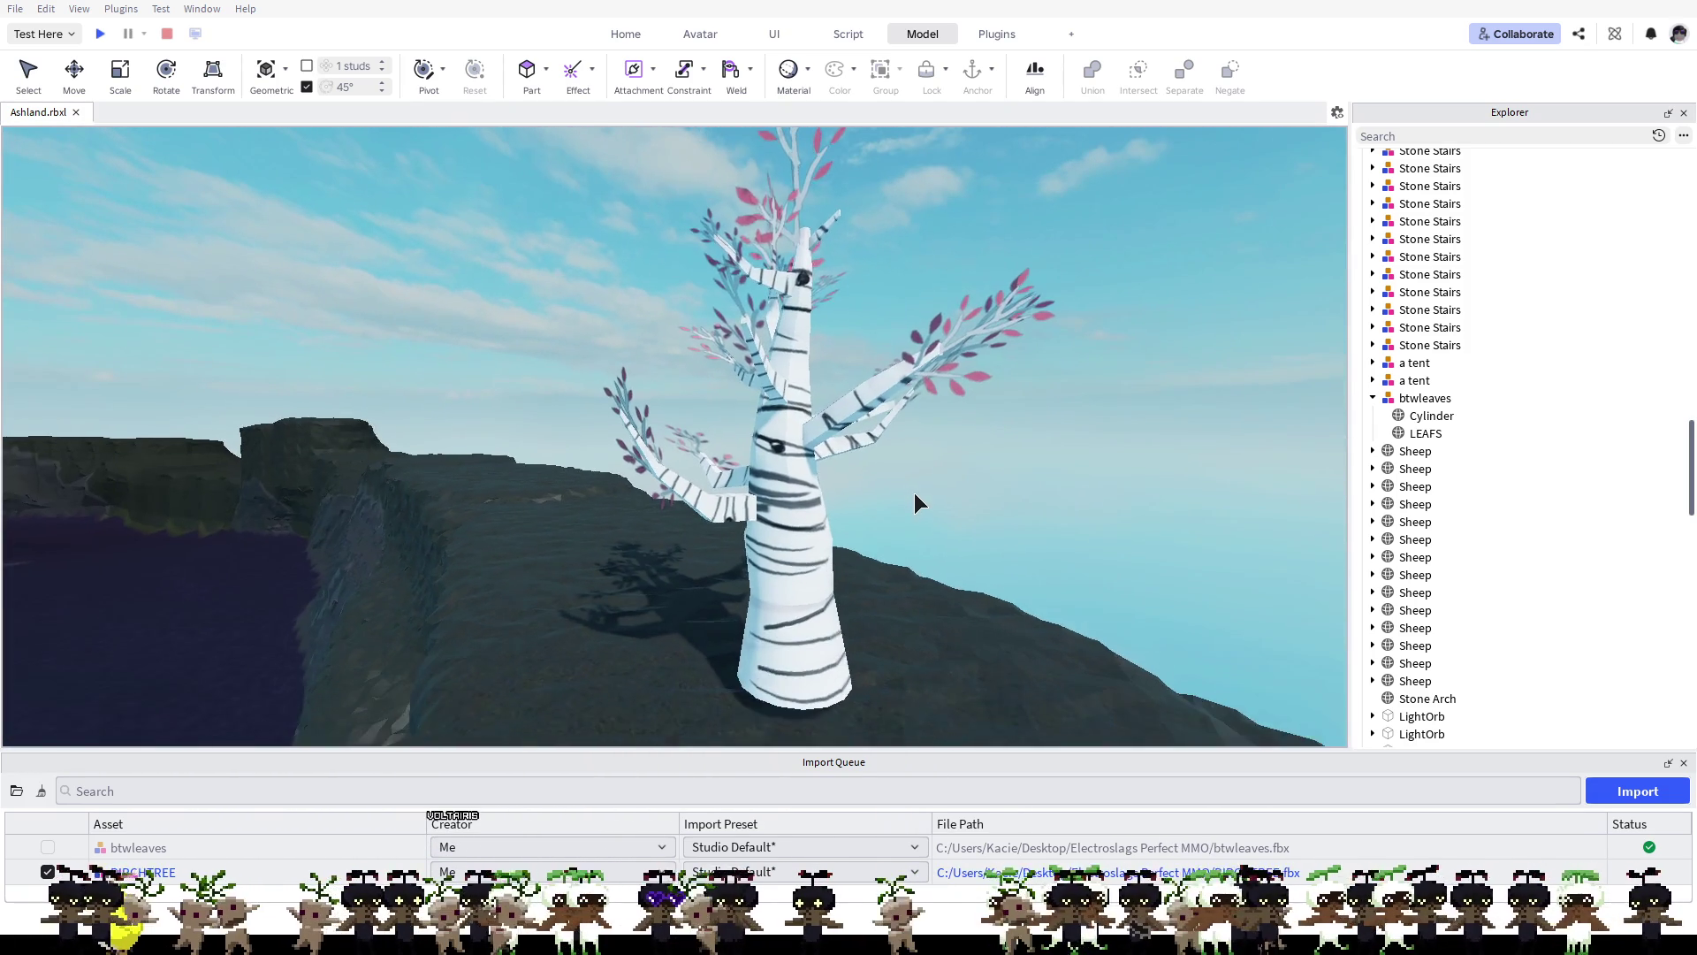
key(w)
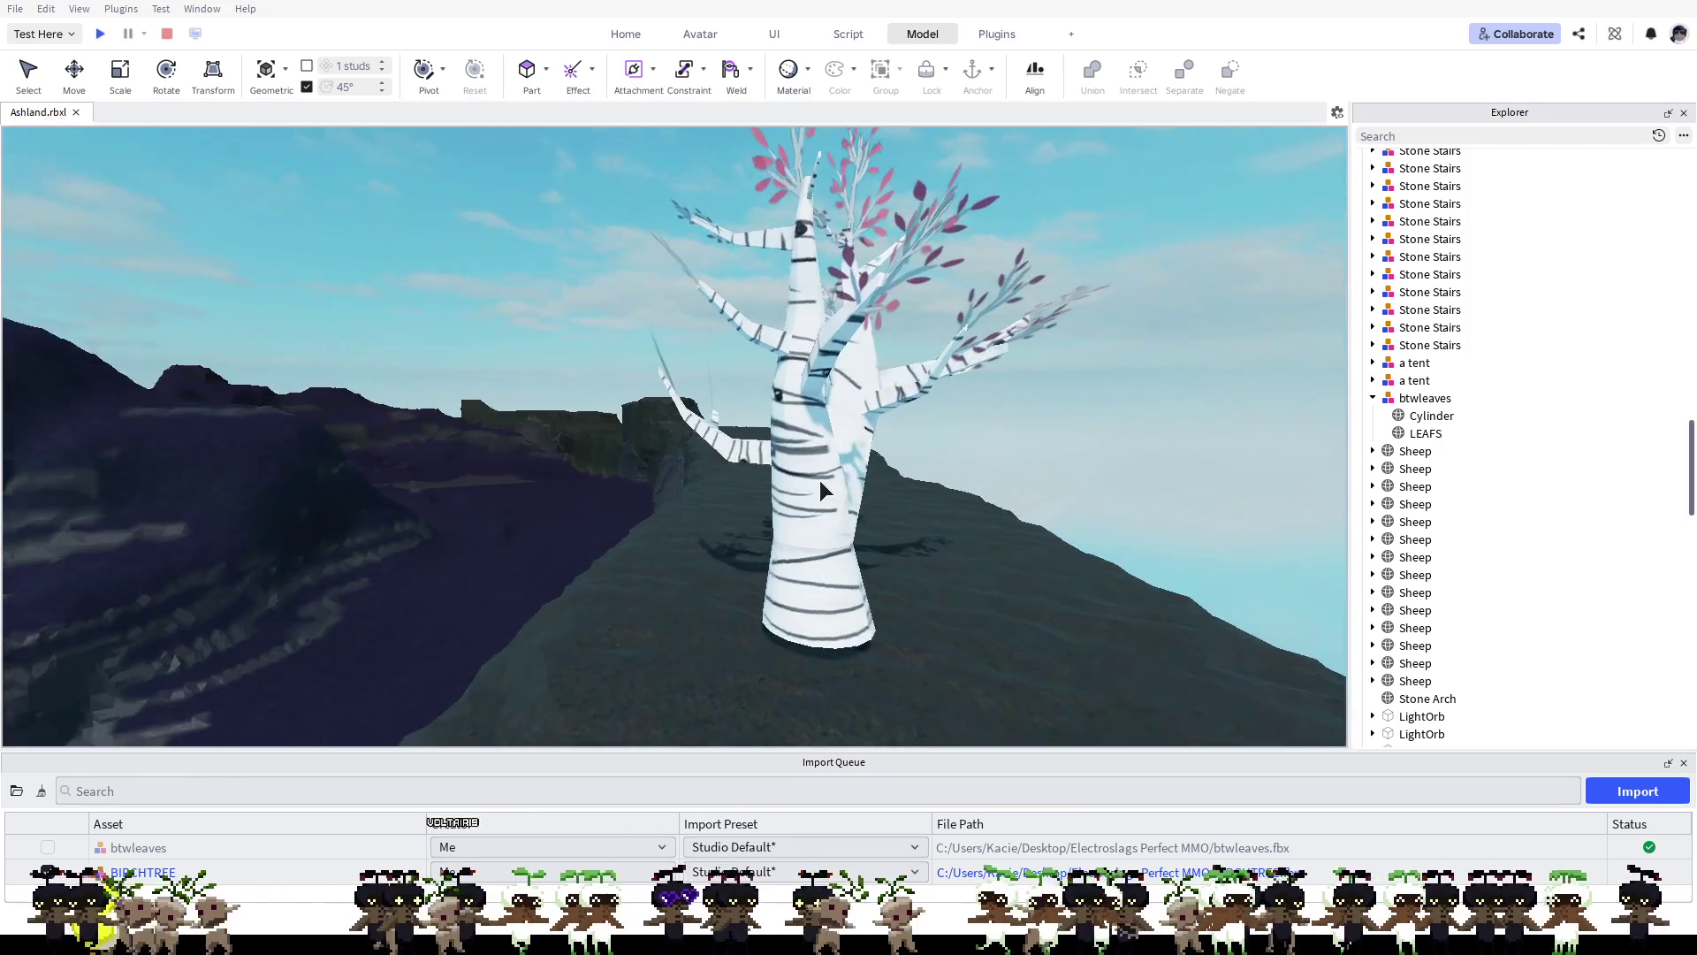
key(a)
key(s)
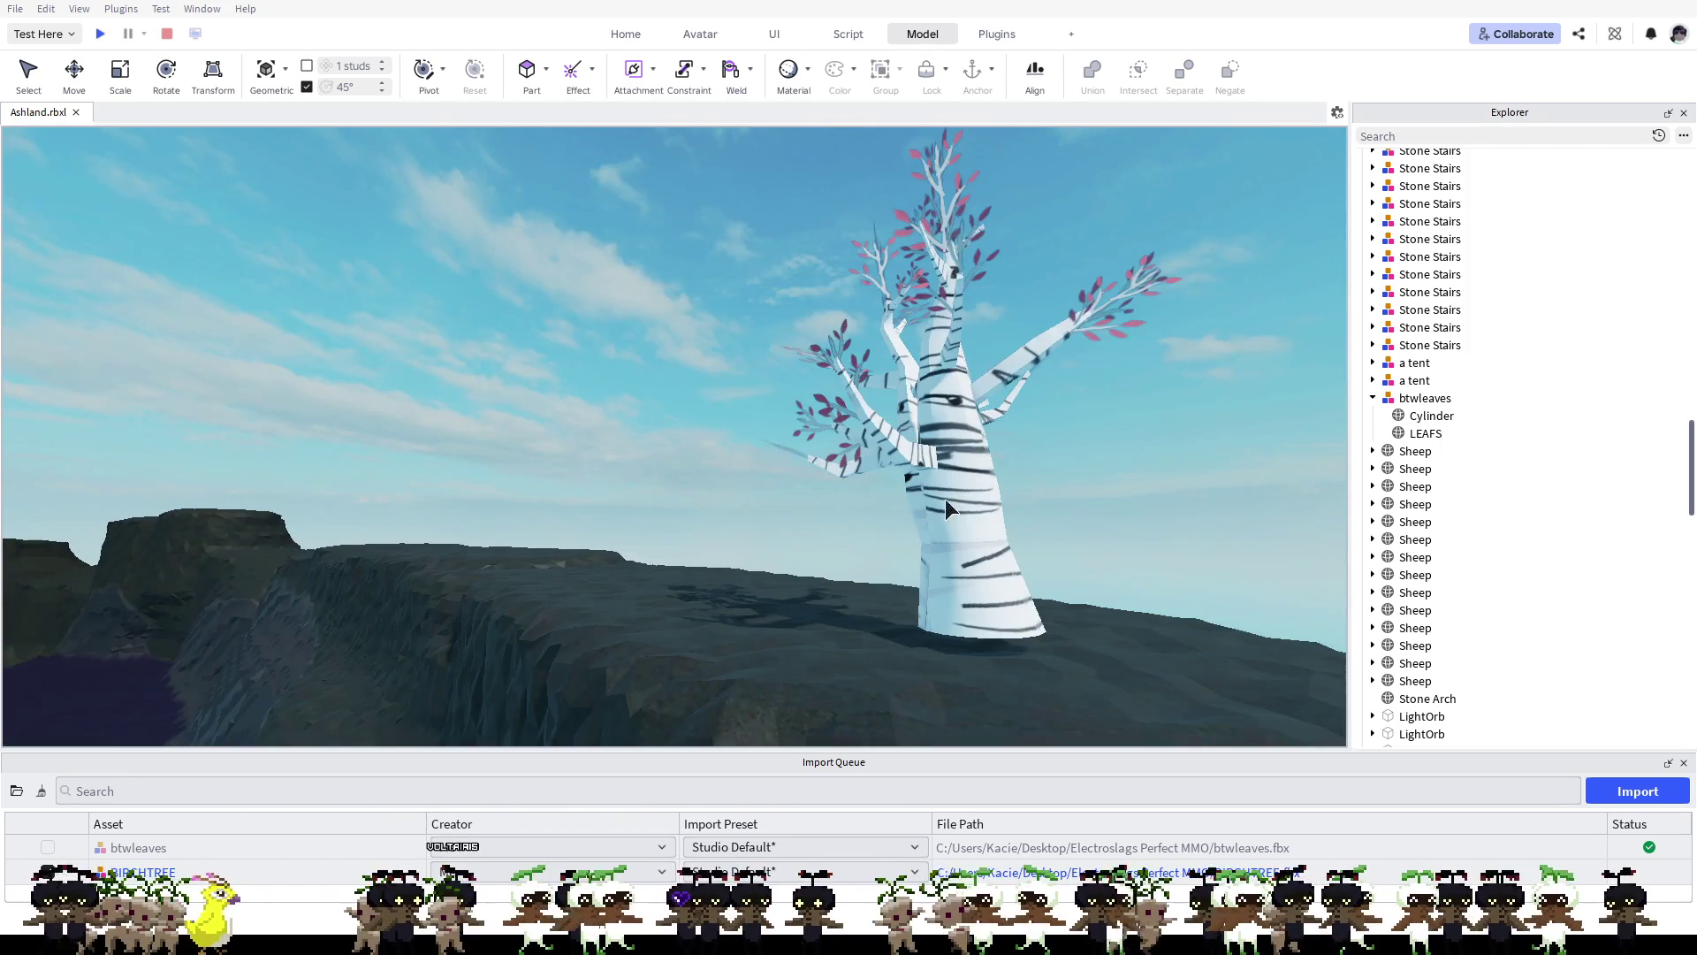
key(d)
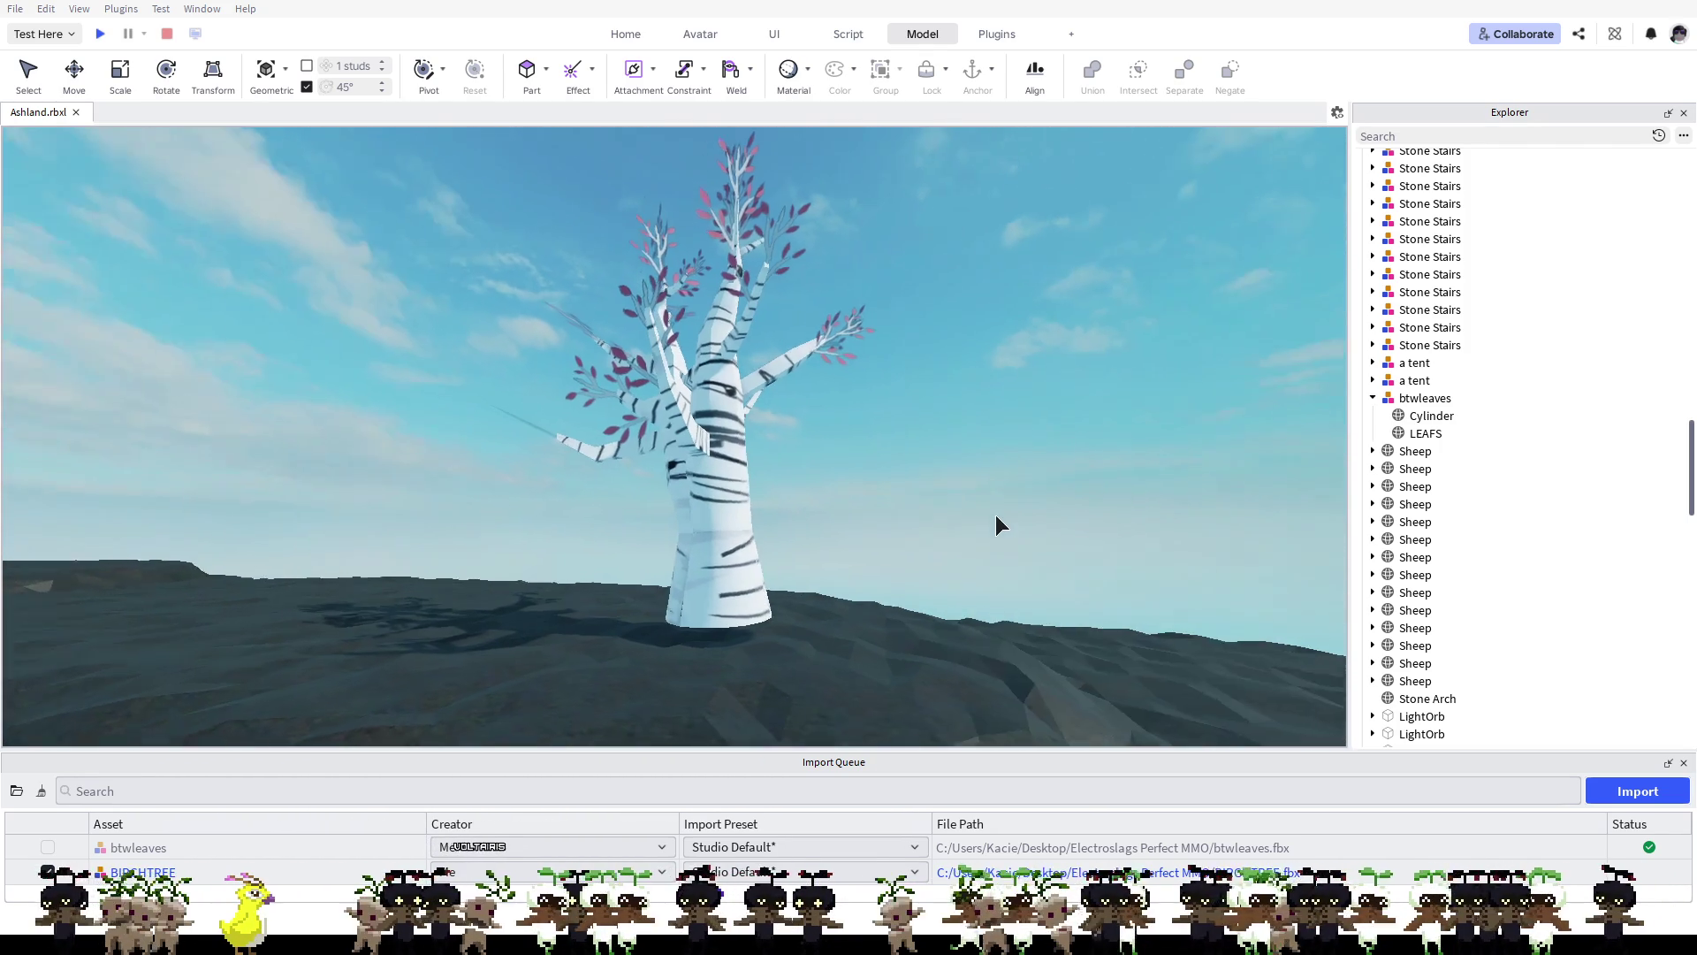
key(d)
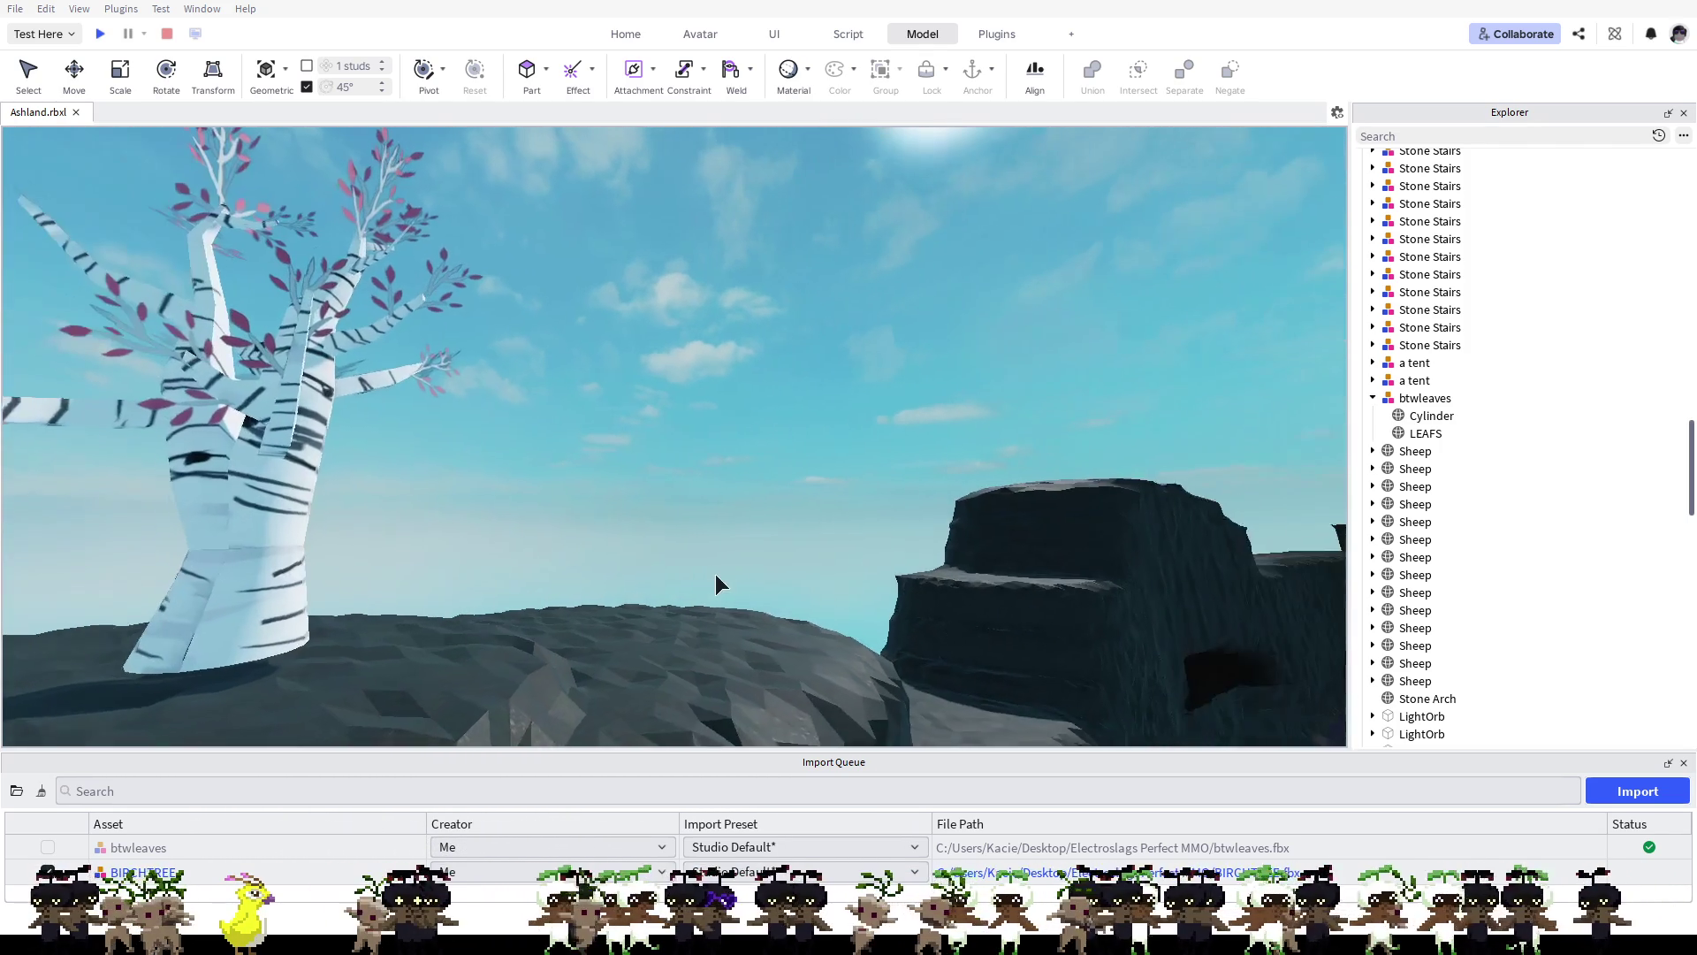
key(w)
key(a)
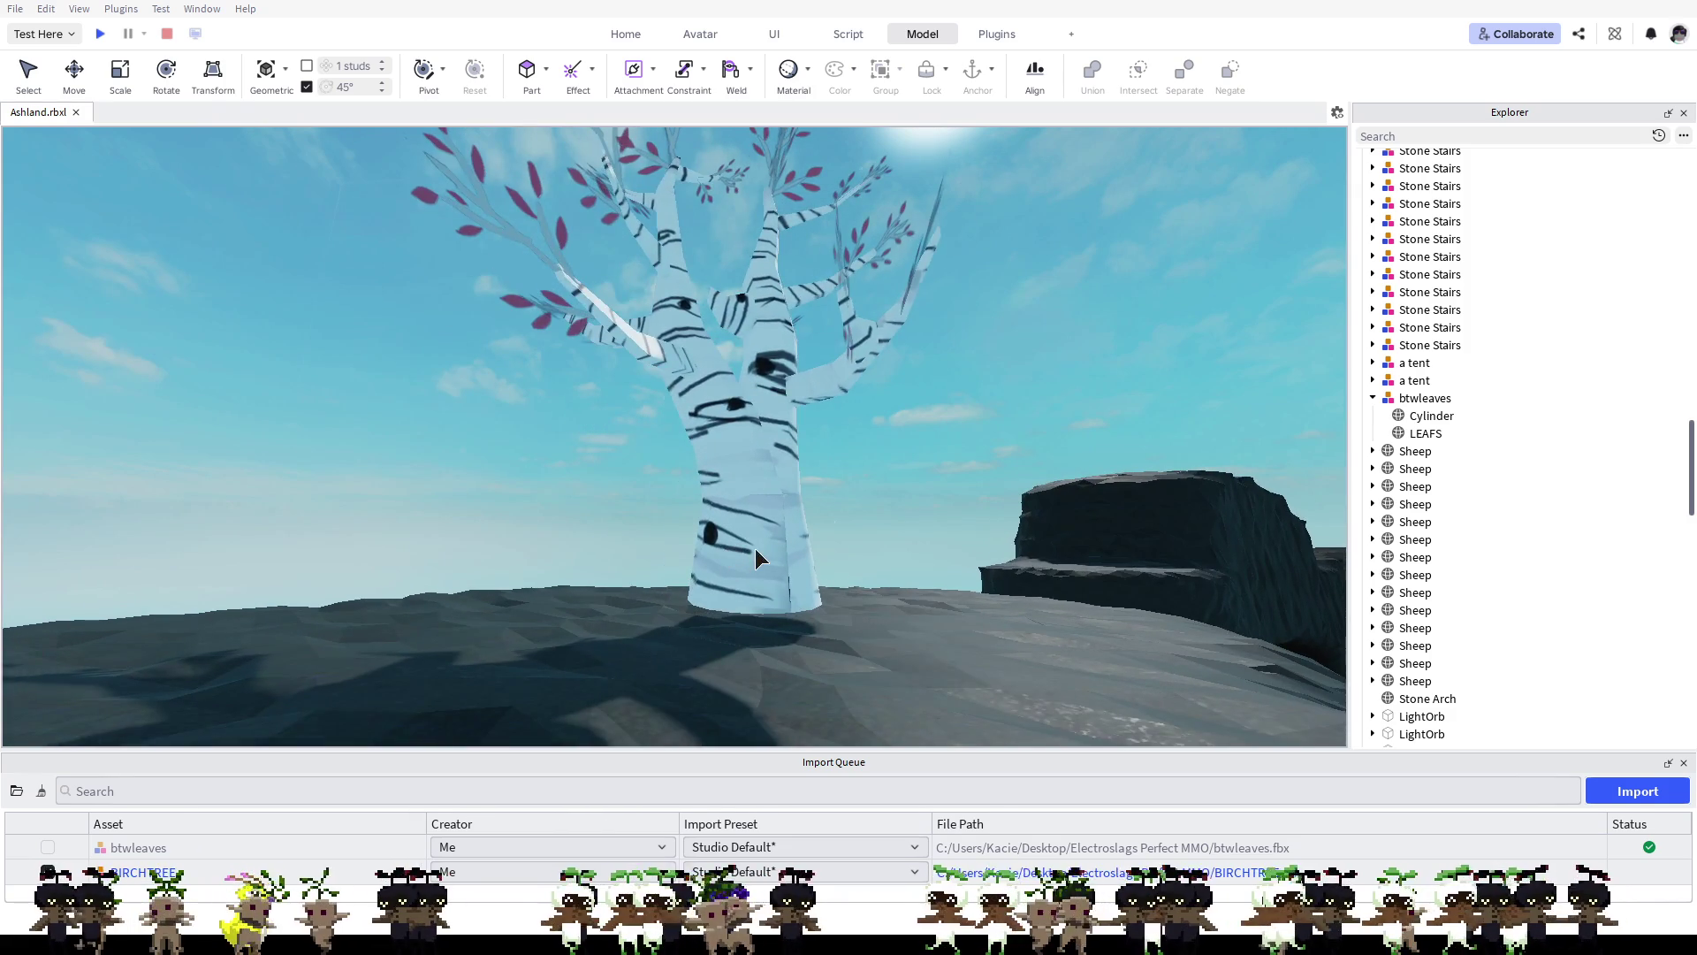
key(q)
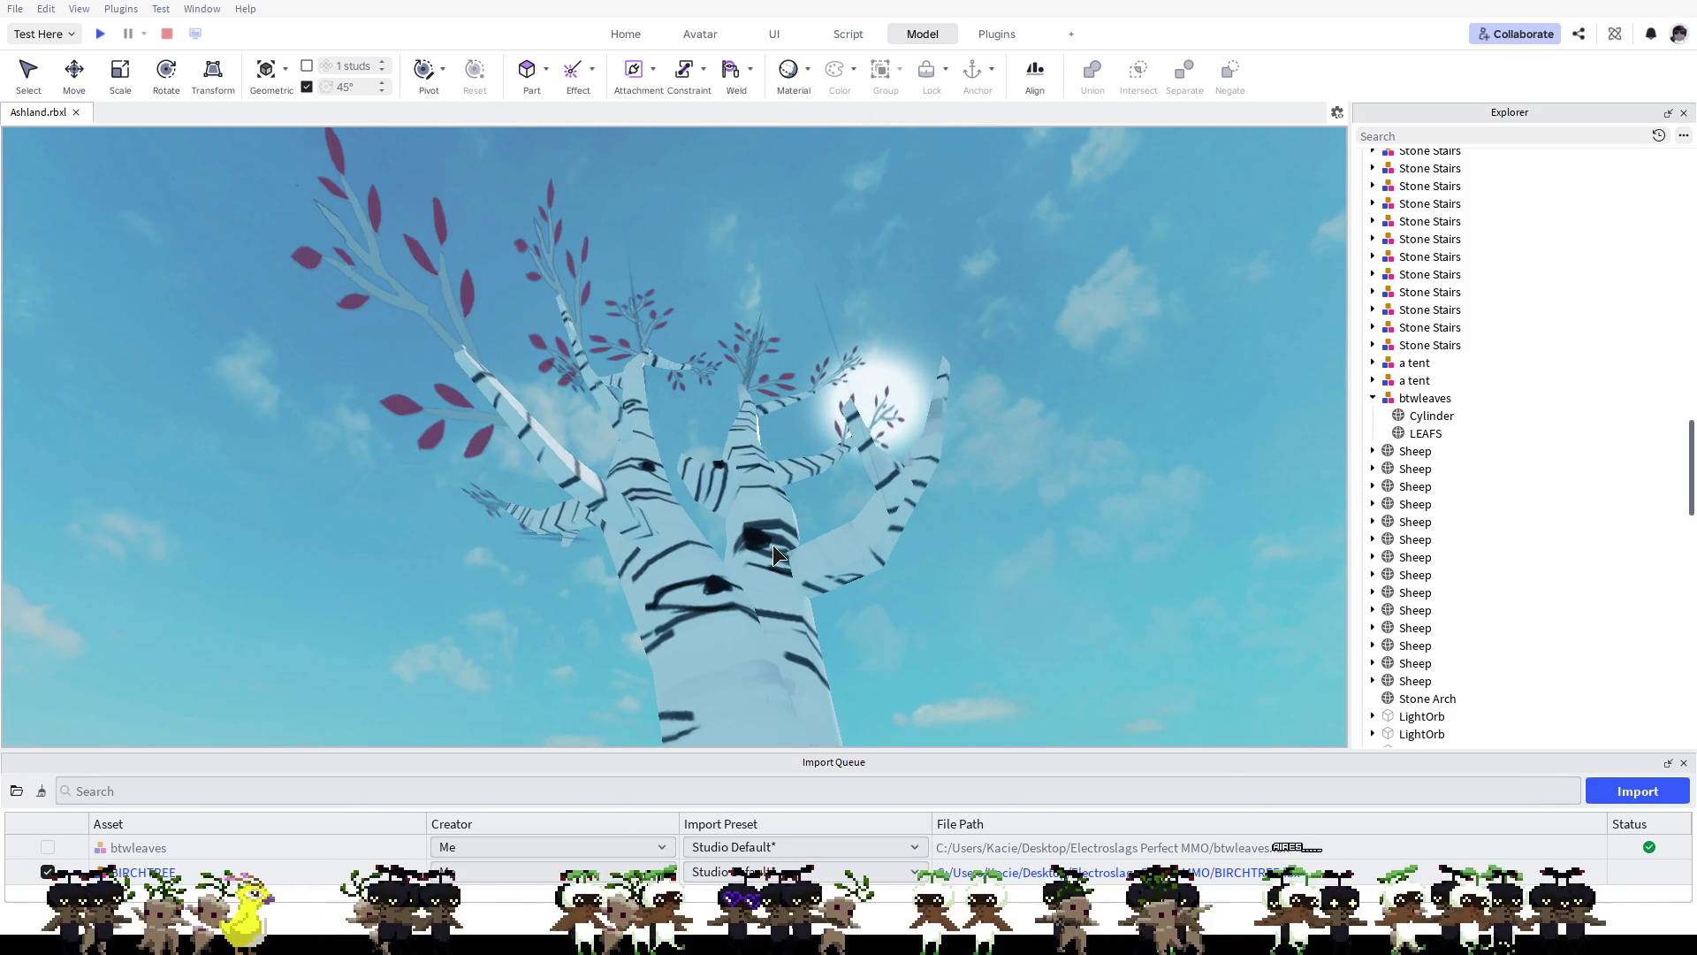
key(s)
key(e)
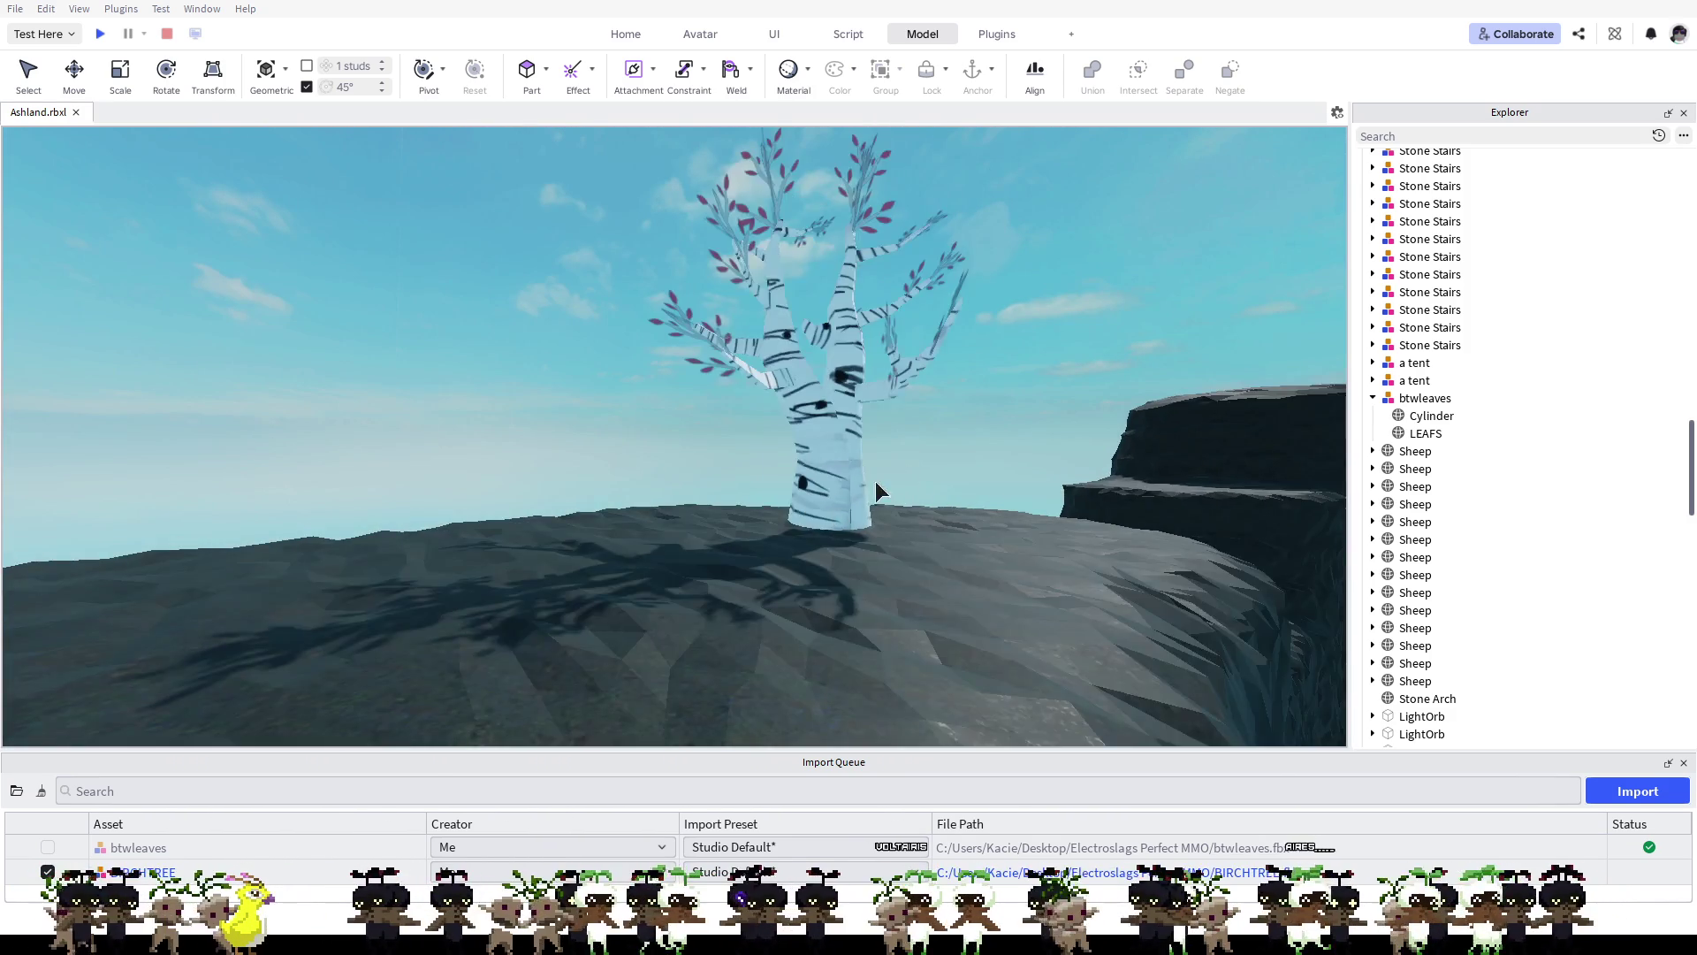
key(s)
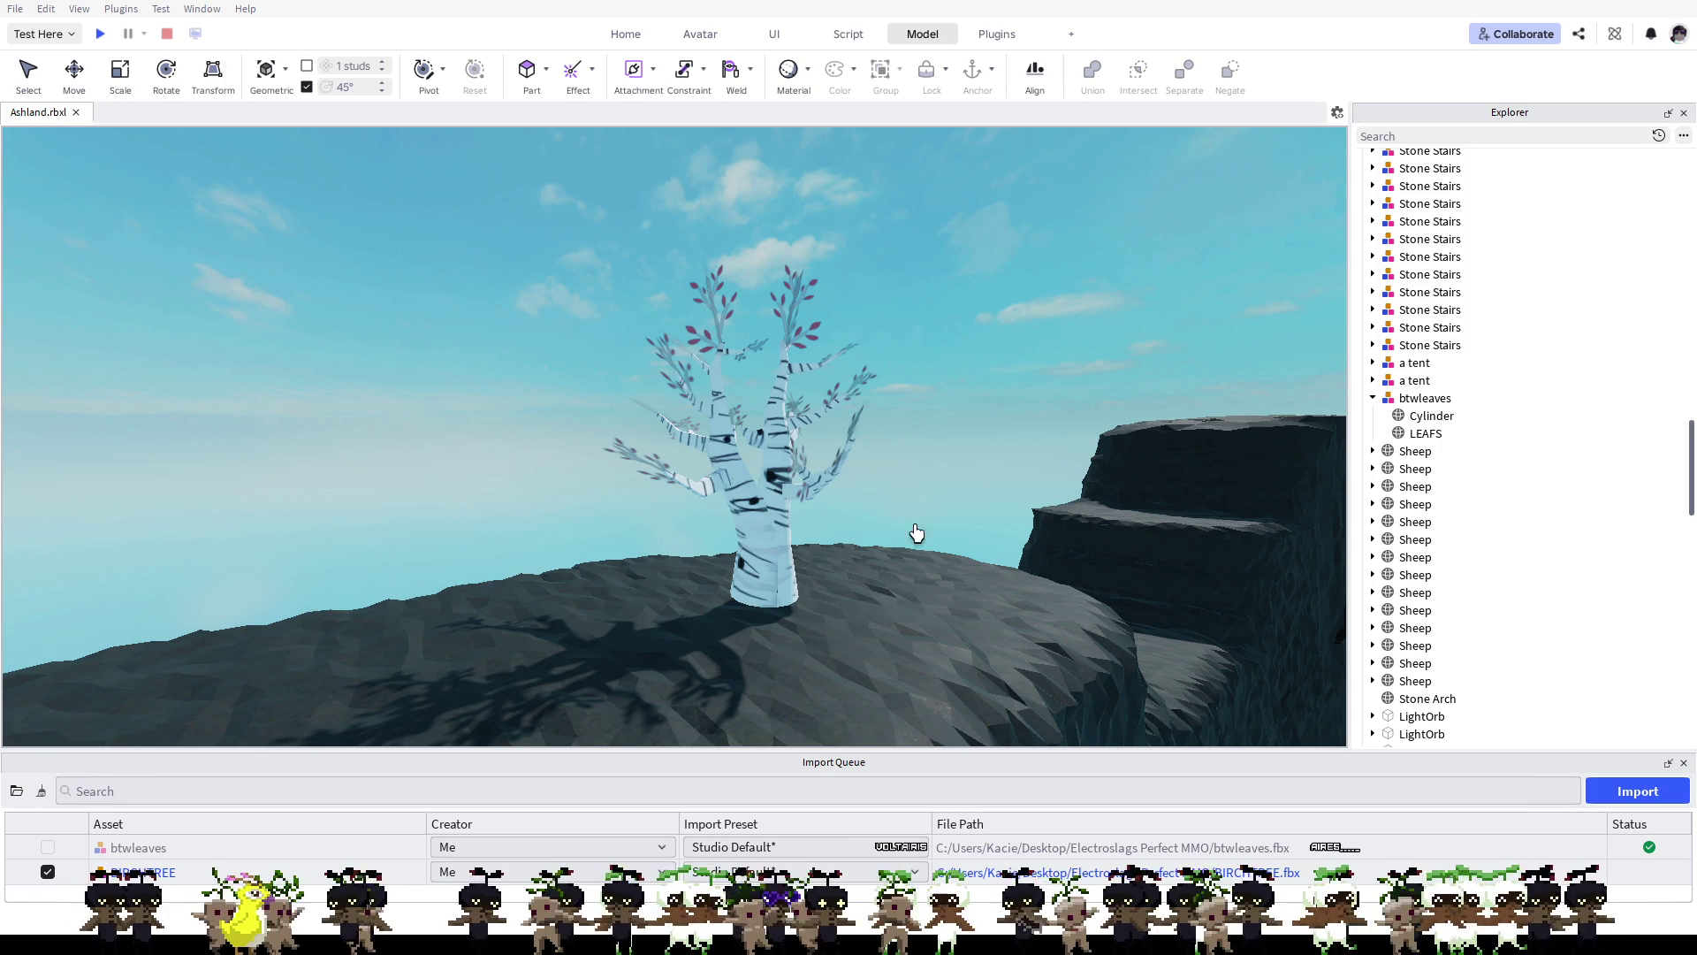
click(1425, 399)
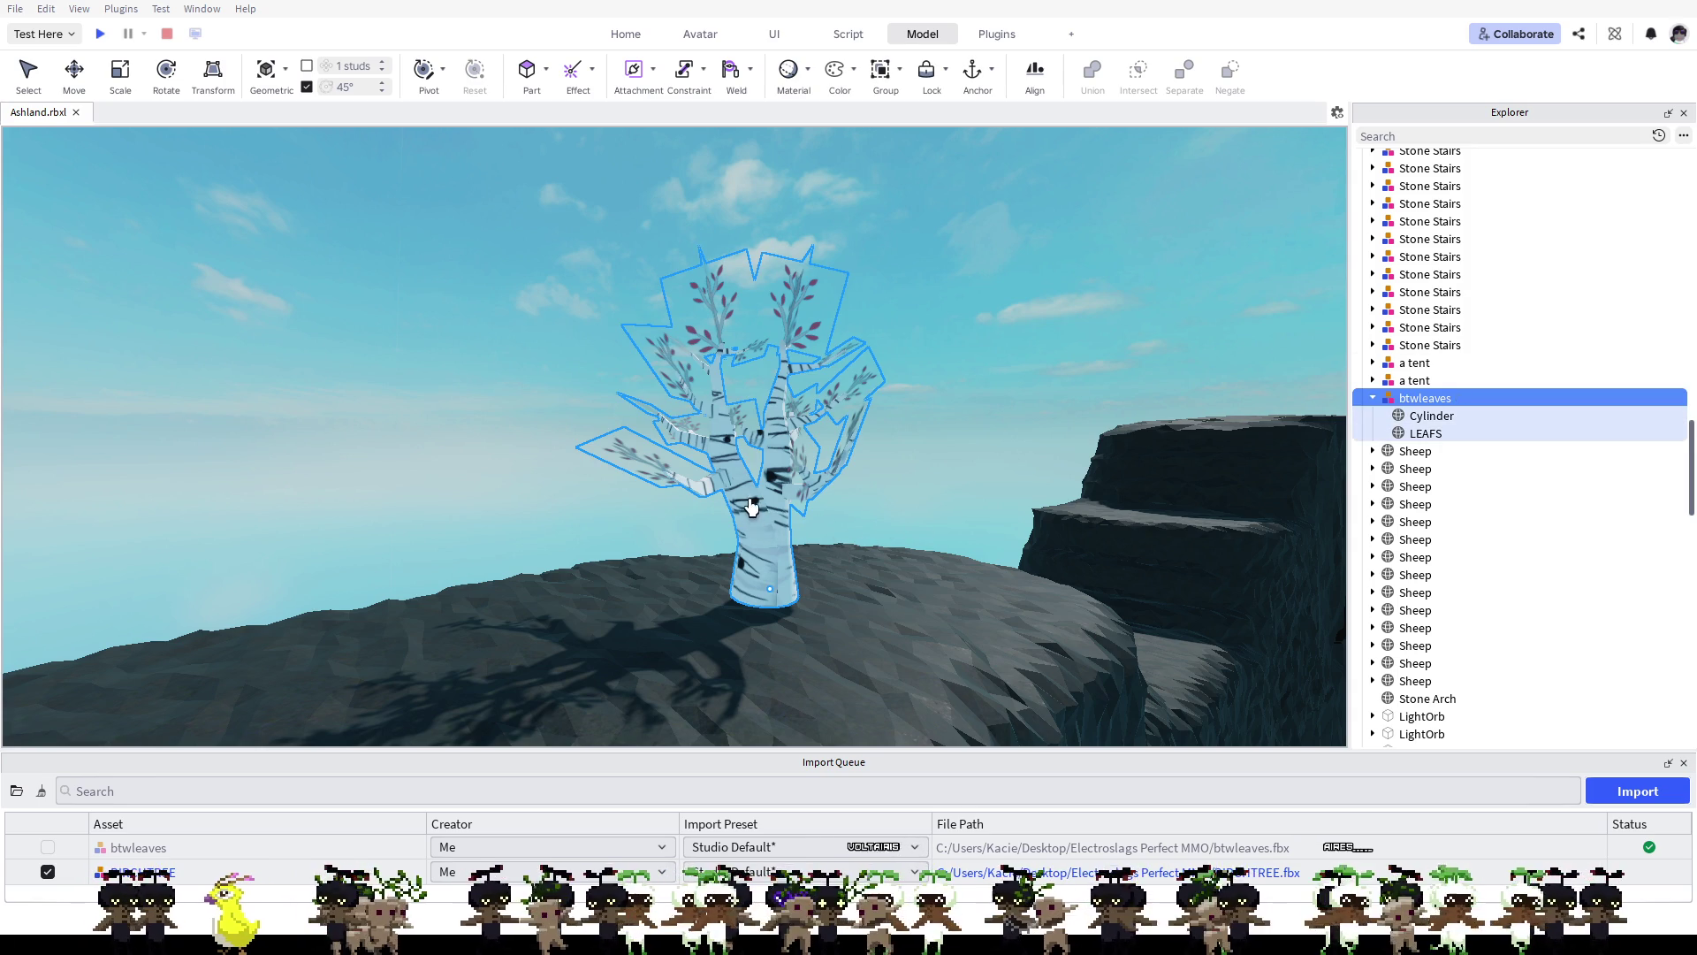
key(ctrl+2)
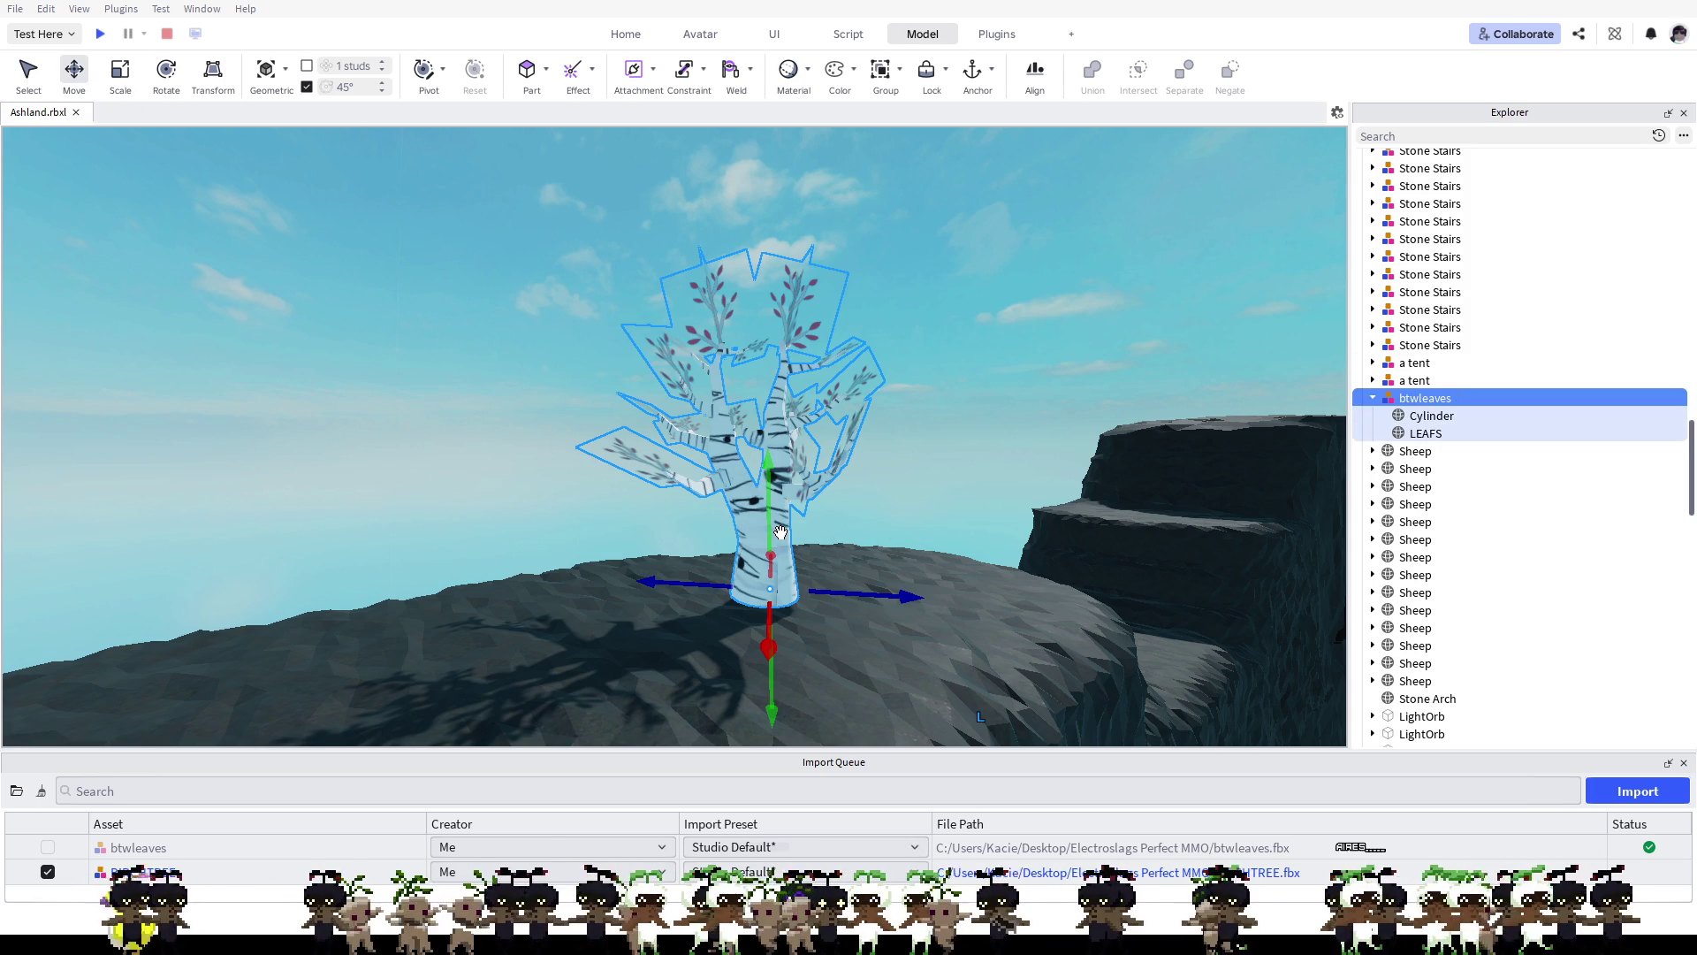
ctrl+click(761, 544)
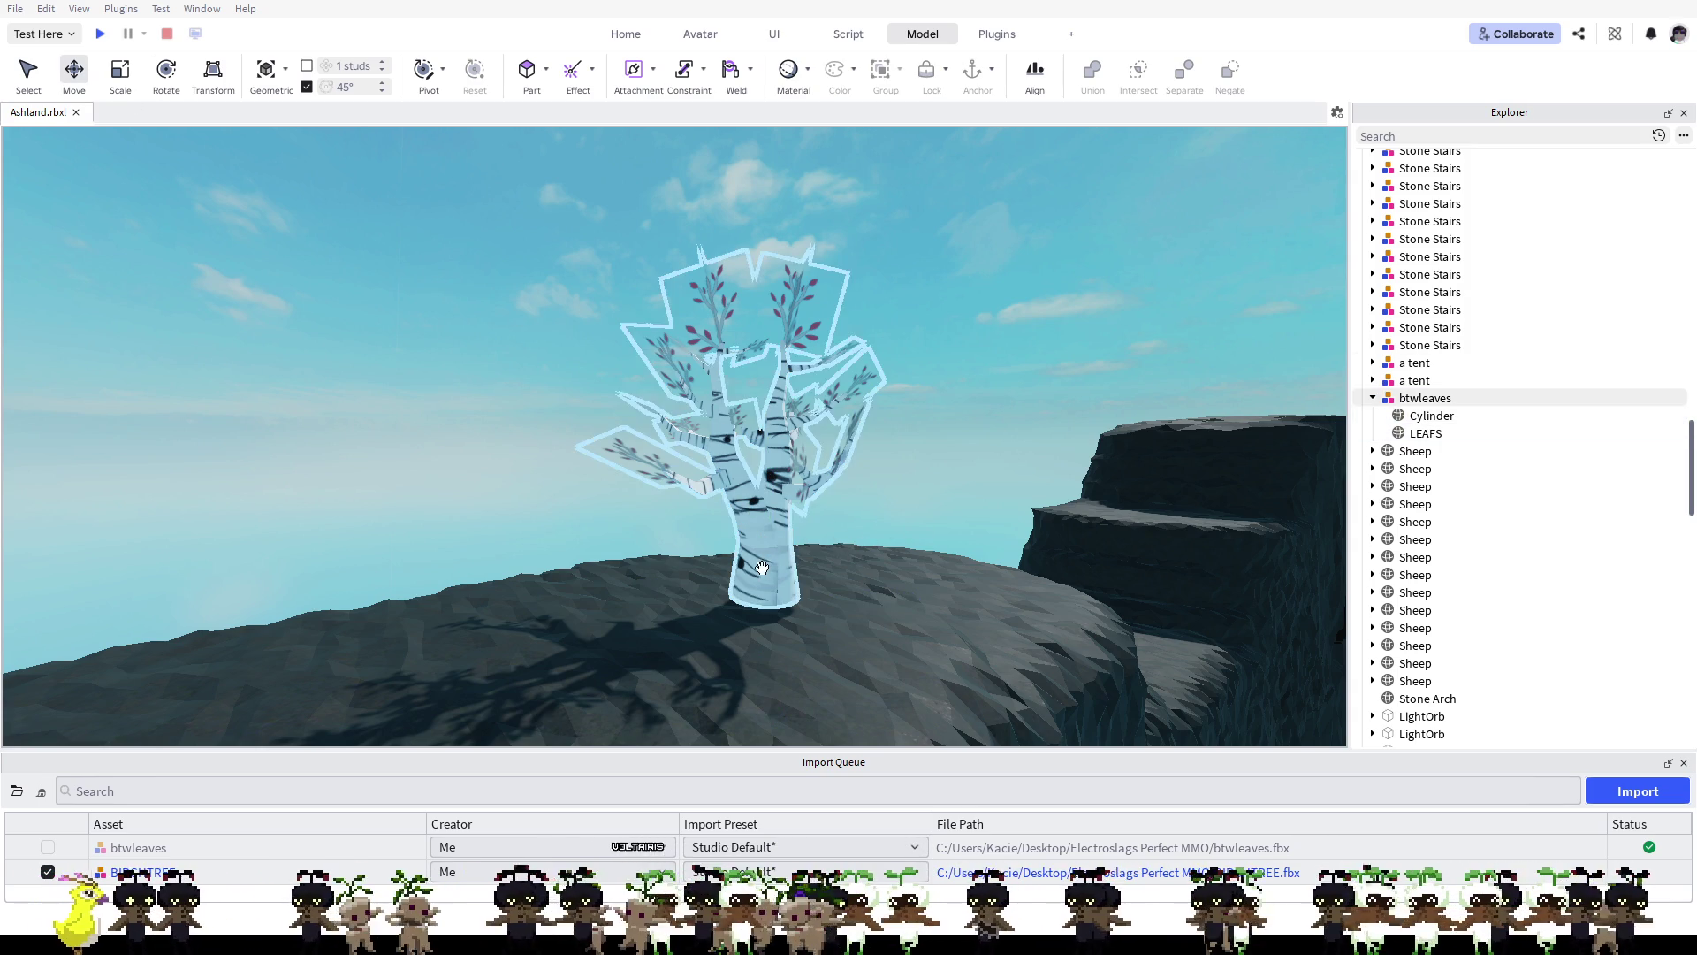
click(761, 567)
mouse_move(769, 566)
mouse_down()
mouse_move(769, 523)
mouse_move(769, 584)
mouse_up()
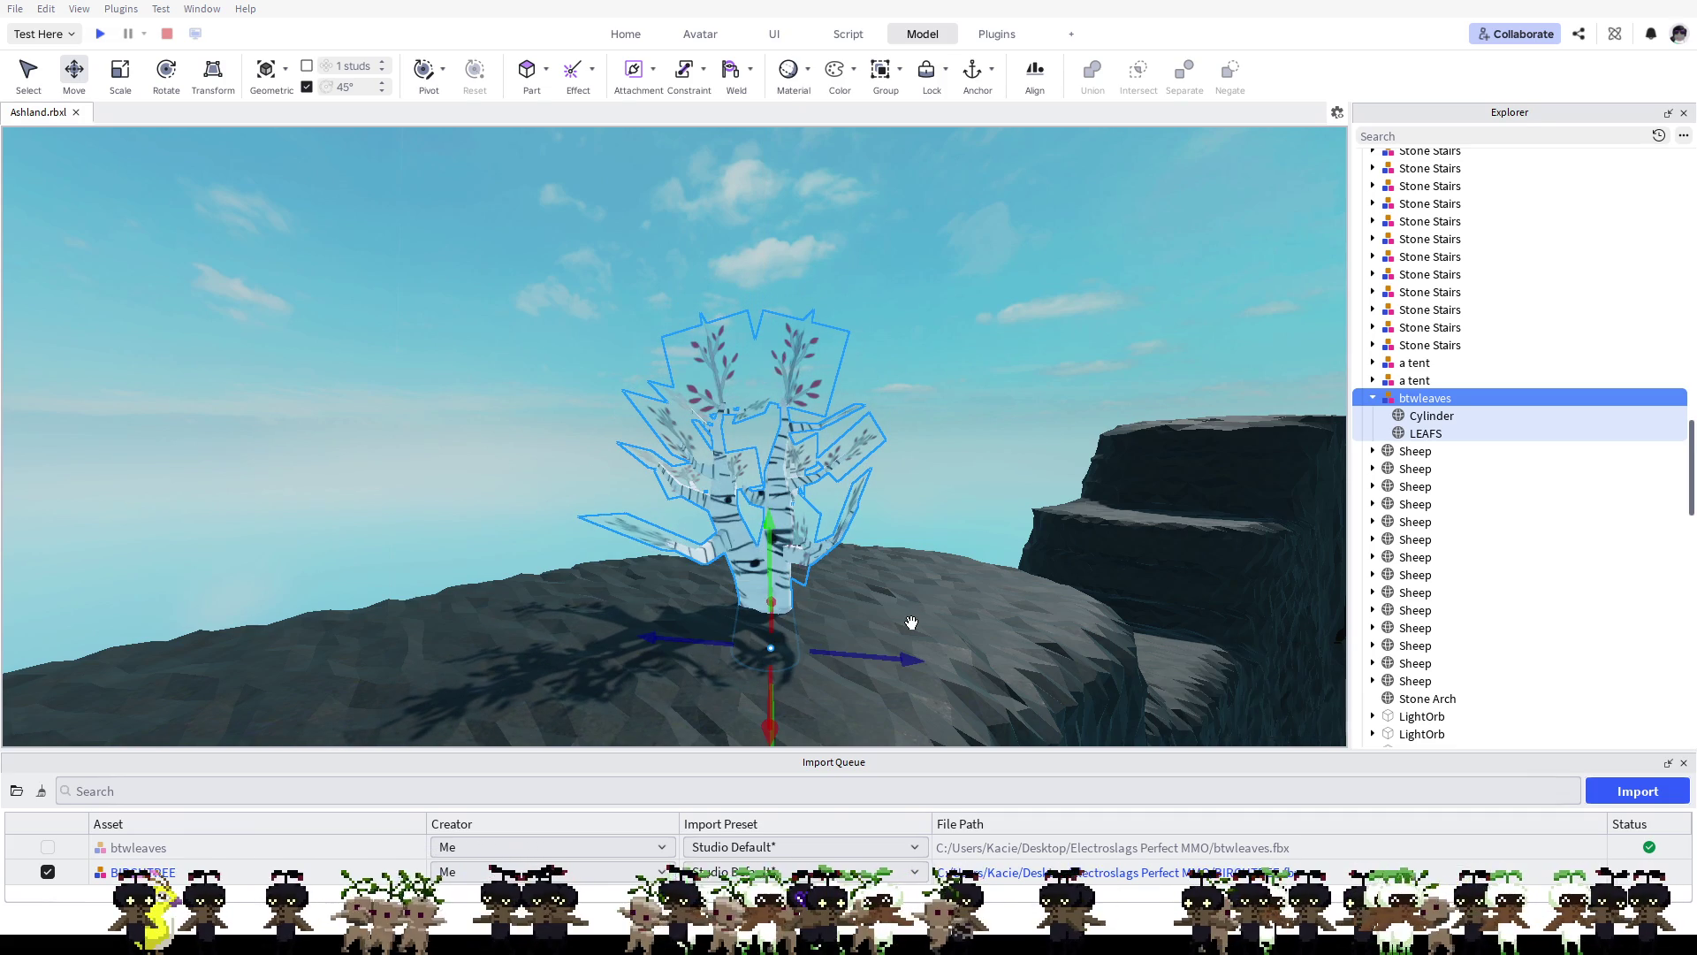
scroll(839, 642, up, 3)
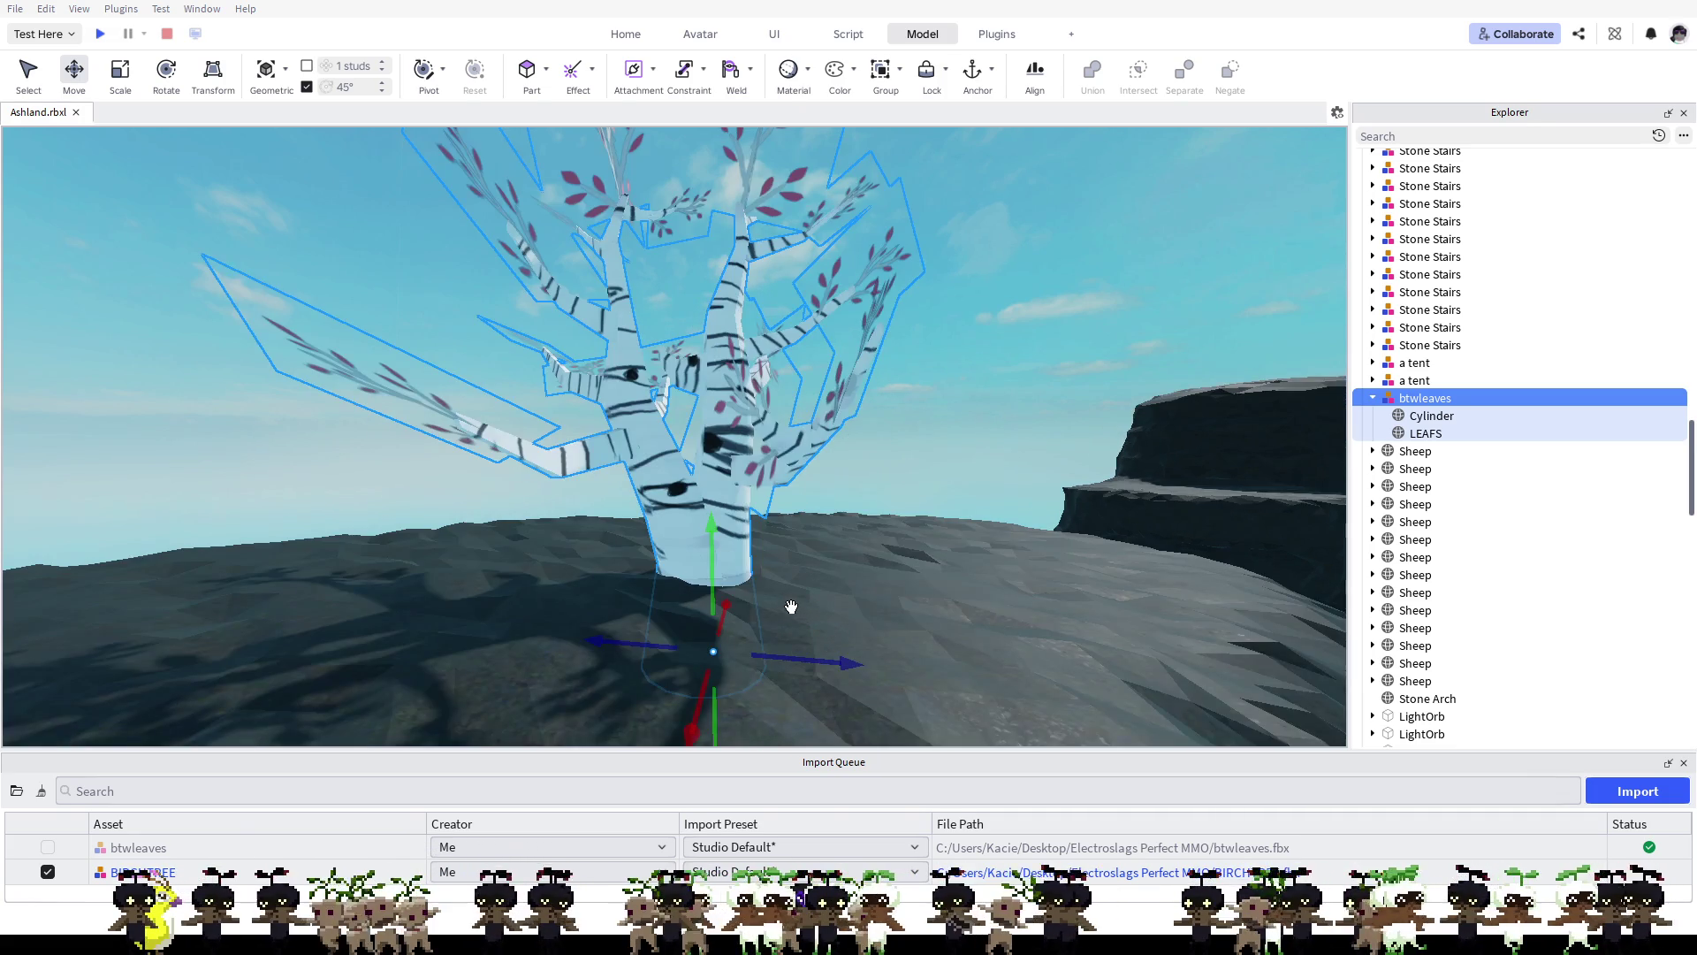
key(a)
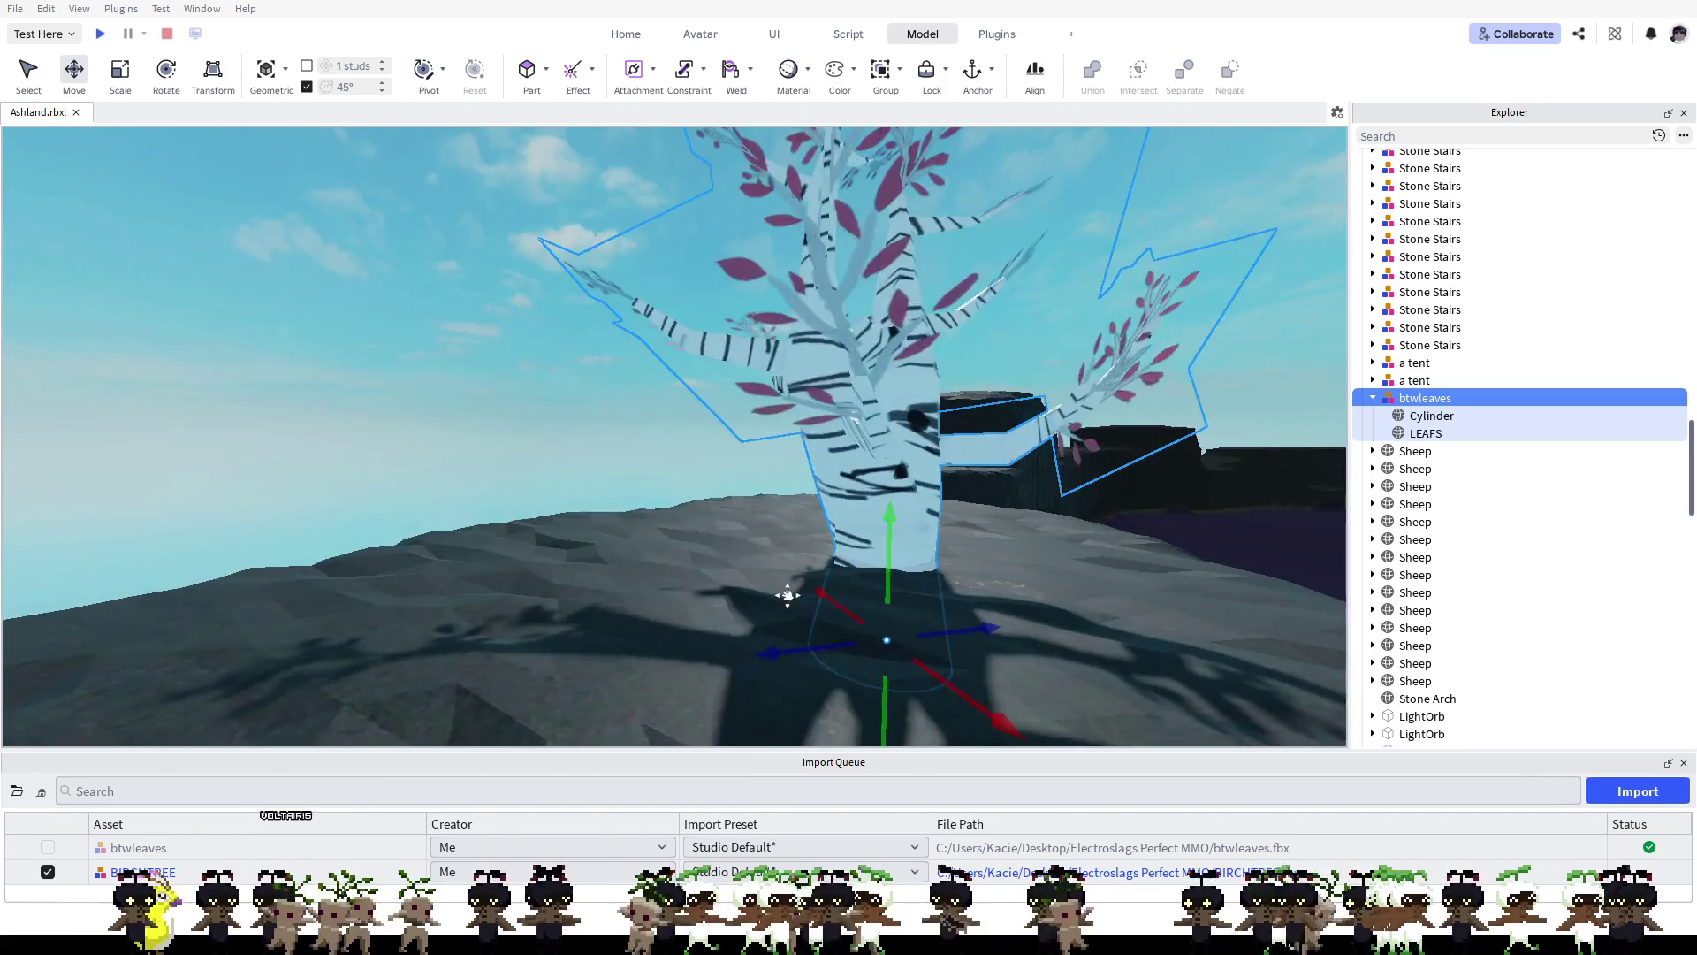
key(s)
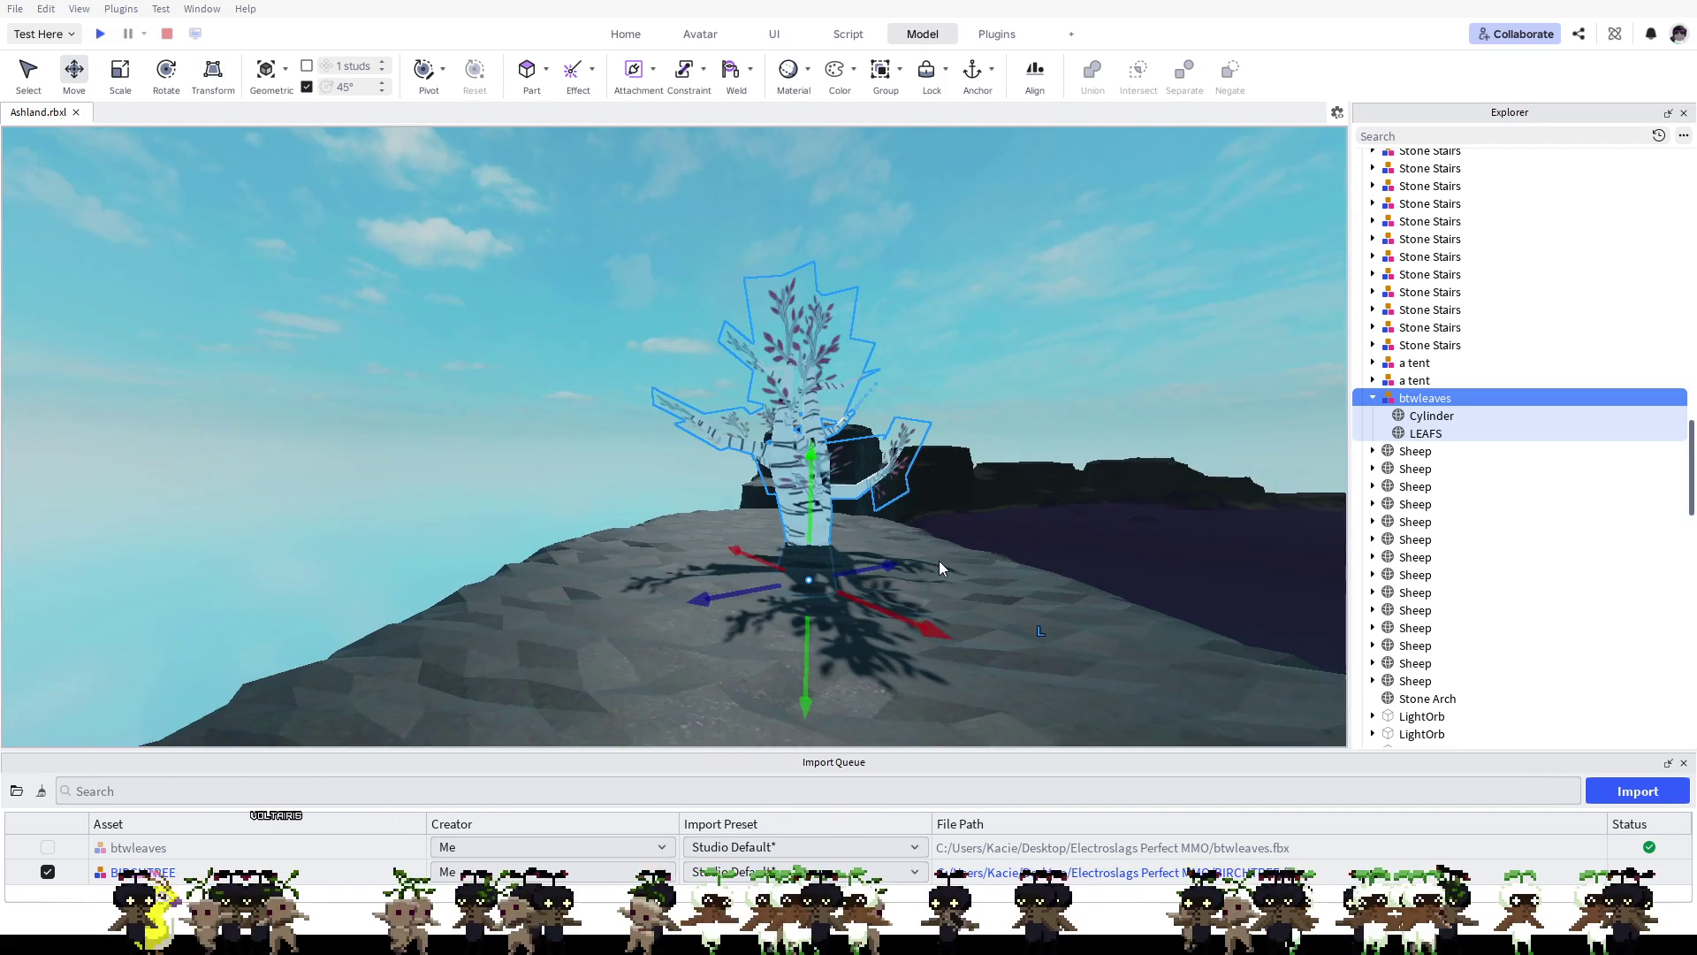
key(w)
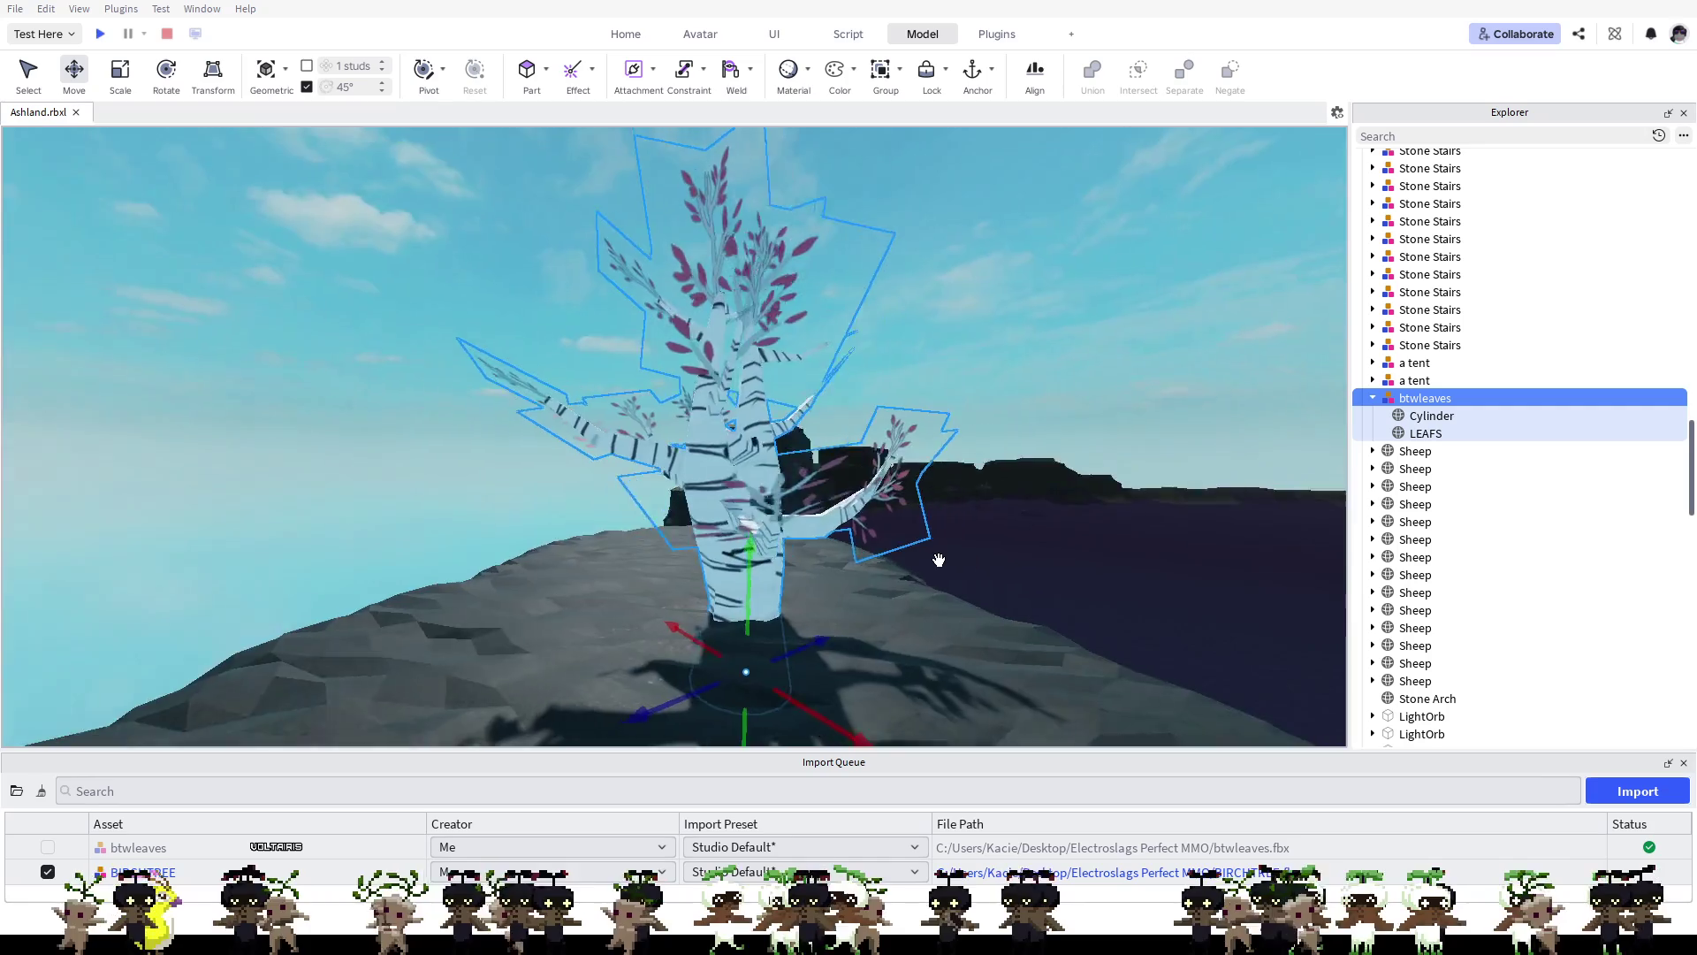
key(w)
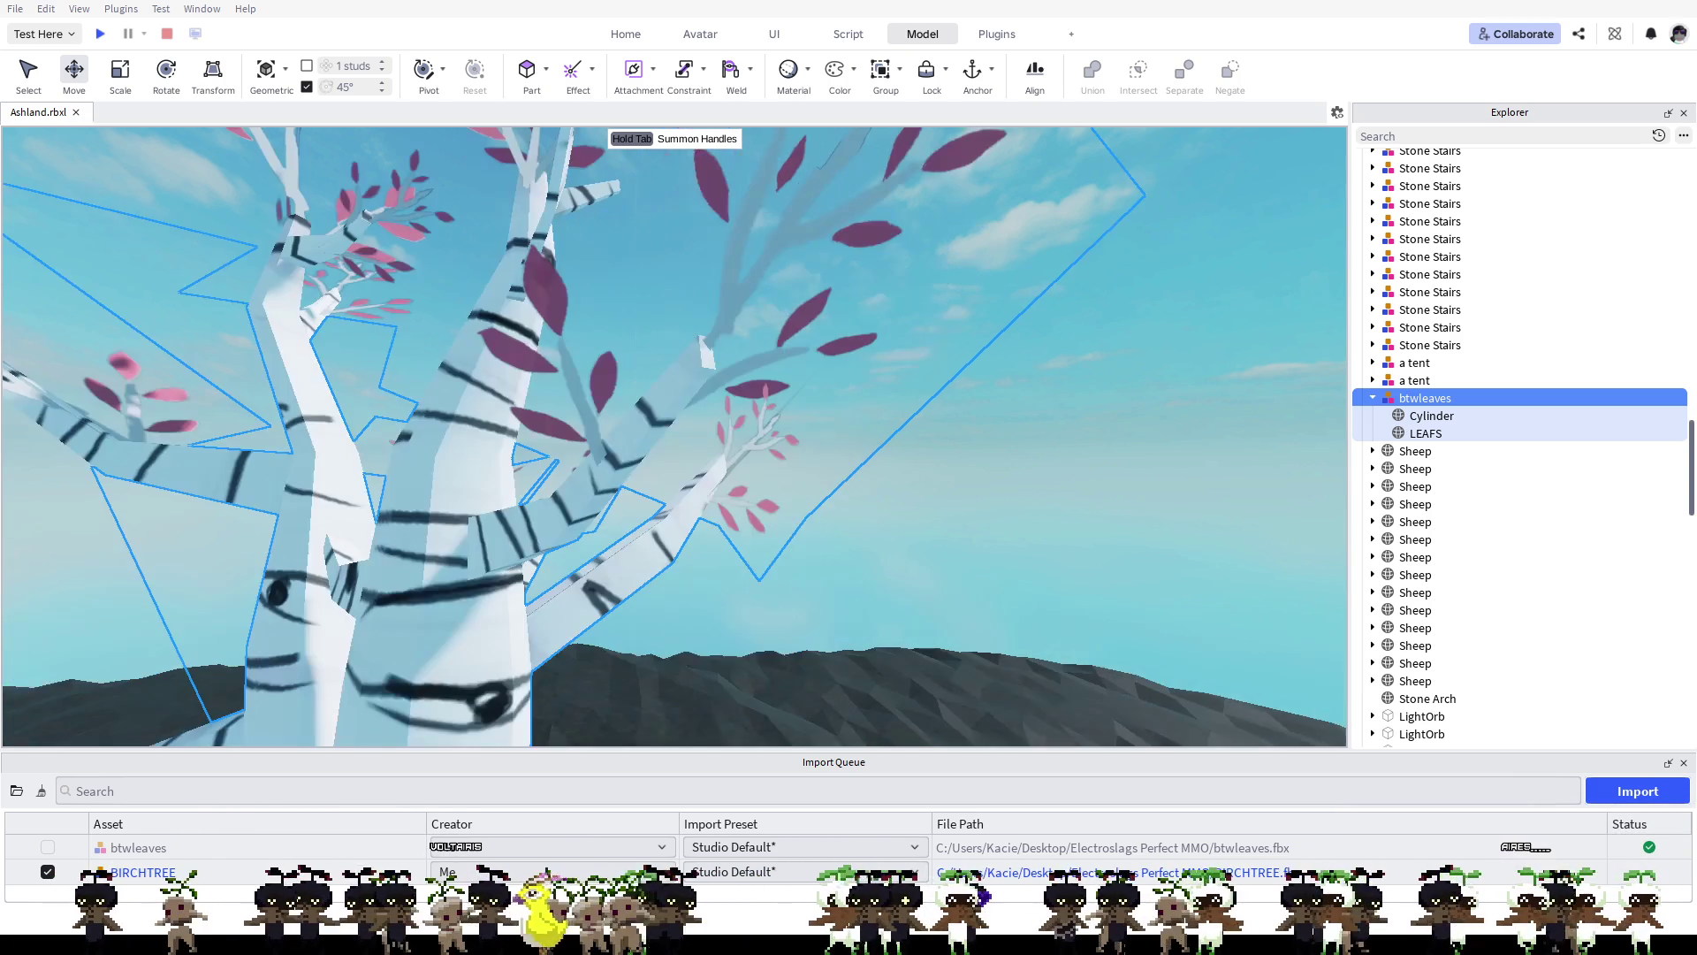
click(1450, 431)
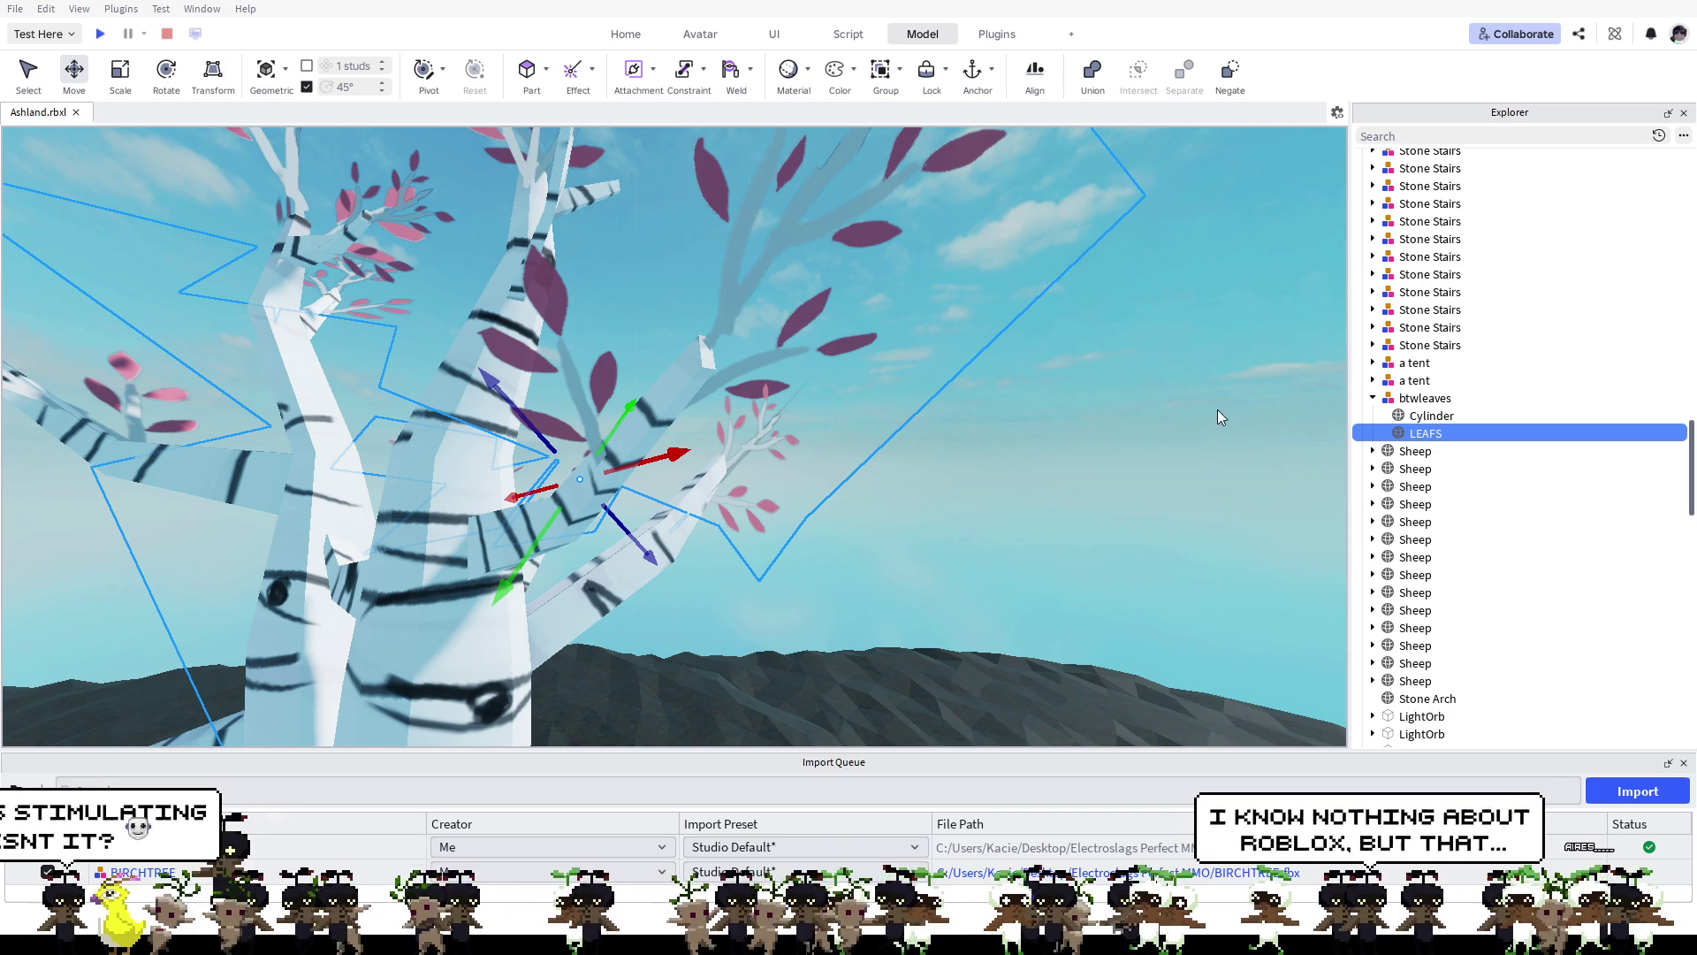
Step: Frame and orbit the camera around the birch tree, then reselect LEAFS to show its properties
key(f)
drag(1222, 456, 1312, 610)
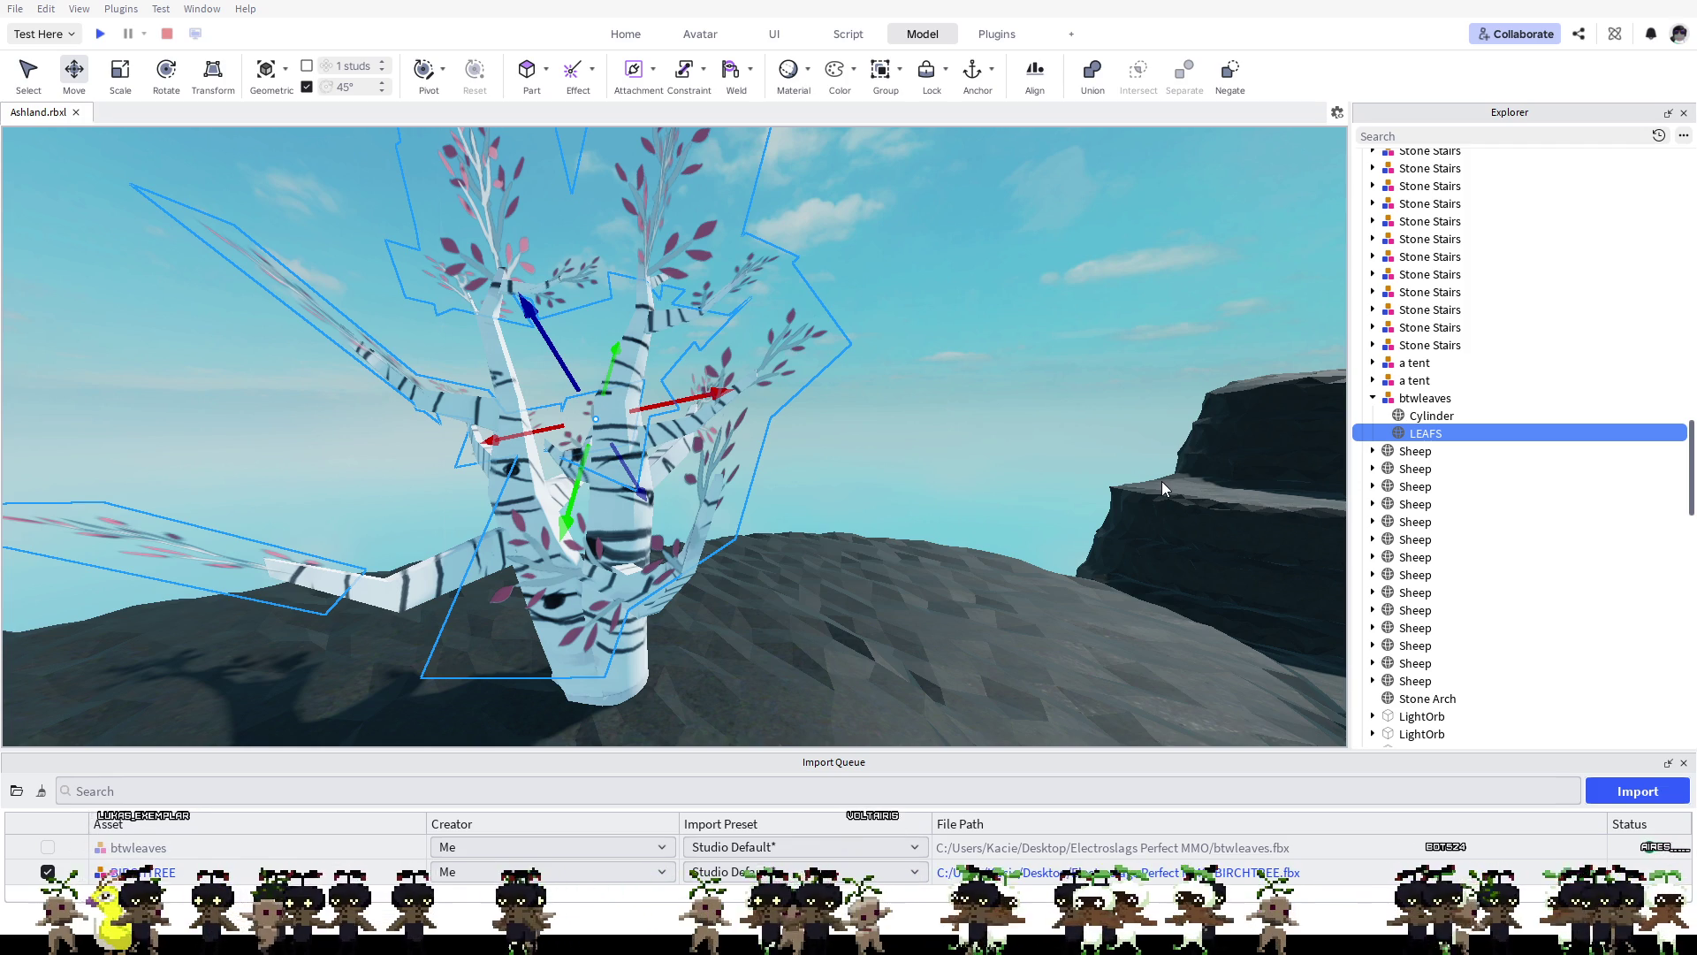
scroll(1161, 481, up, 2)
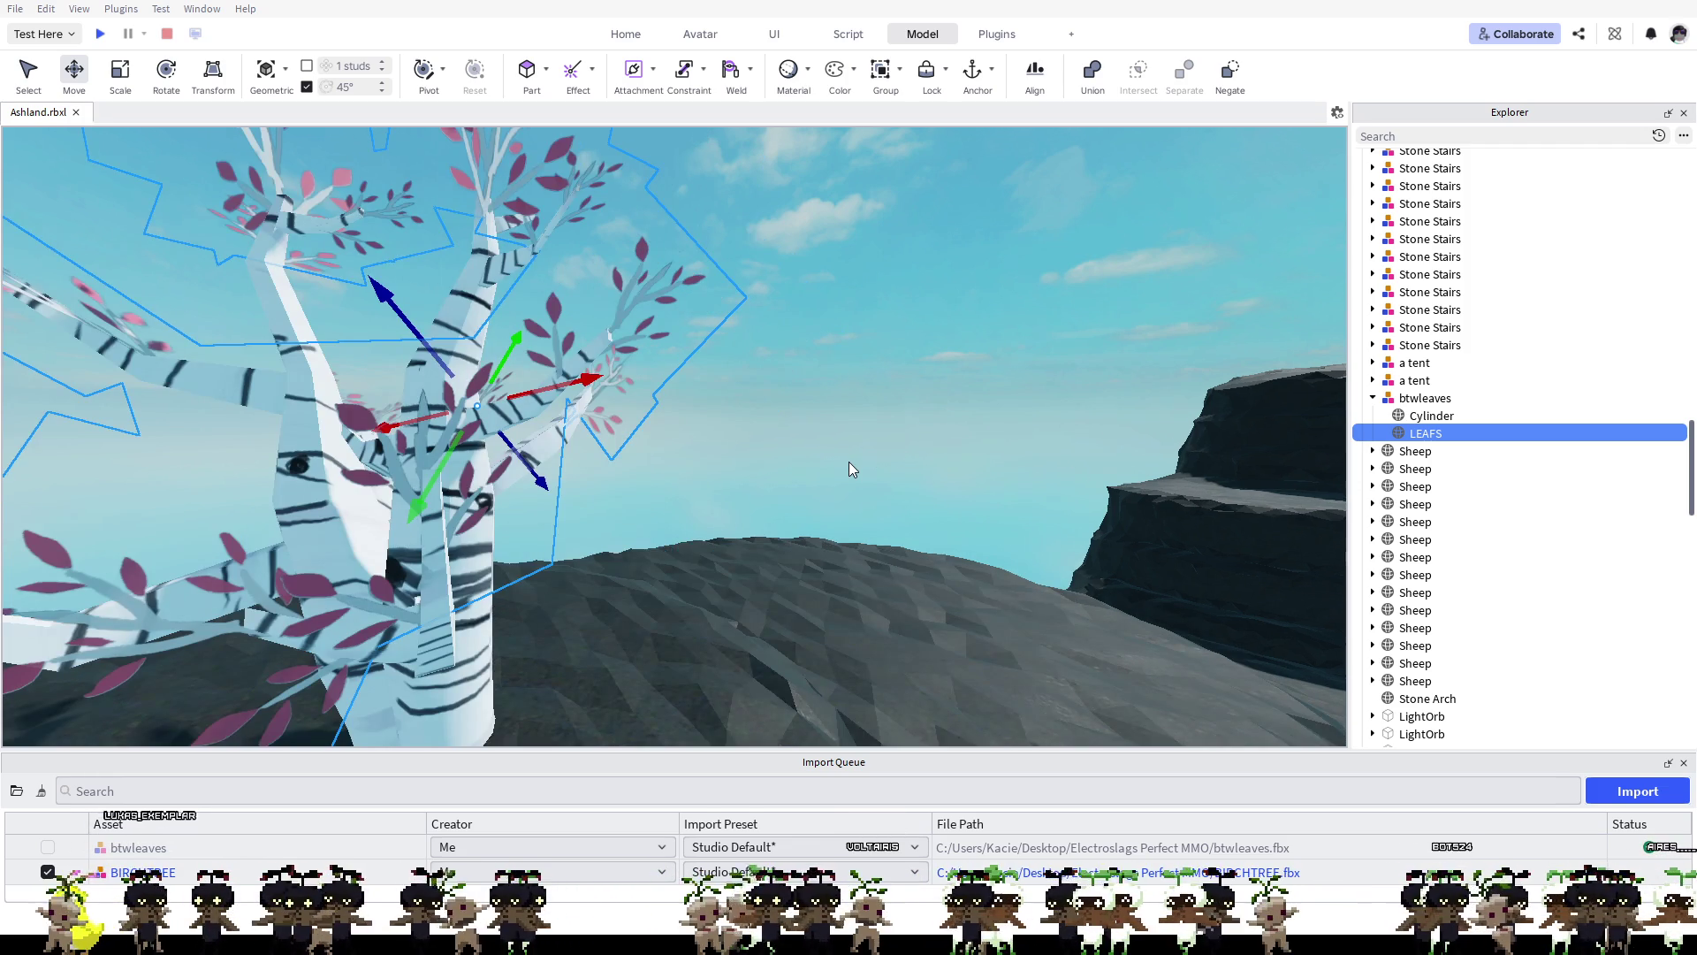
drag(849, 462, 932, 455)
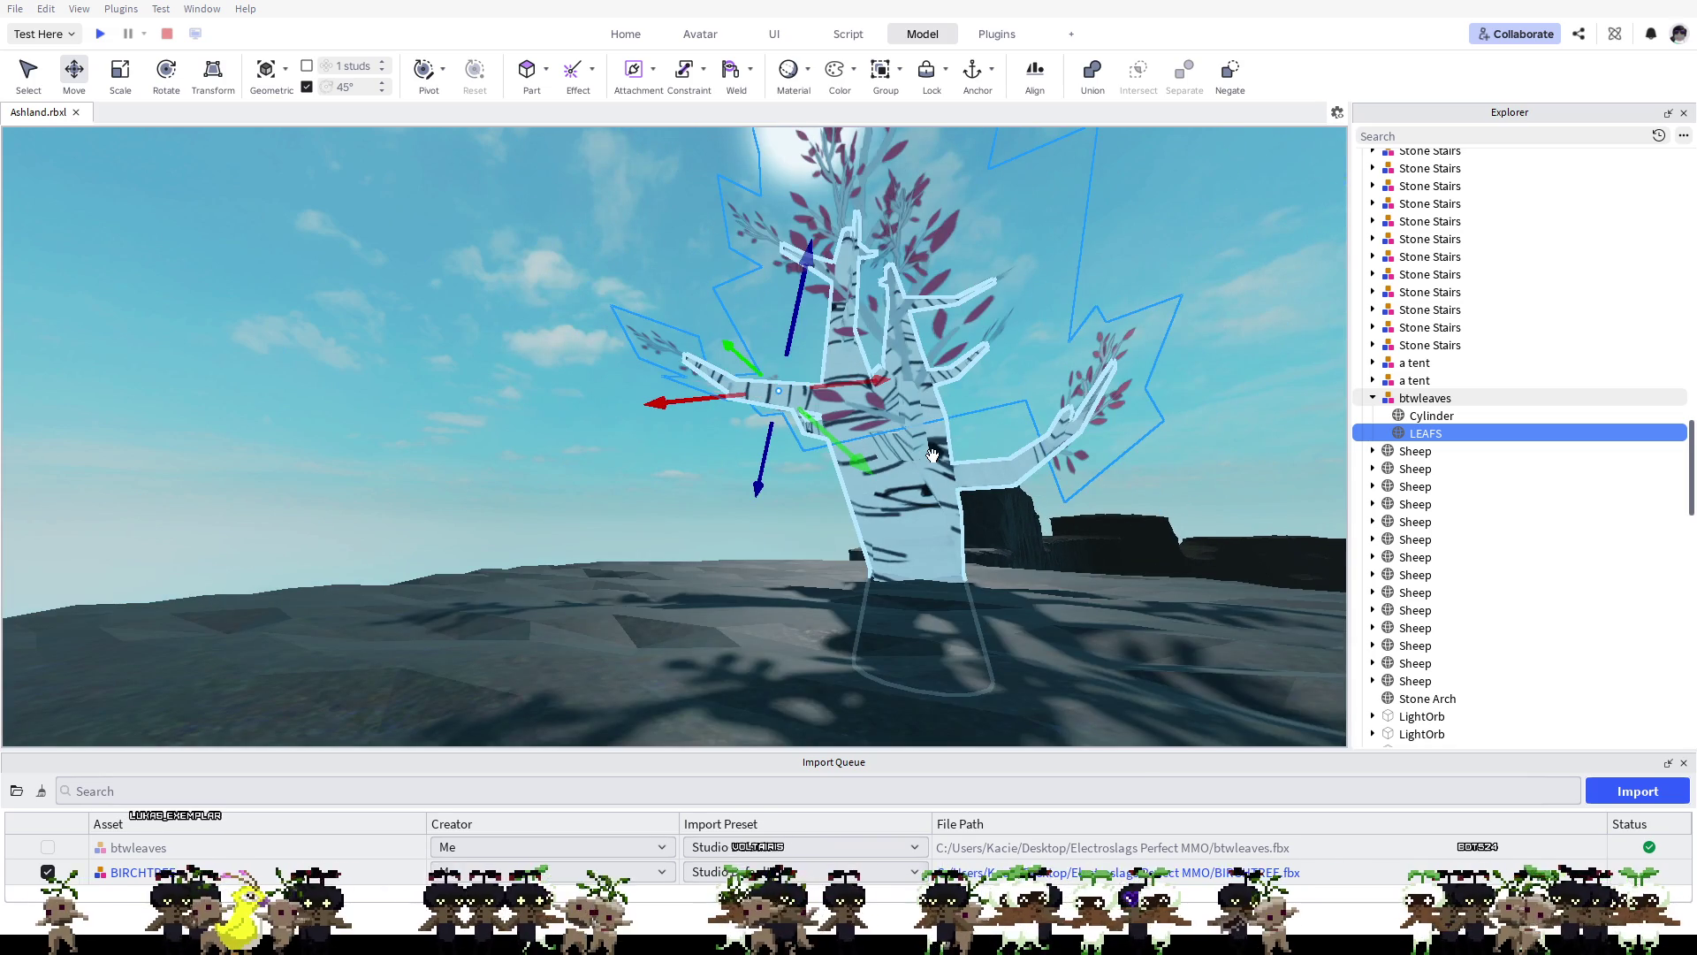
click(1110, 307)
scroll(1040, 375, up, 3)
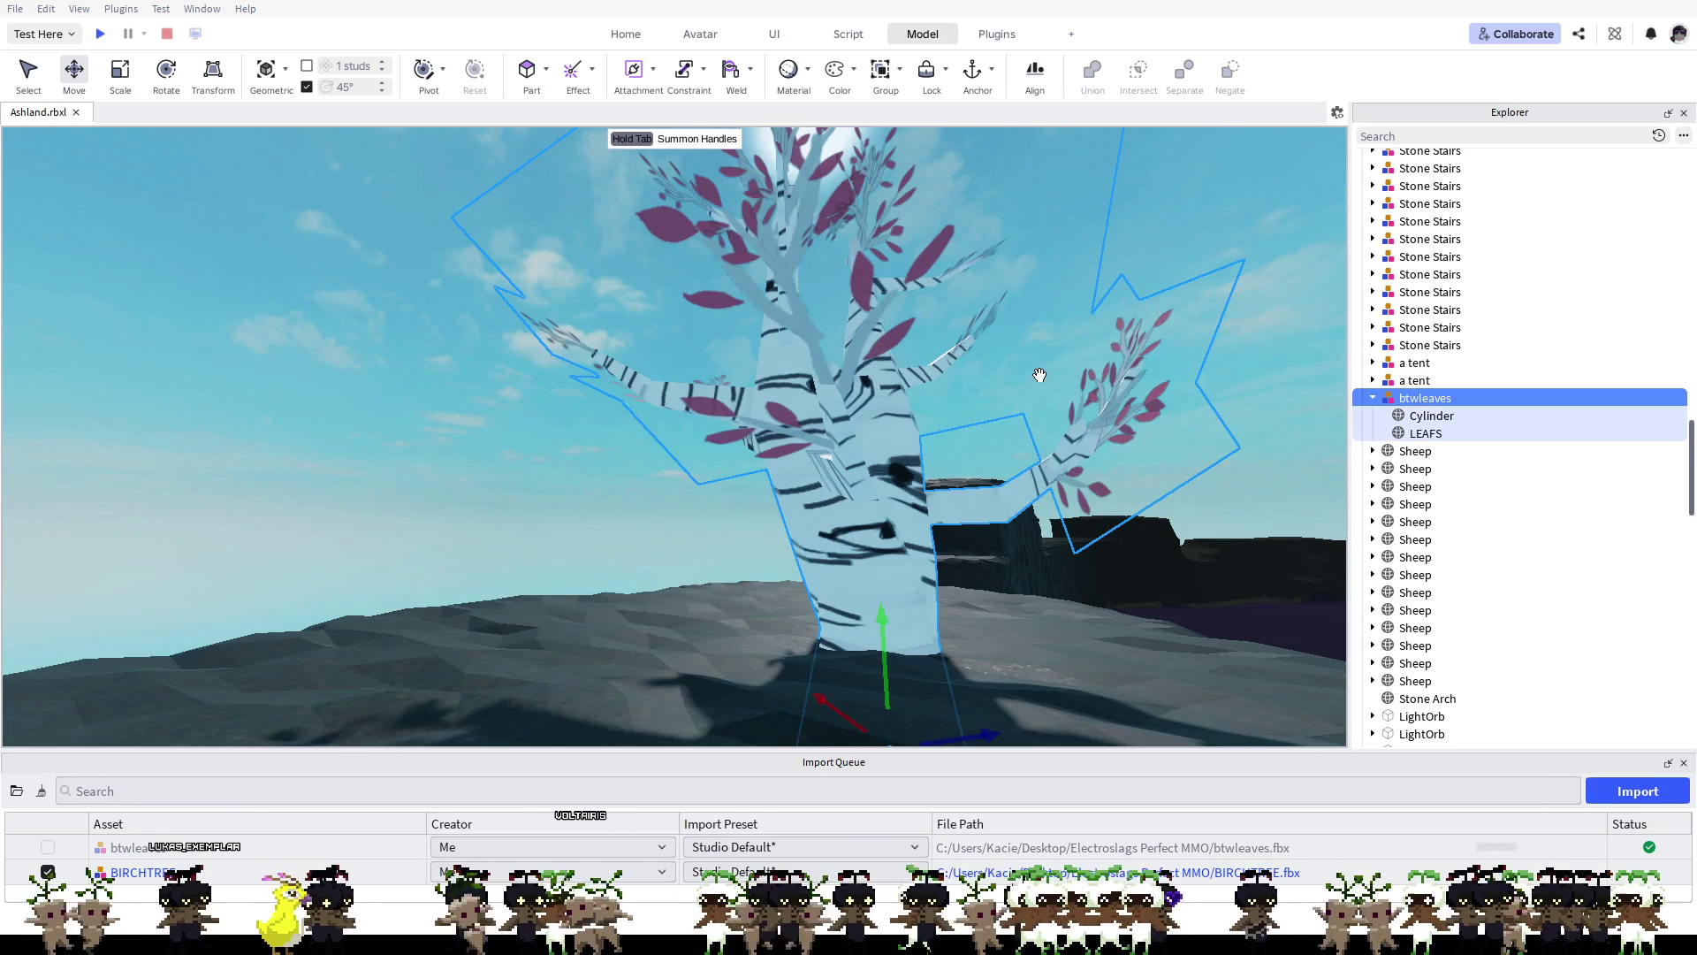
scroll(974, 372, up, 5)
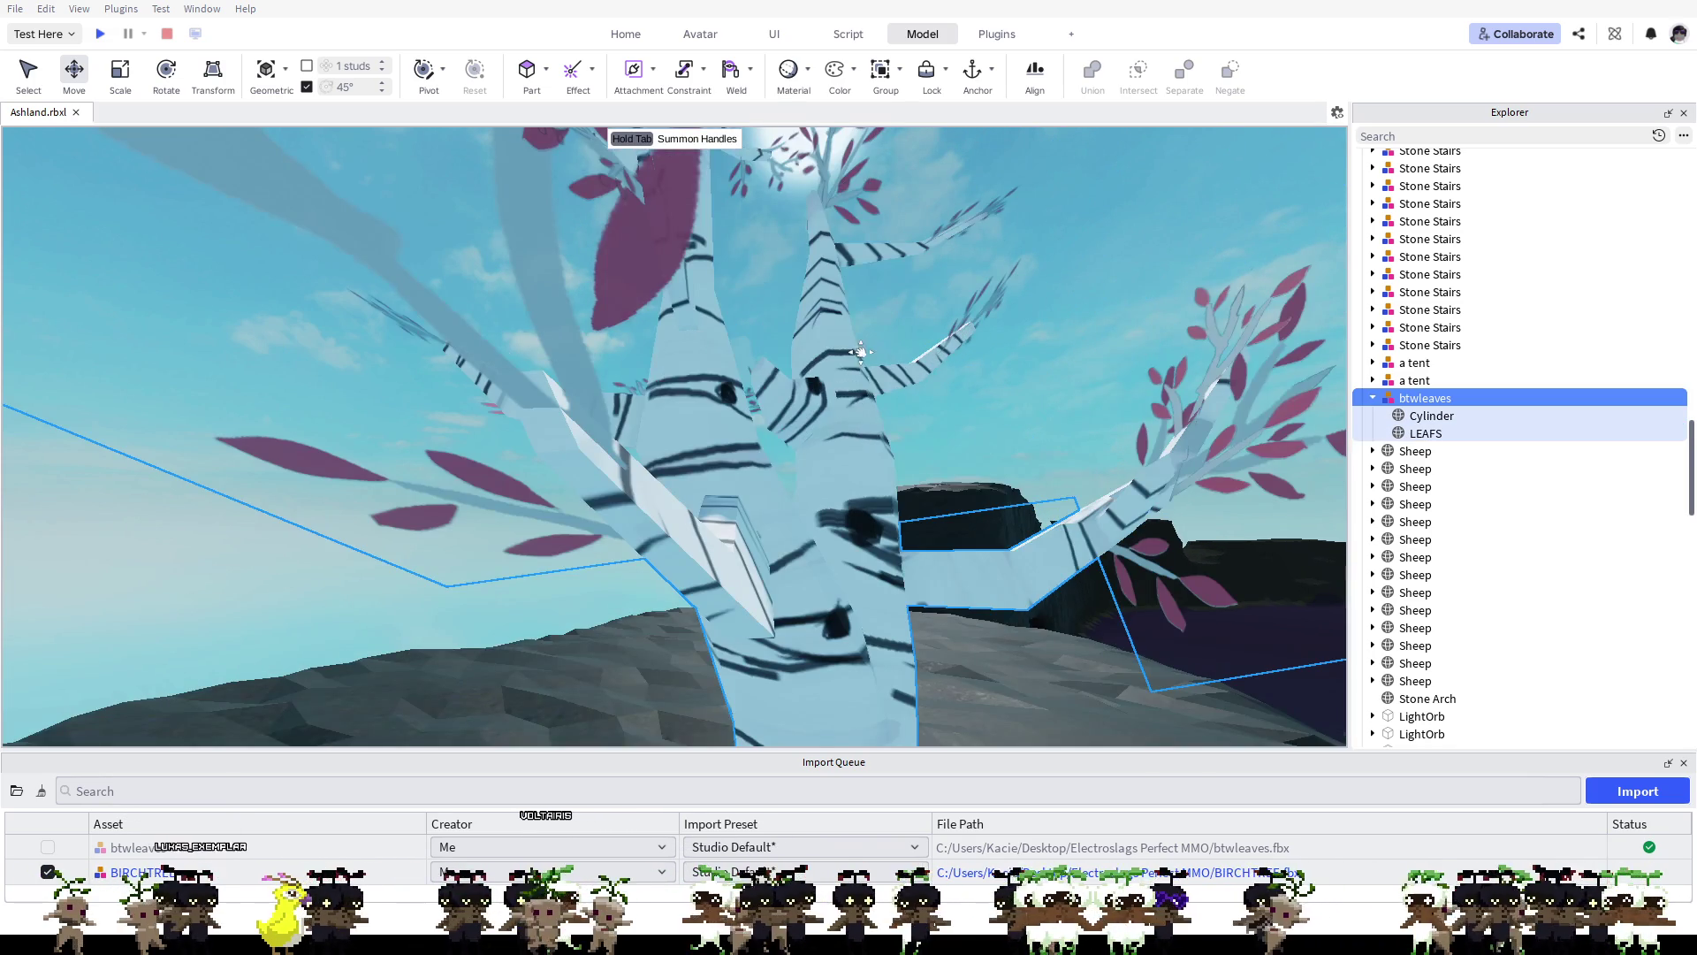
scroll(861, 352, up, 3)
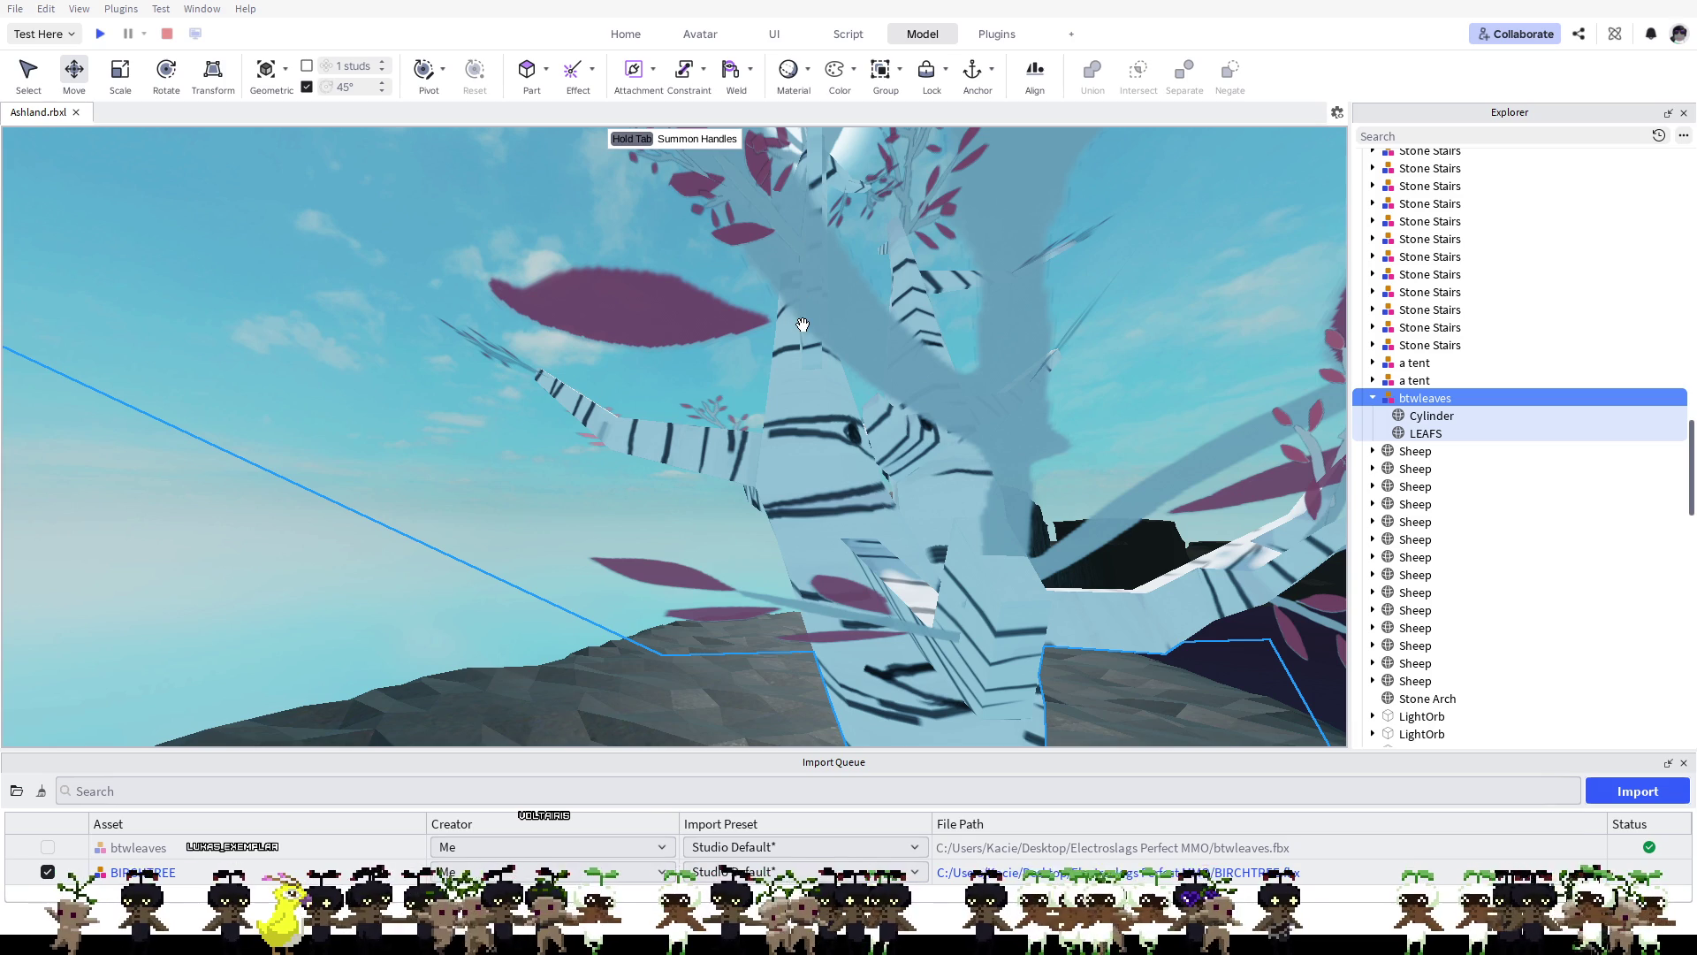
click(1426, 434)
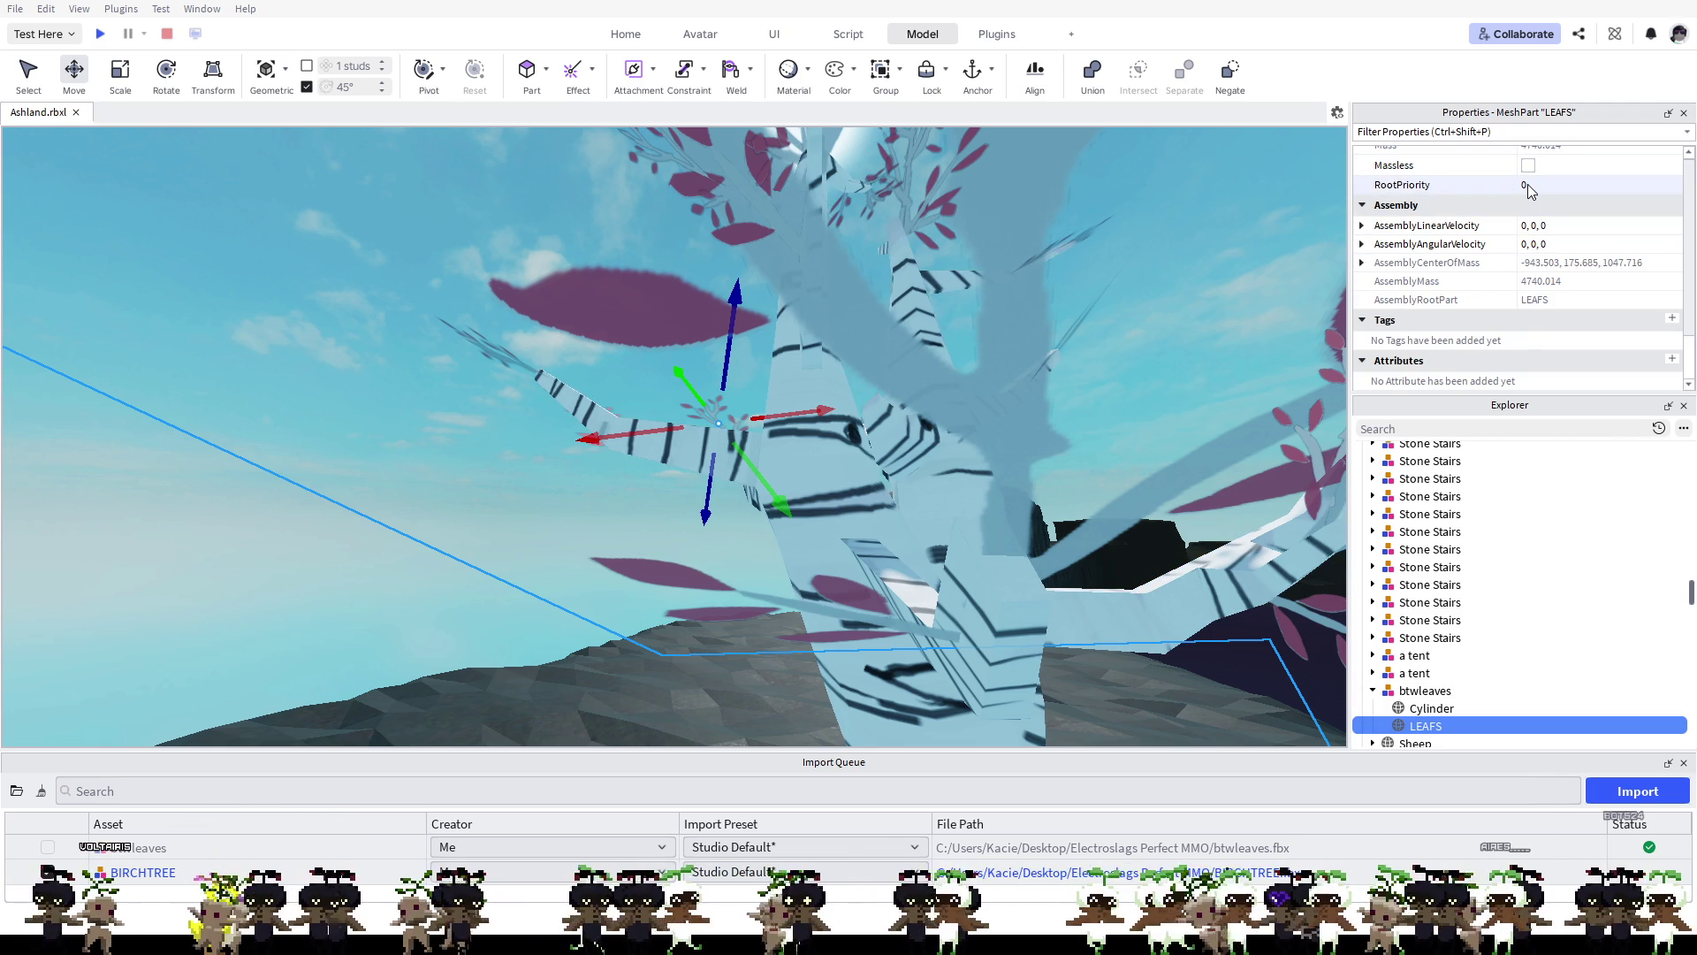
Step: Try LEAFS transparency values of 0, 0.05 and 0.01
scroll(1482, 198, up, 3)
scroll(1482, 198, up, 6)
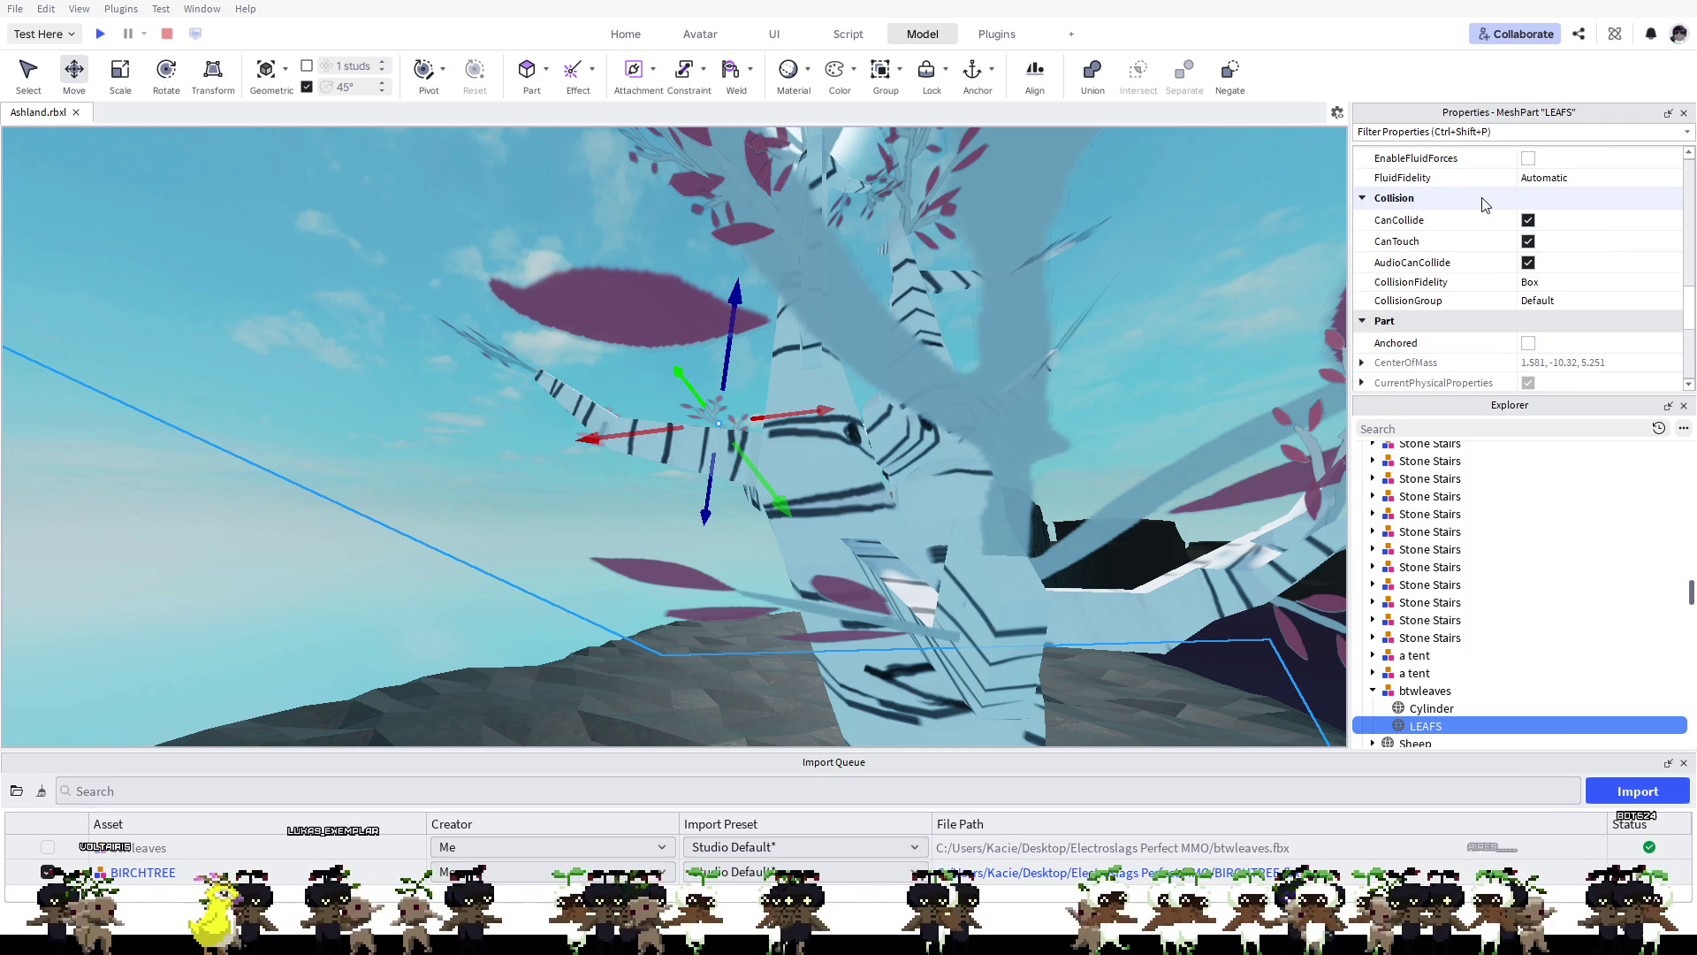
scroll(1483, 204, up, 5)
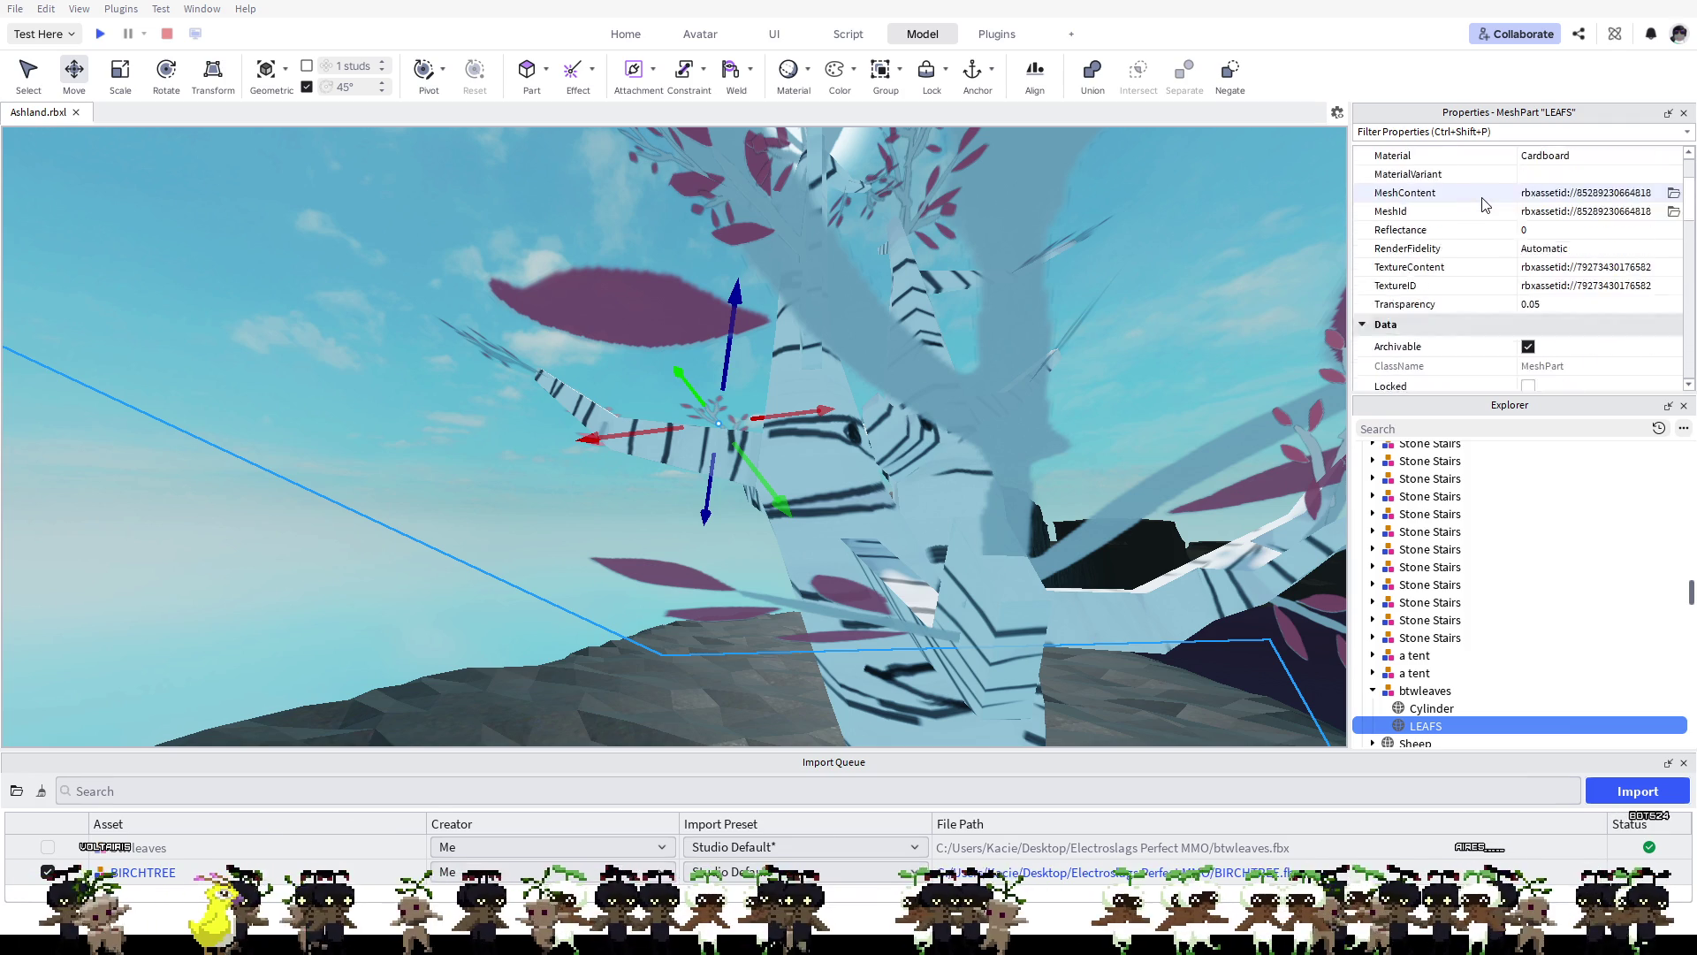
scroll(1494, 256, down, 3)
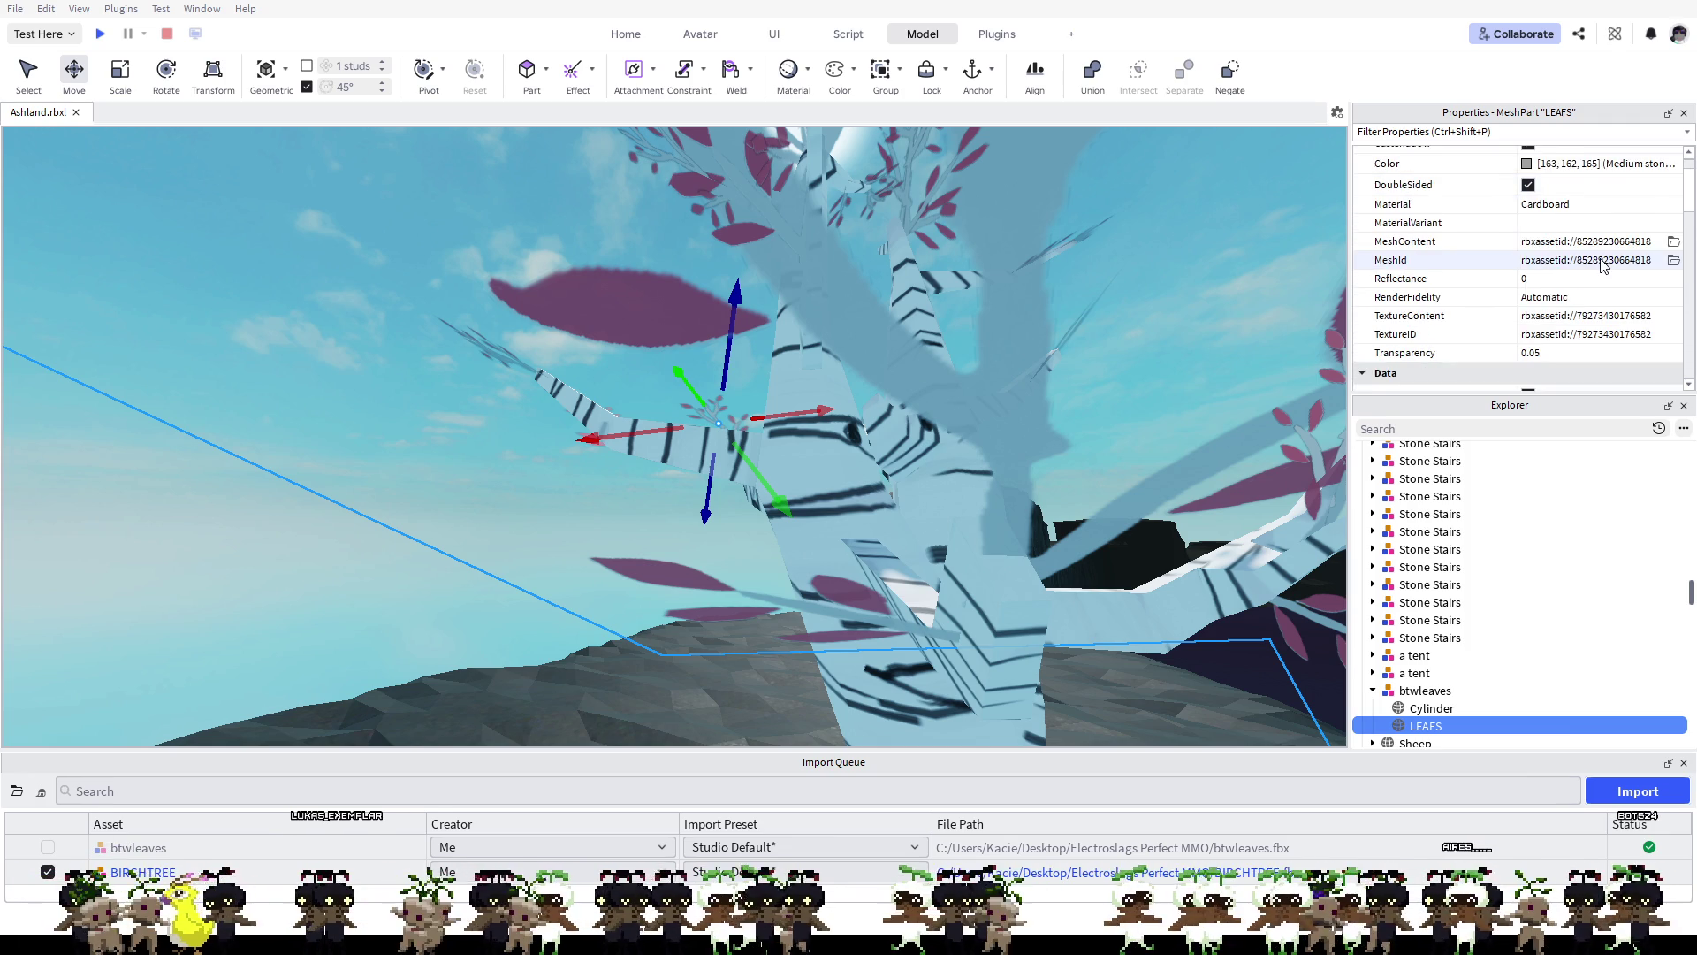
click(1562, 298)
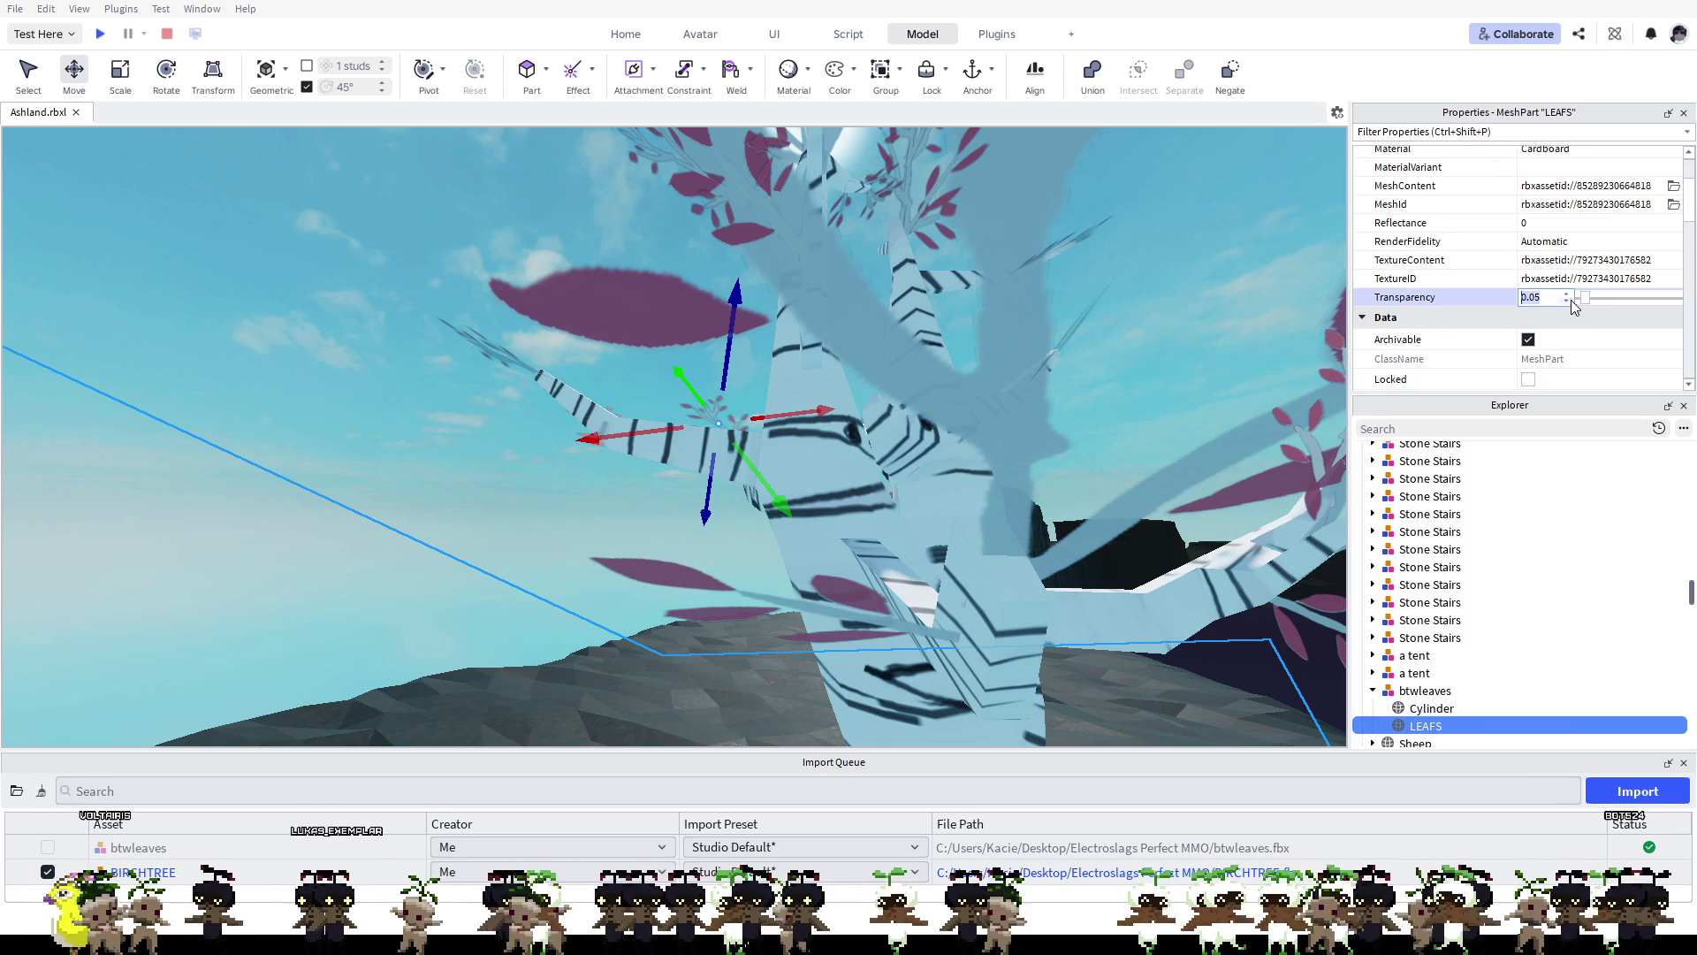
click(1579, 298)
drag(1578, 297, 1577, 296)
click(1556, 299)
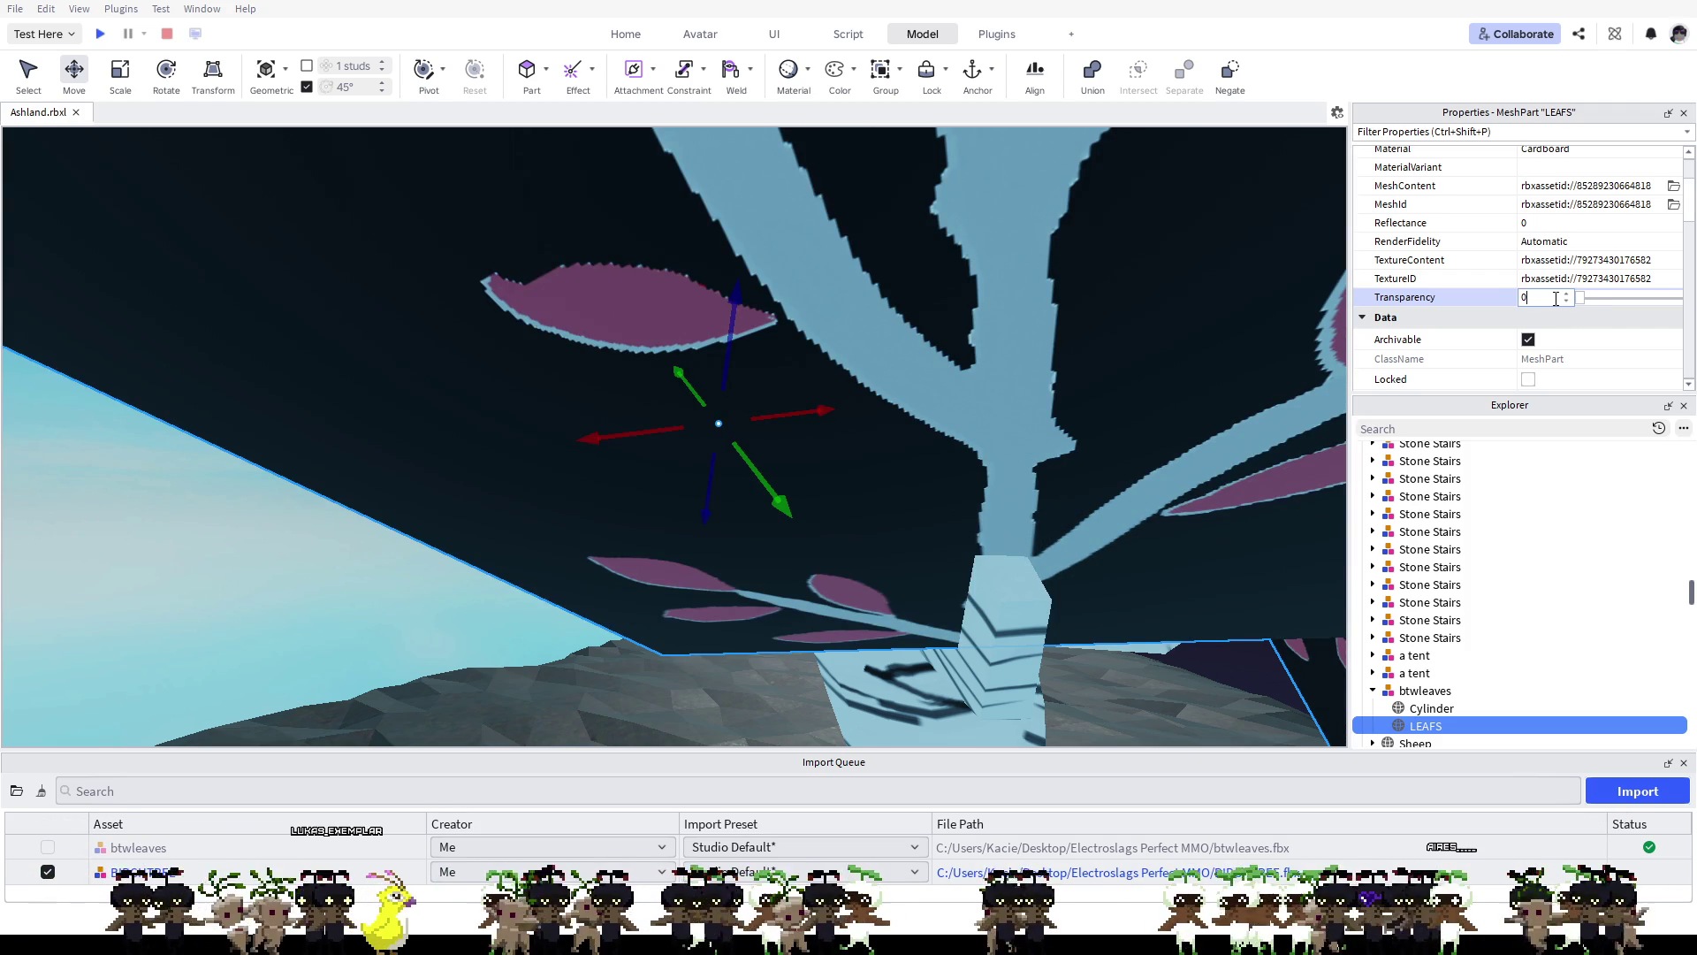
text(.01)
key(Return)
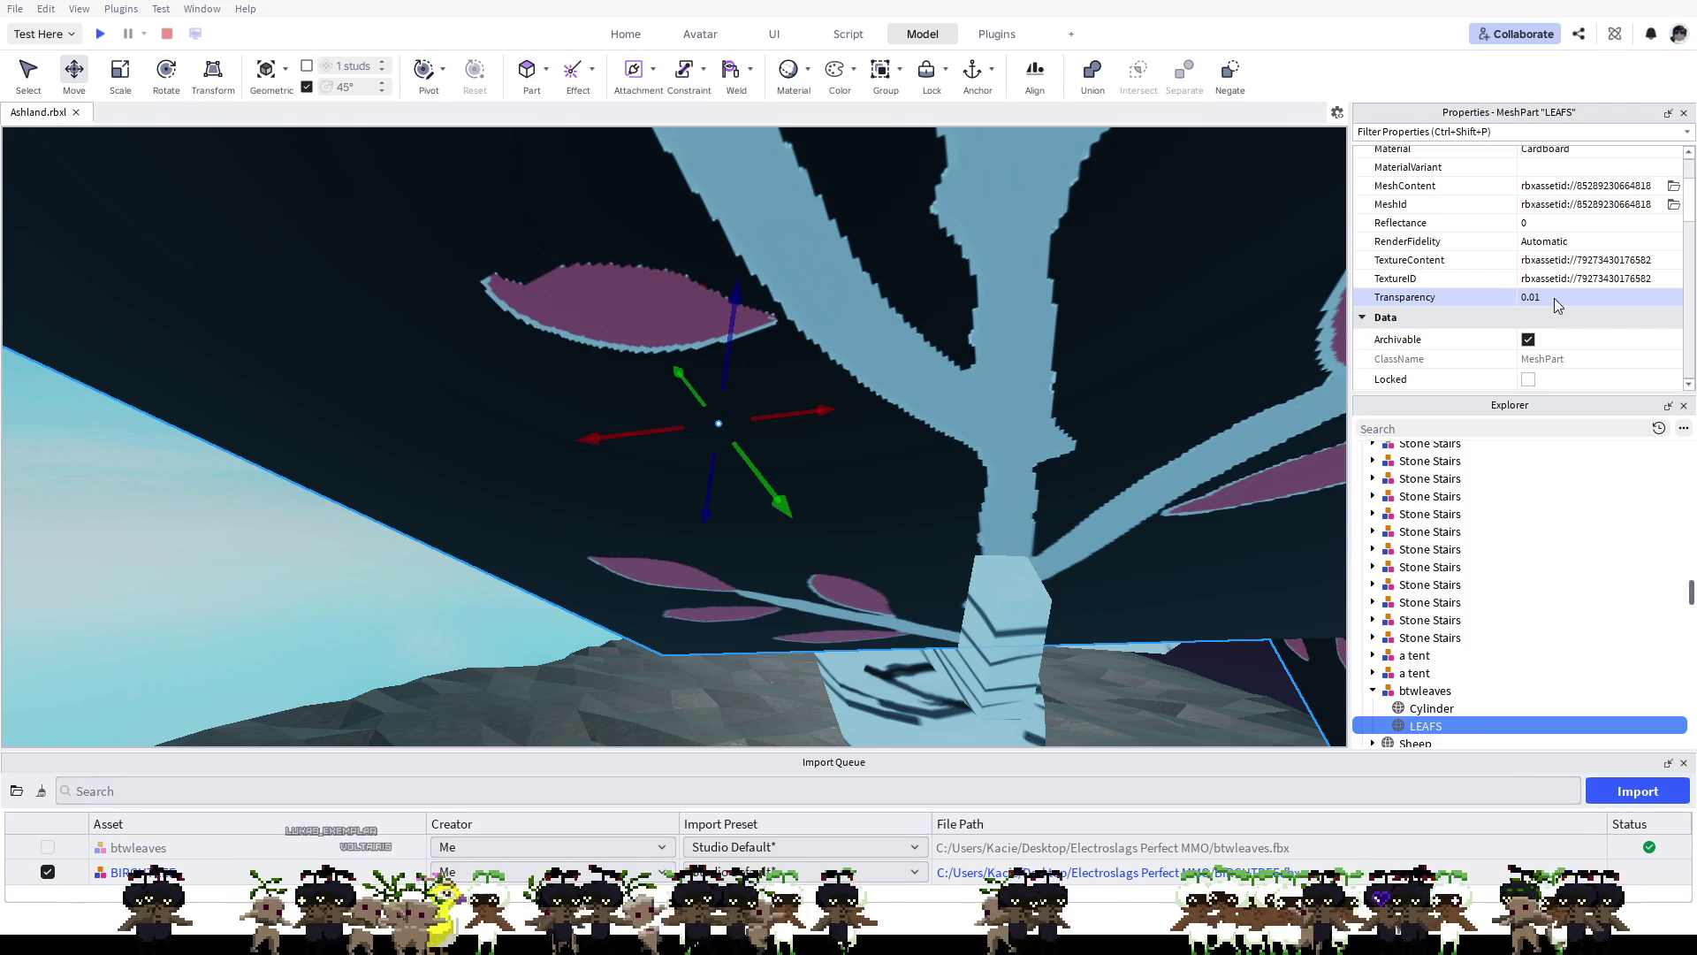
Step: Set transparency to 0.02 and move the view to look up at the tree's front
click(1554, 299)
text(0.02)
key(Return)
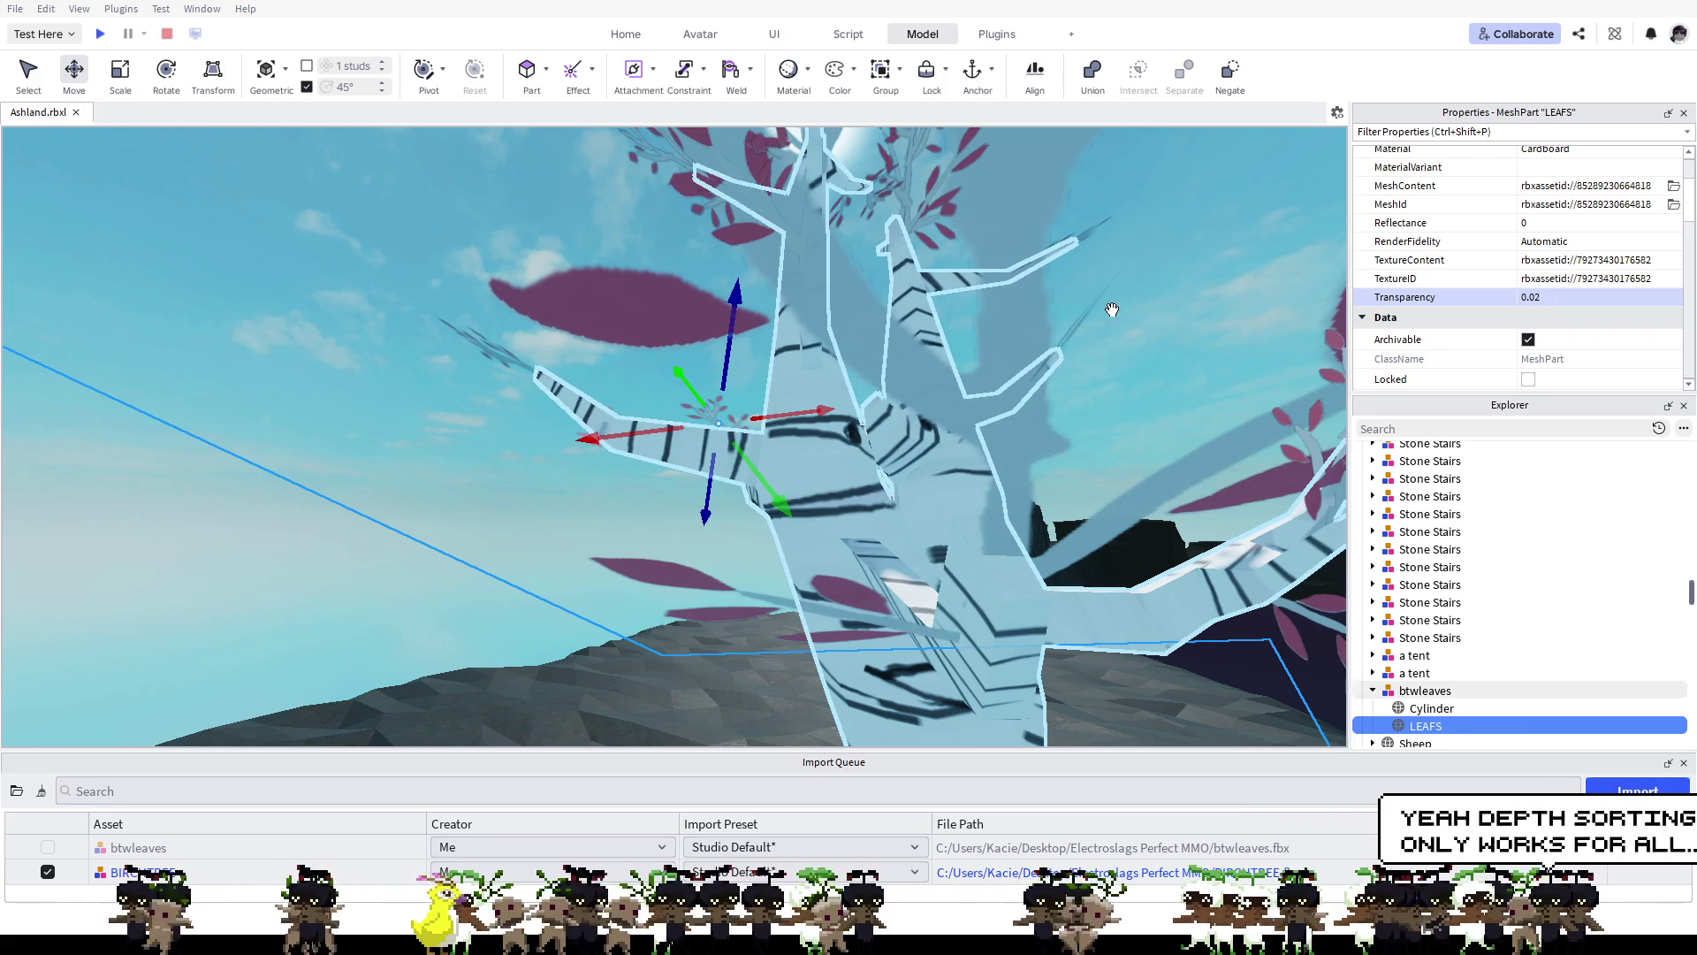
scroll(1031, 315, up, 3)
scroll(1072, 304, down, 5)
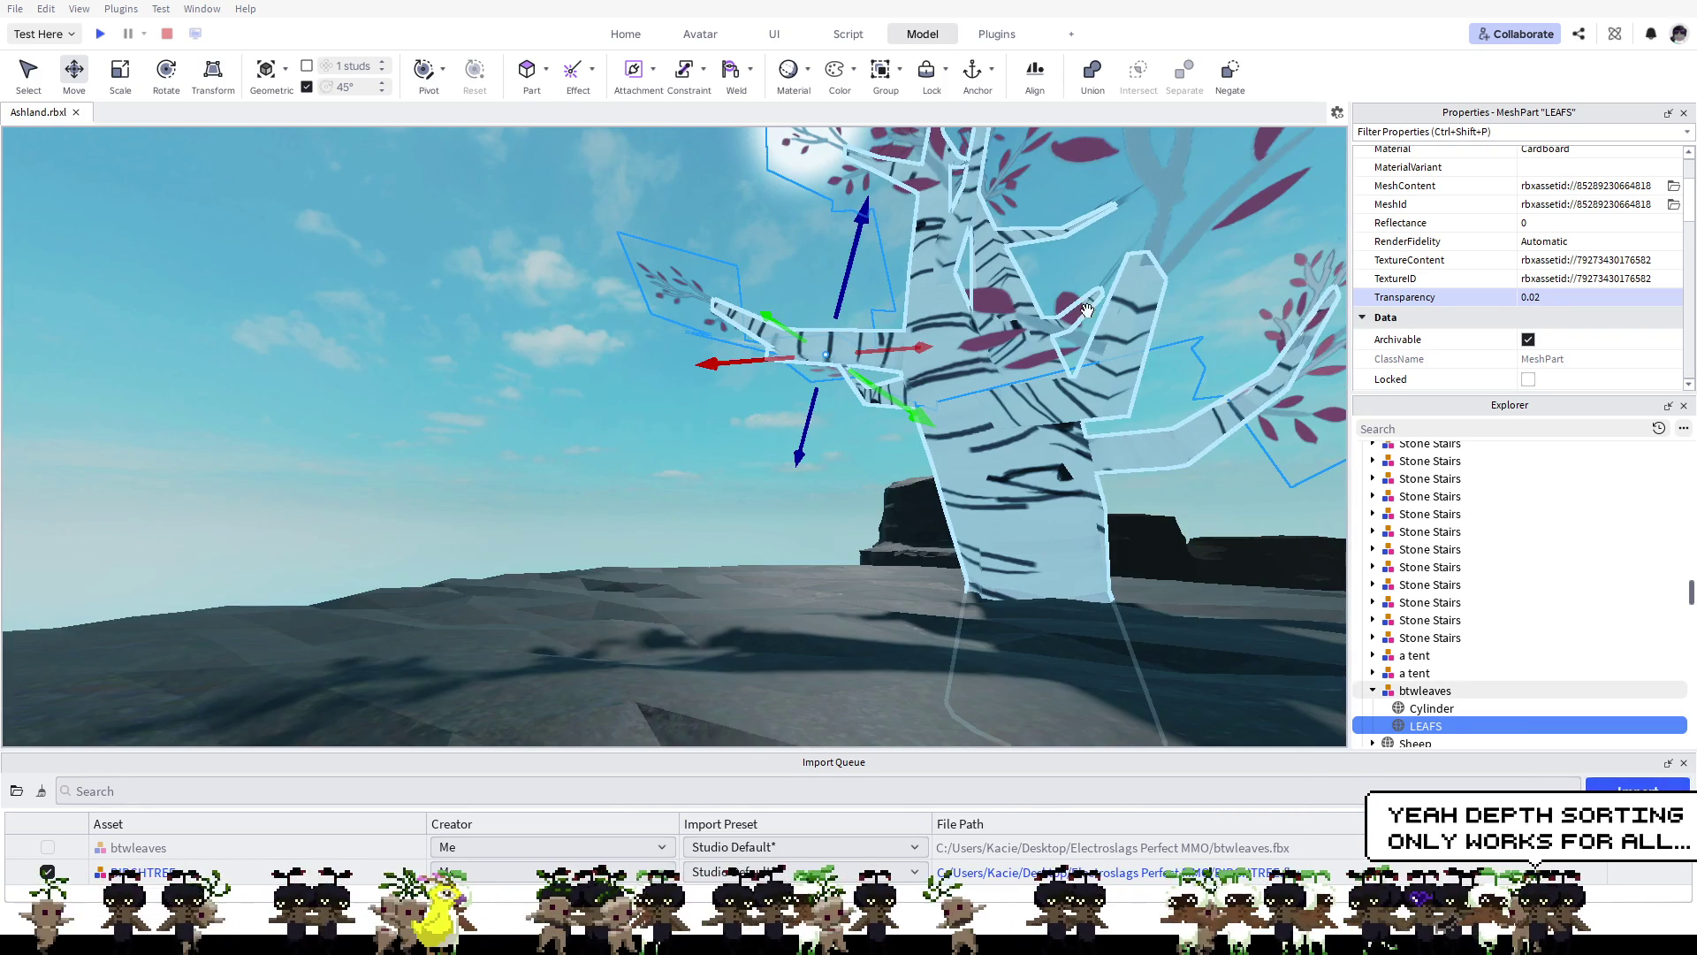
key(d)
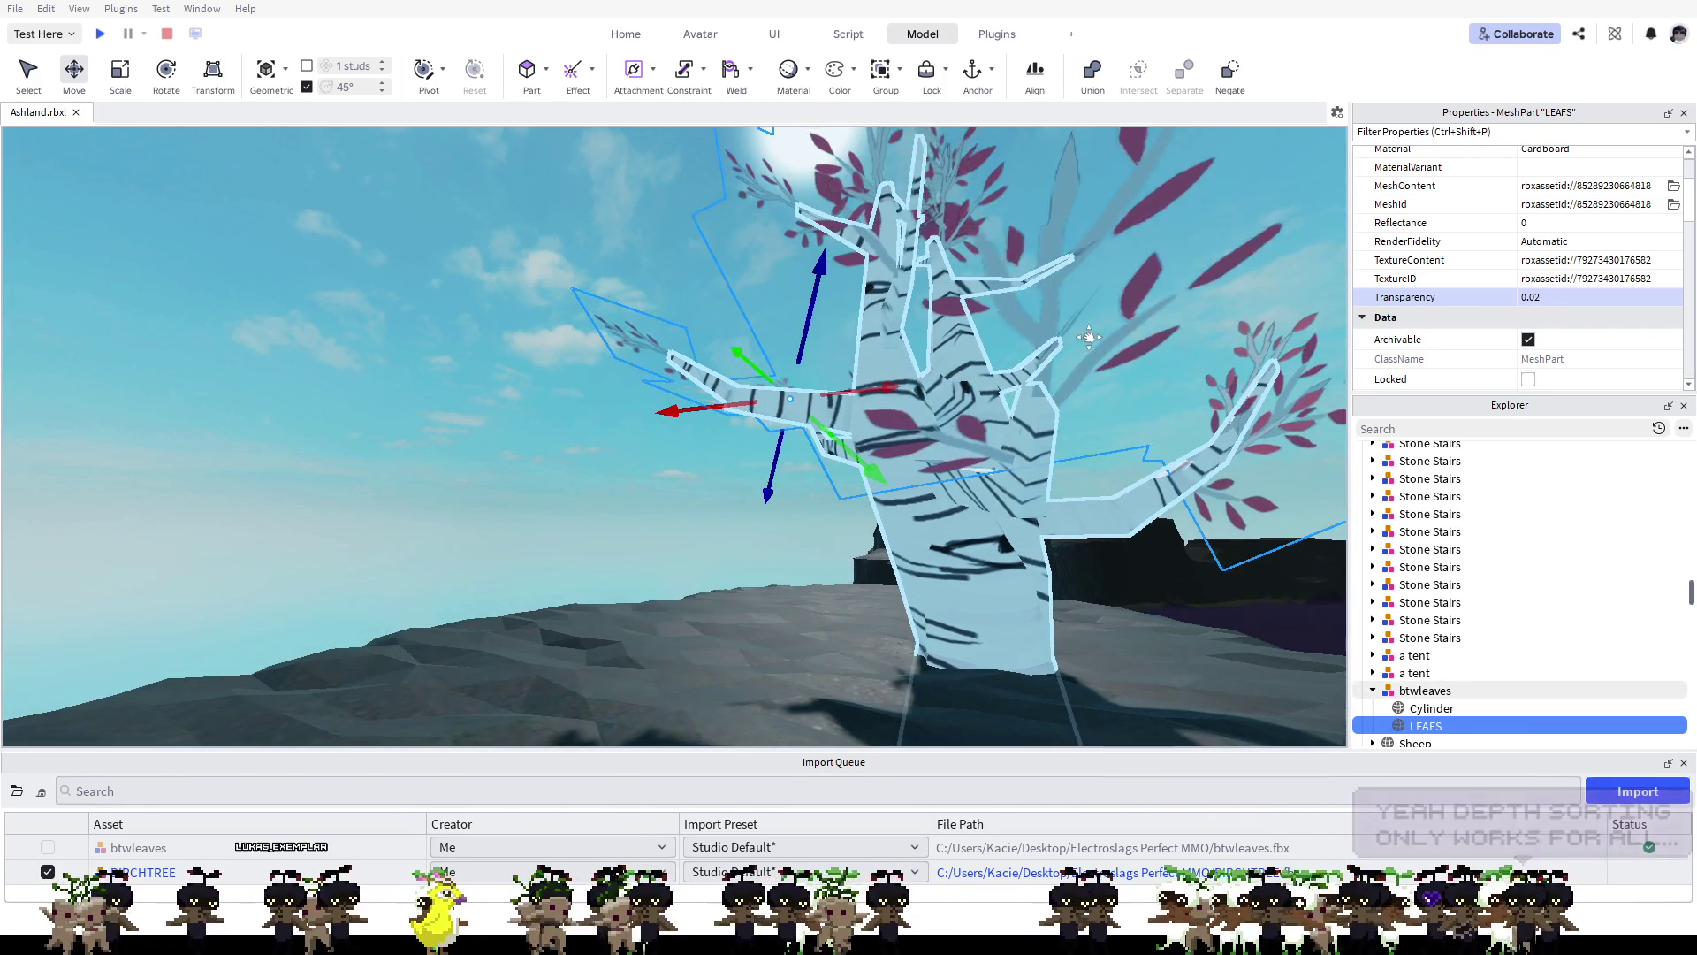
scroll(1055, 359, down, 5)
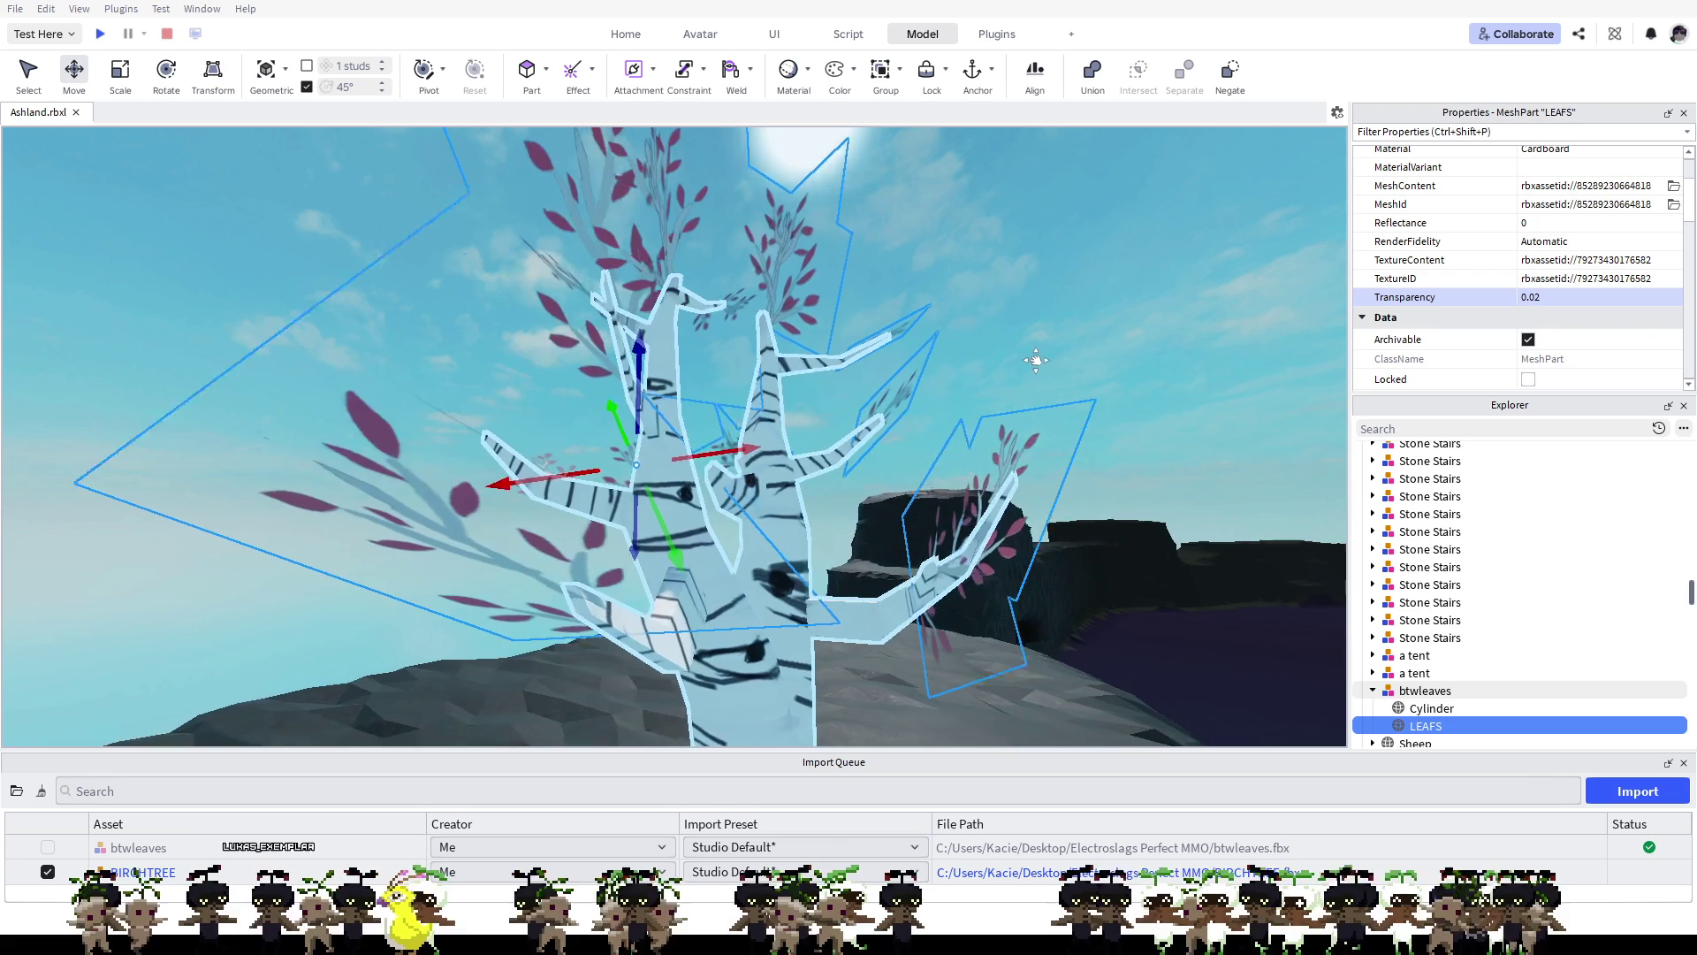
drag(1100, 370, 1098, 374)
scroll(1098, 374, up, 5)
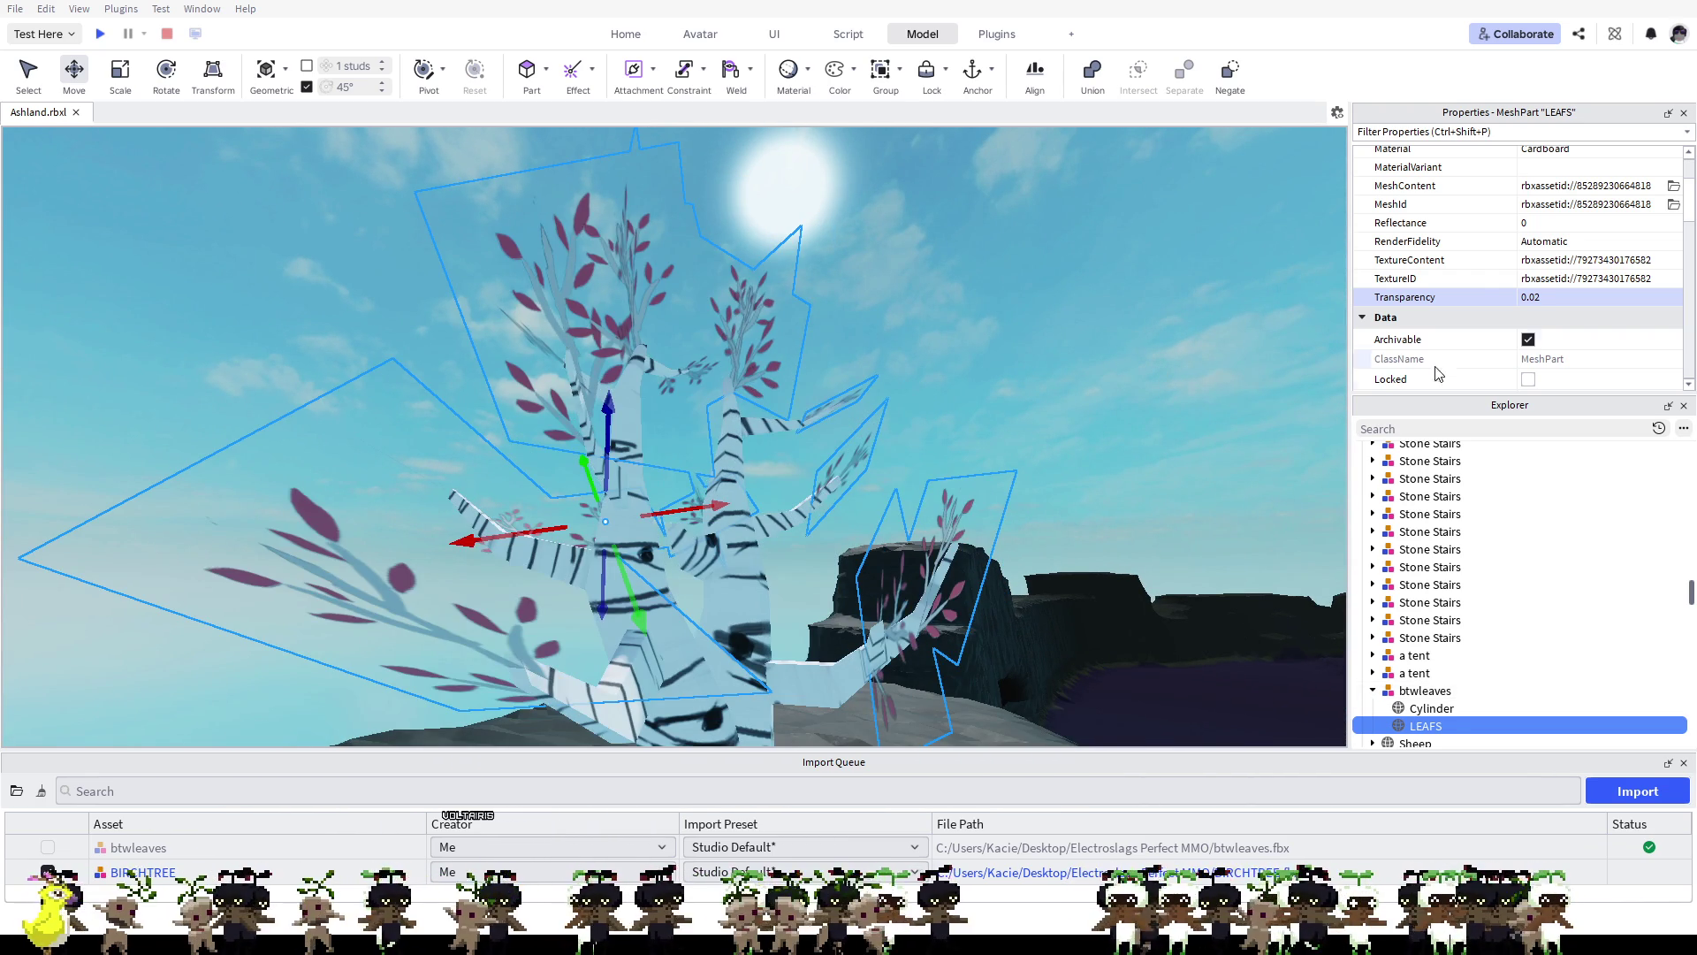
Step: Enter a transparency of 0 so the leaves render opaque
click(1542, 297)
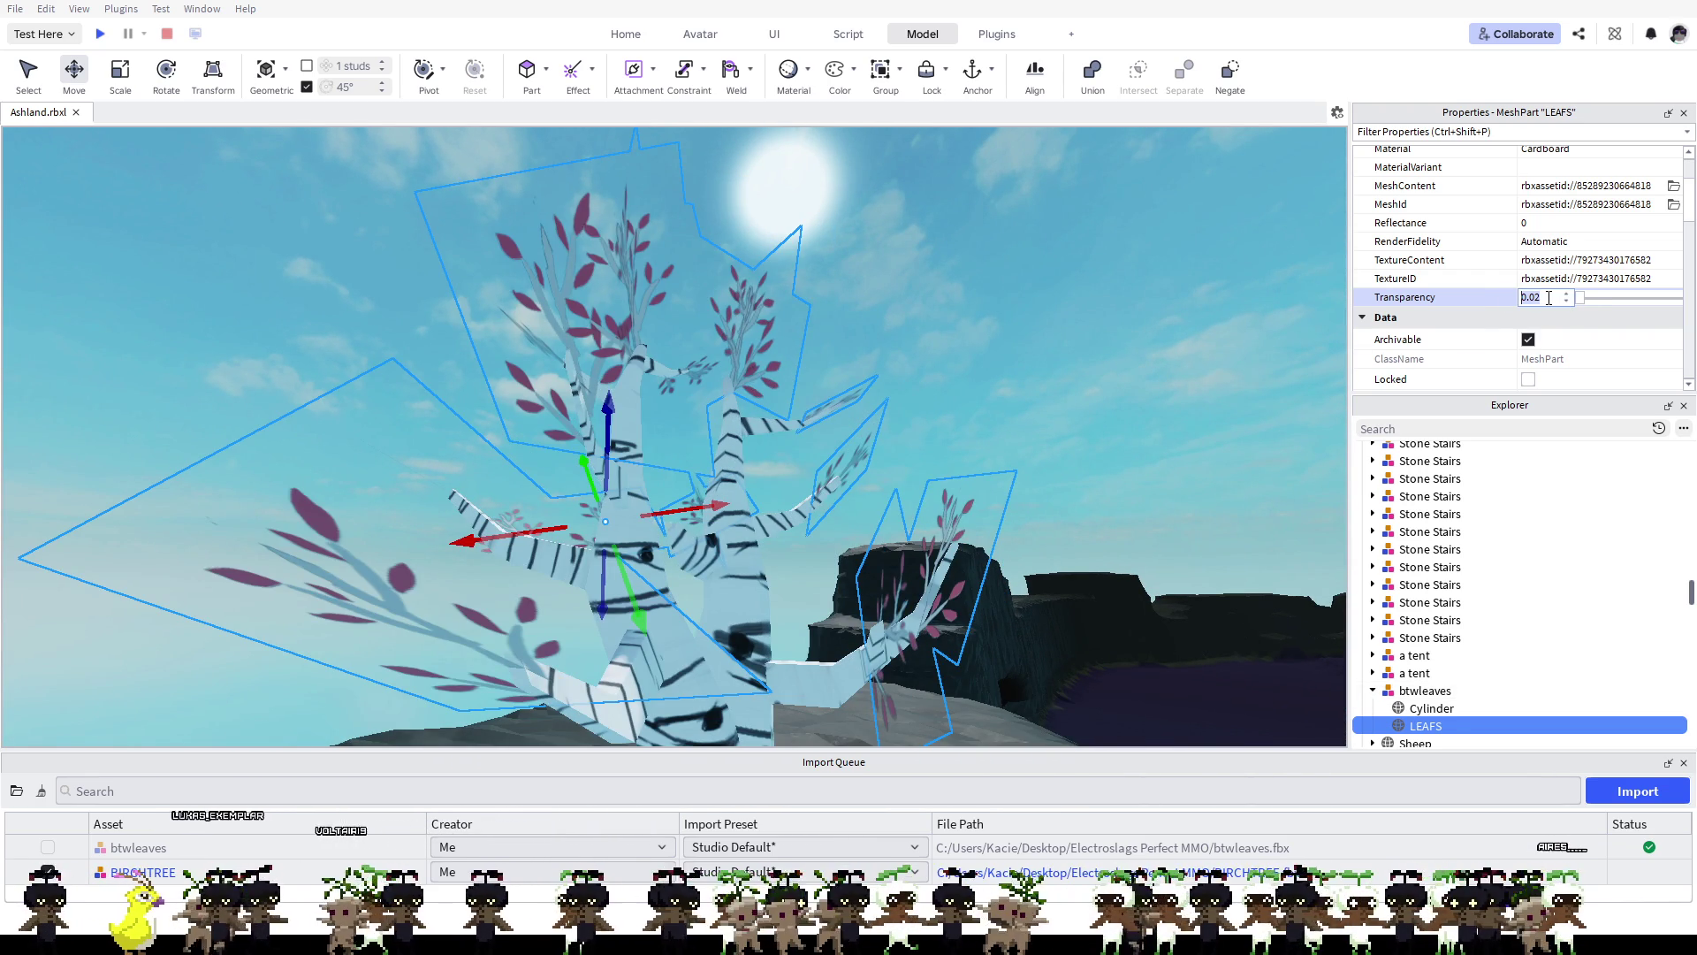
click(1545, 297)
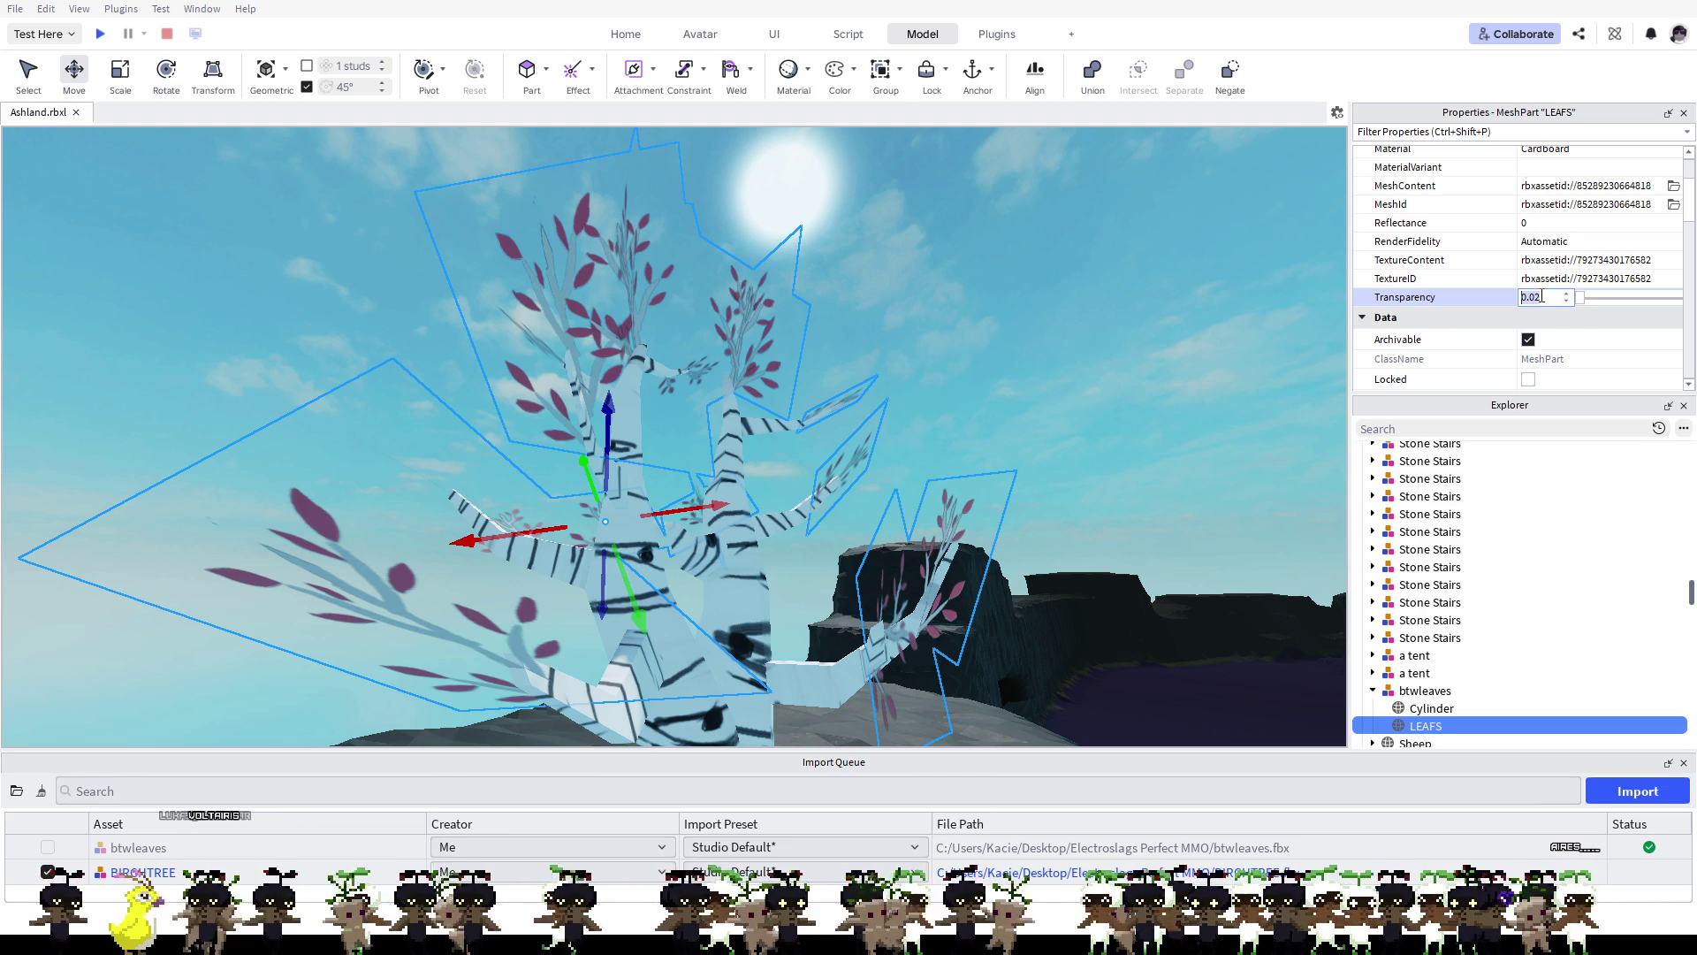
key(BackSpace)
key(BackSpace)
key(BackSpace)
key(Return)
click(1542, 297)
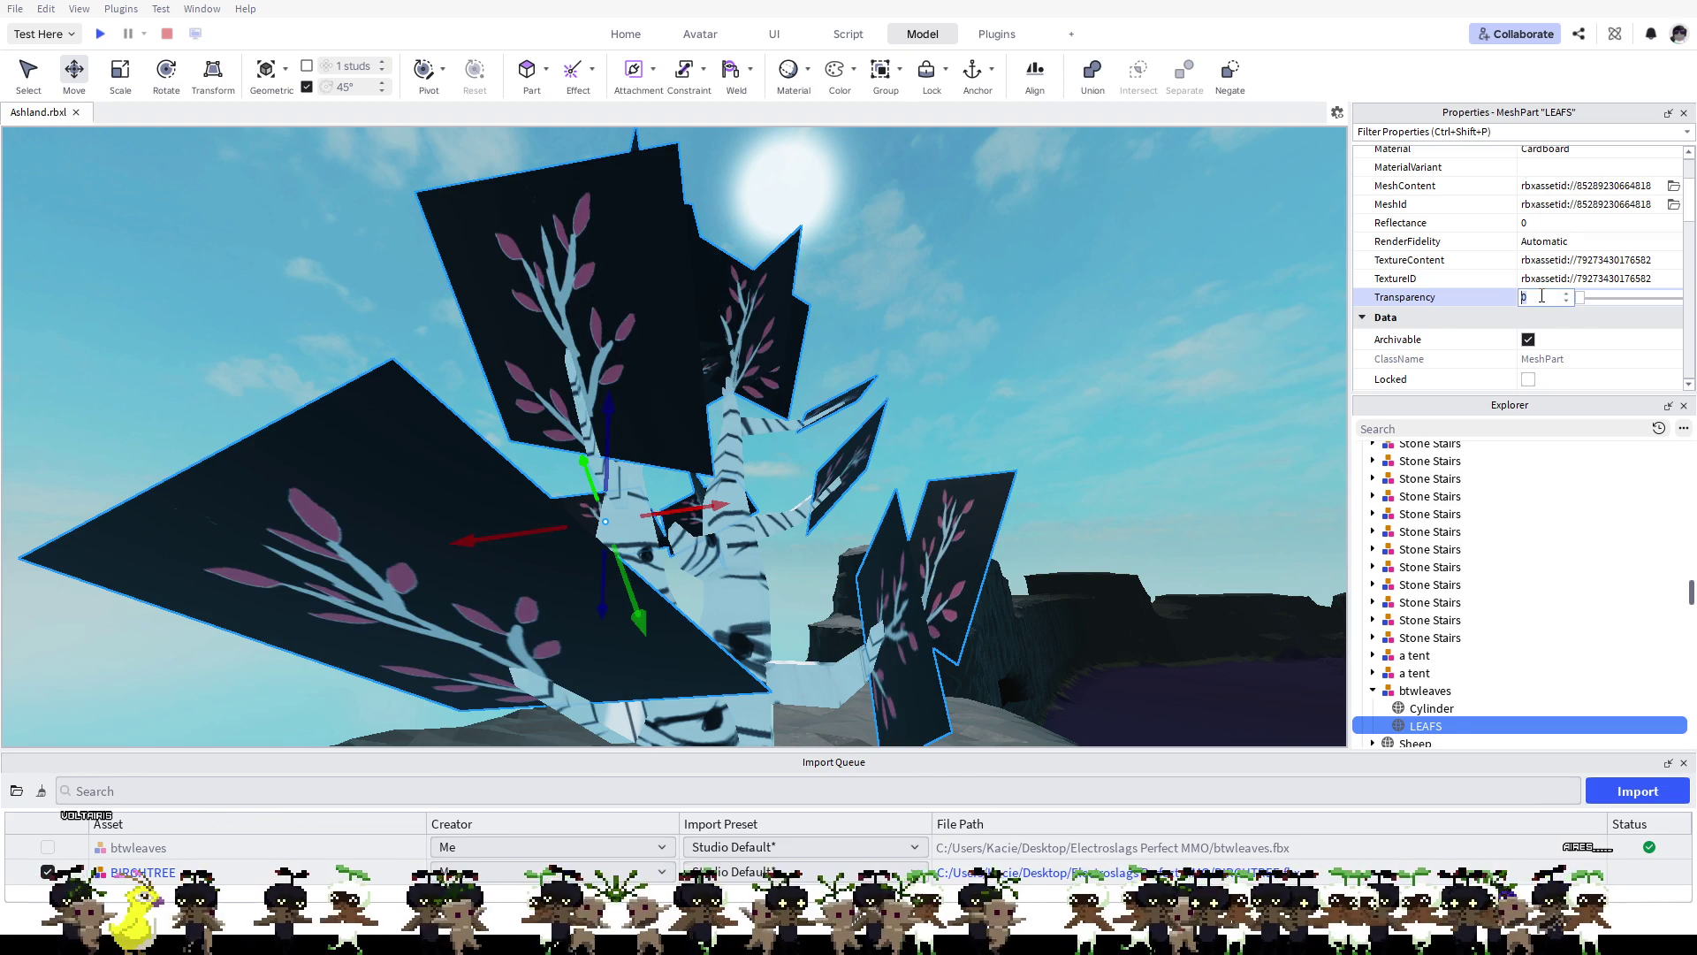
Step: Set LEAFS transparency to 1, then back to 0
text(1)
key(Return)
click(1543, 297)
text(0)
key(Return)
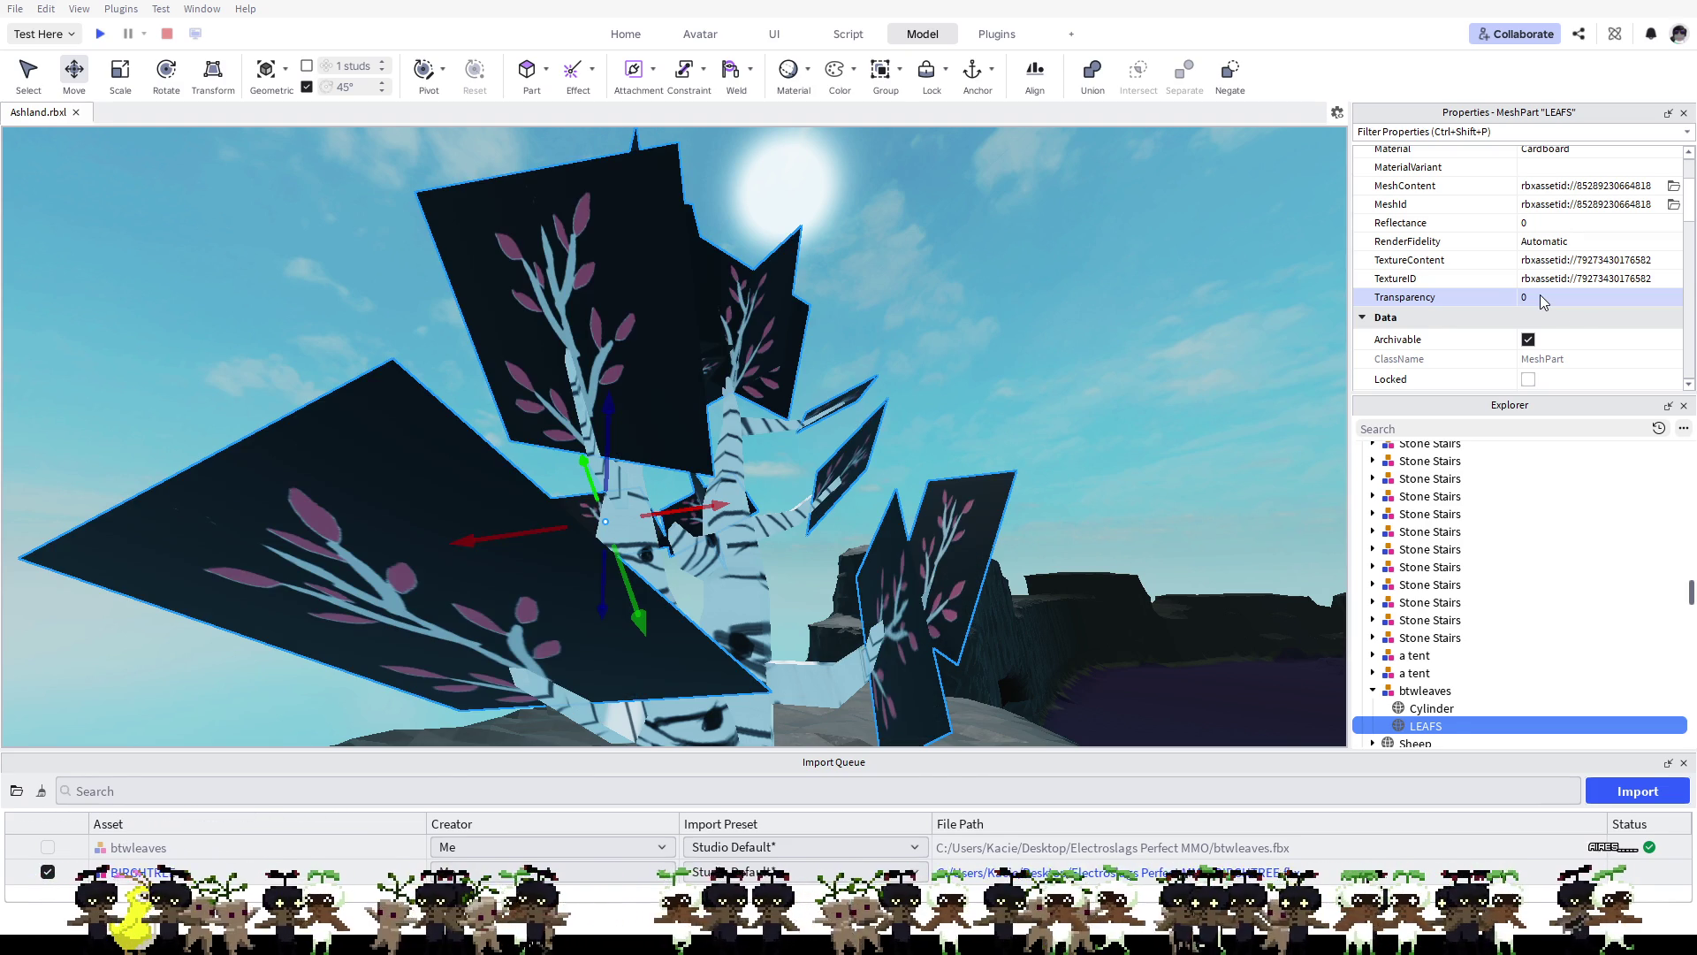
click(1543, 297)
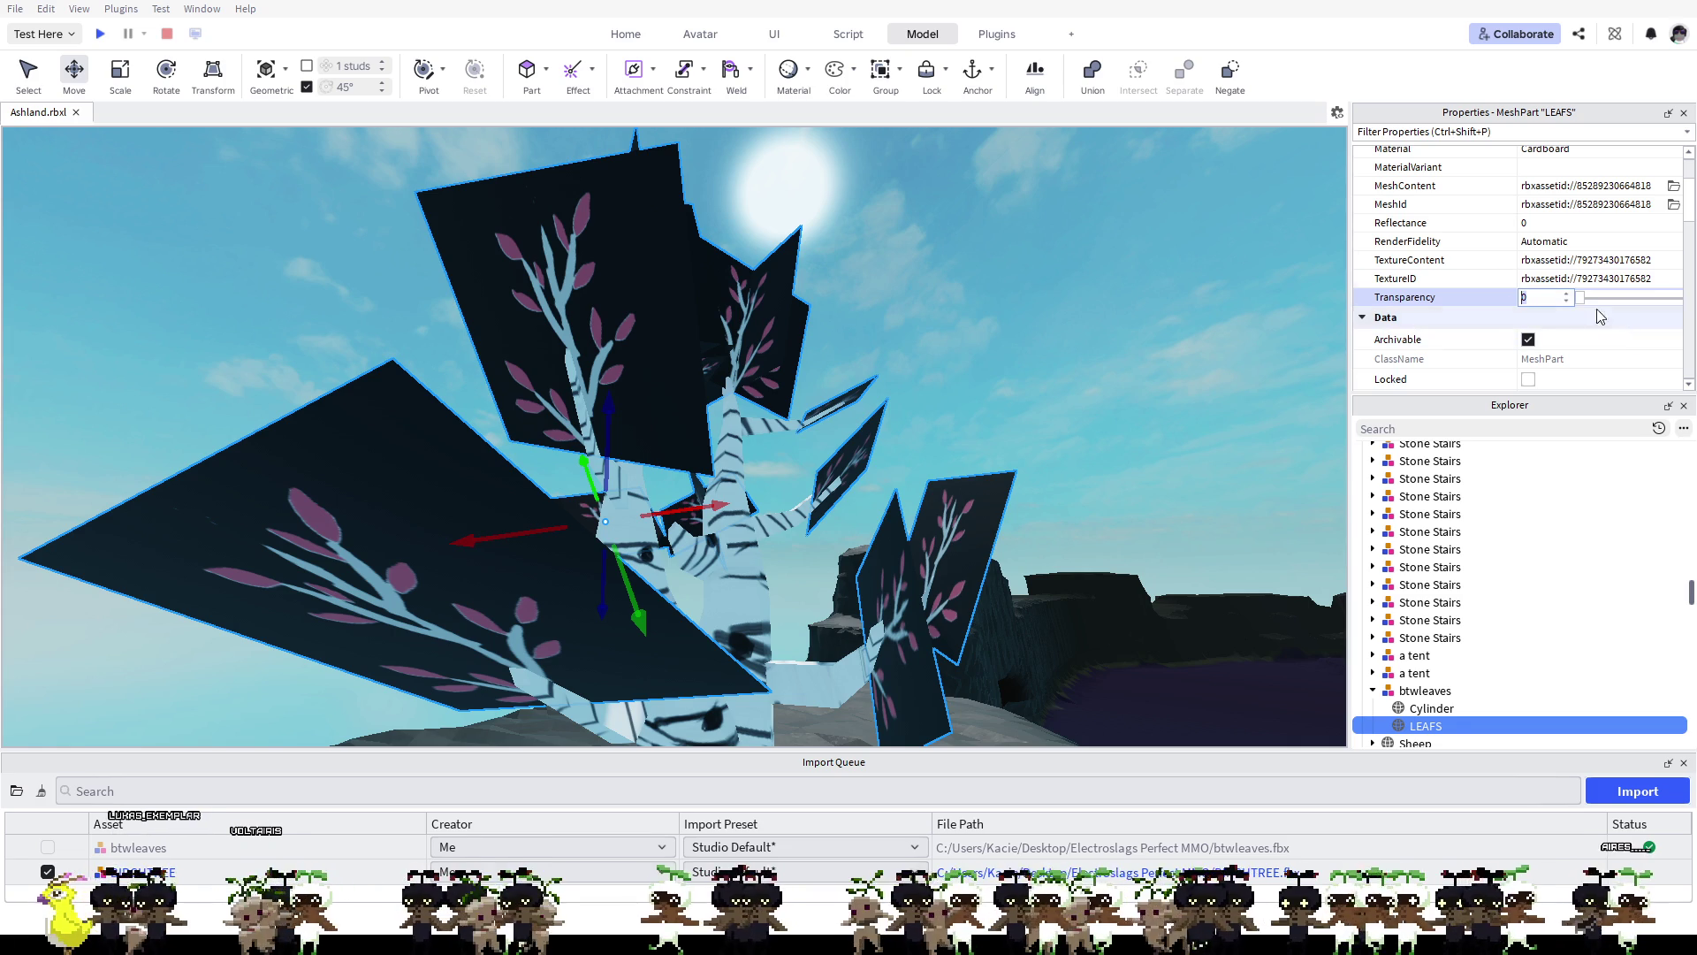
Step: Scroll the Properties list, click the filter box, and select the btwleaves model
scroll(1477, 318, down, 3)
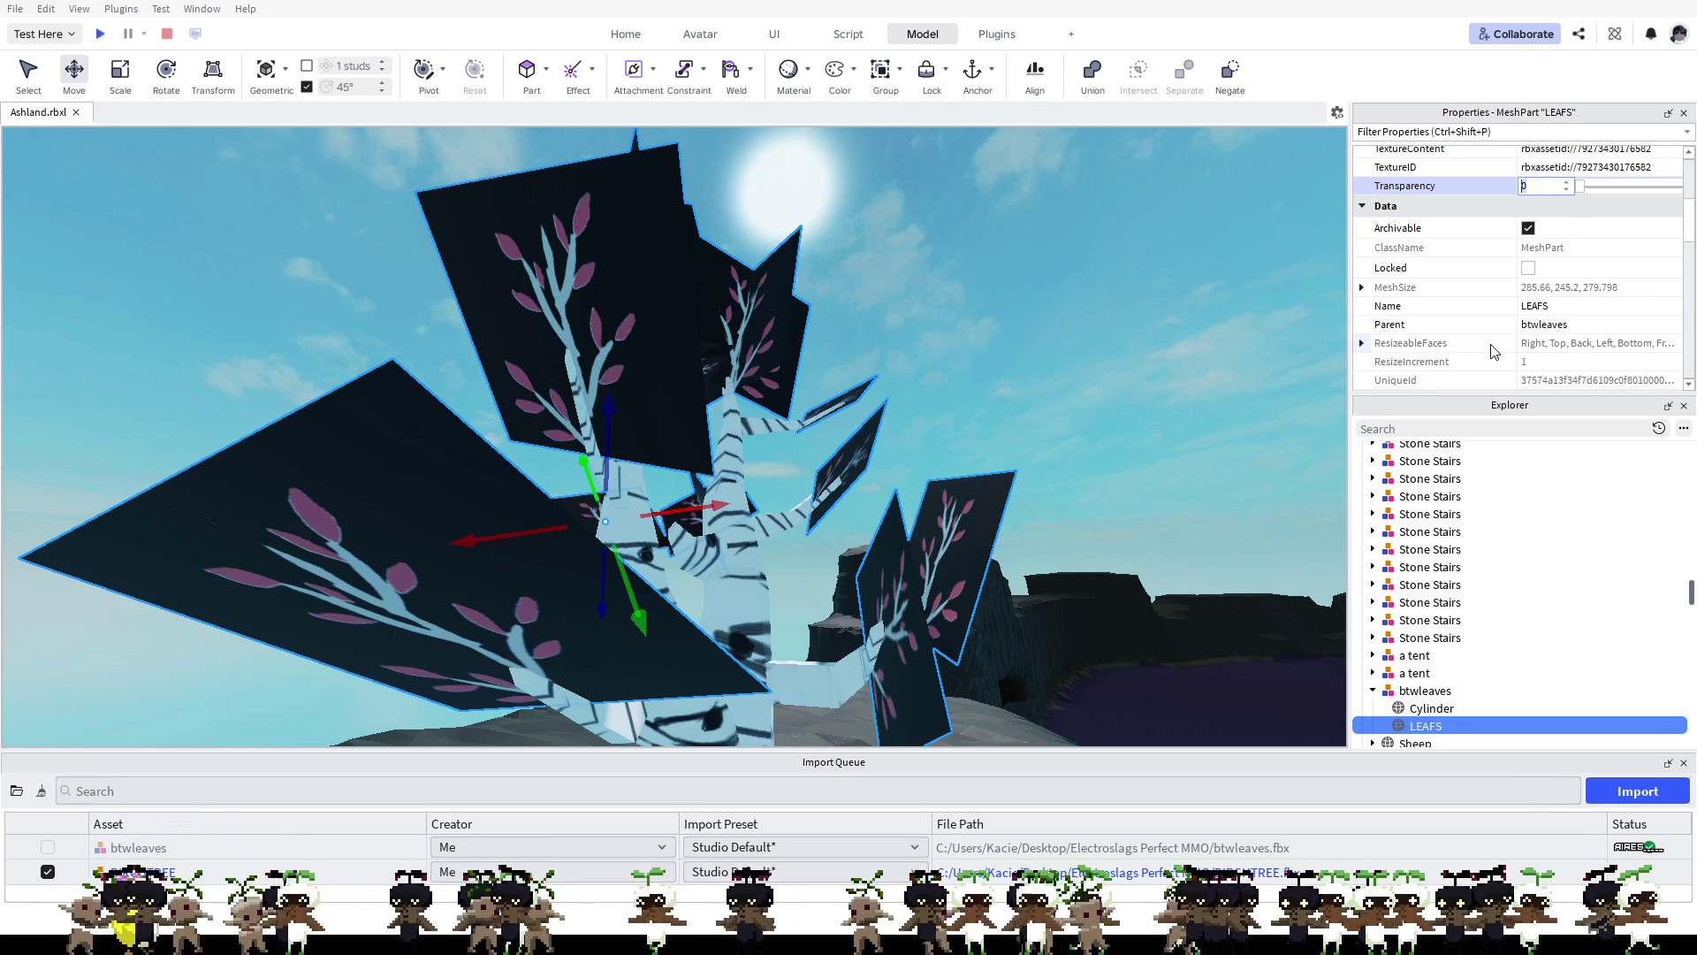
scroll(1493, 351, down, 5)
scroll(1493, 349, up, 8)
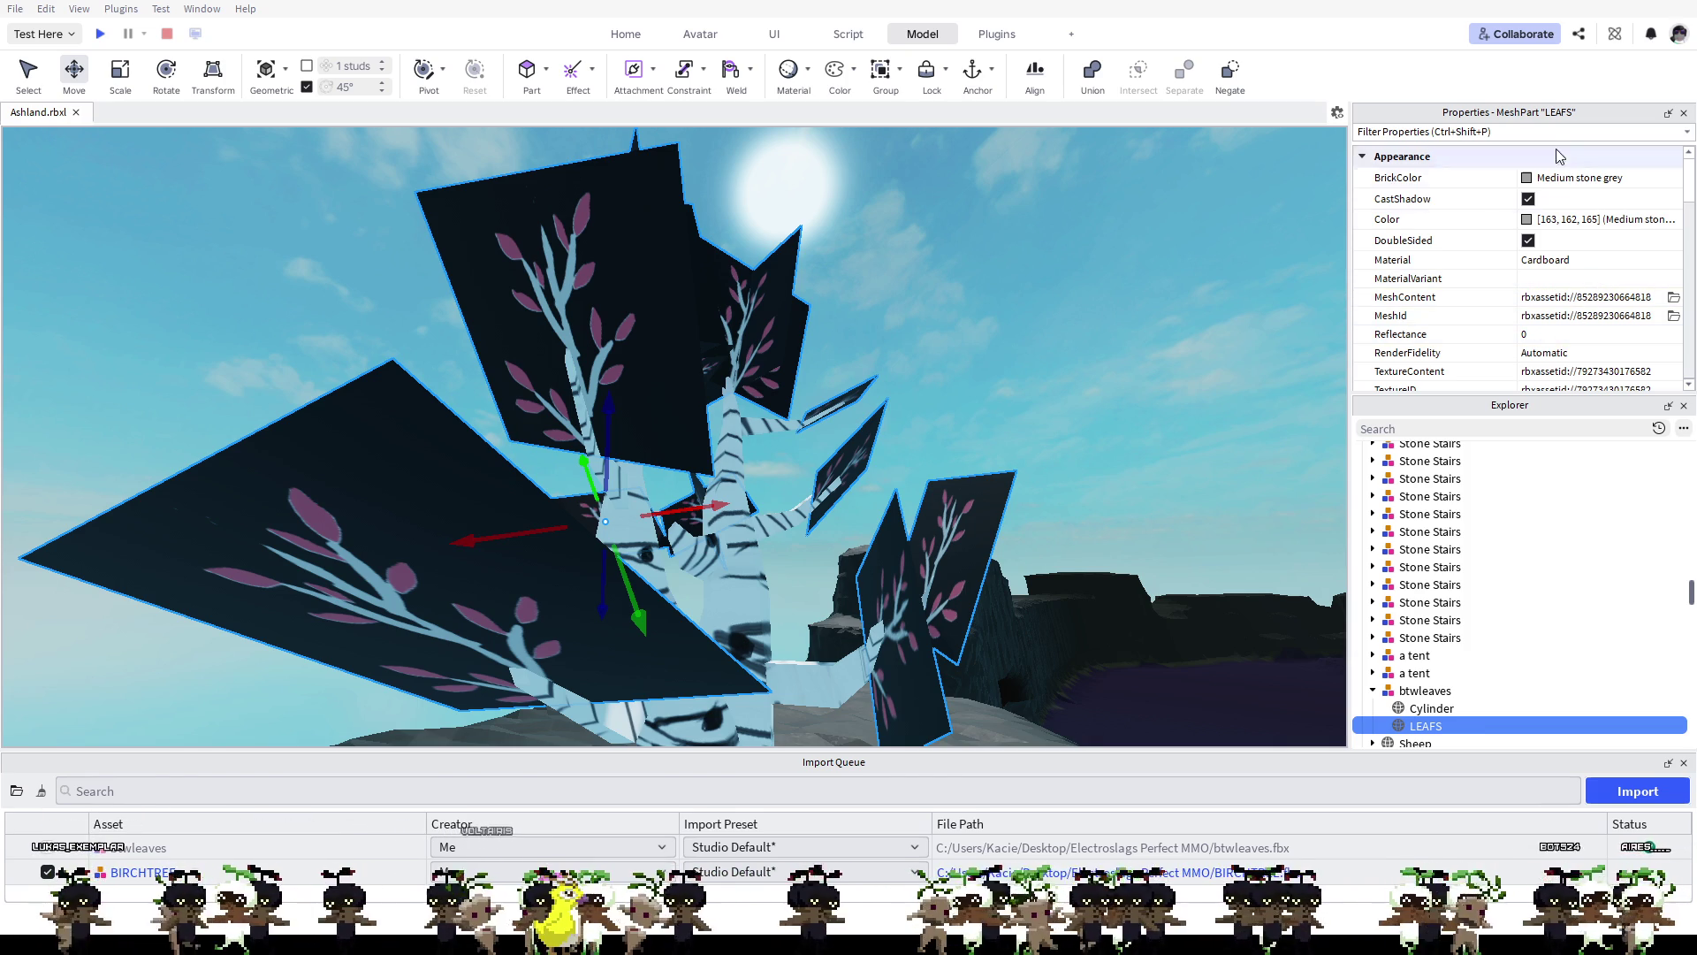
click(1498, 133)
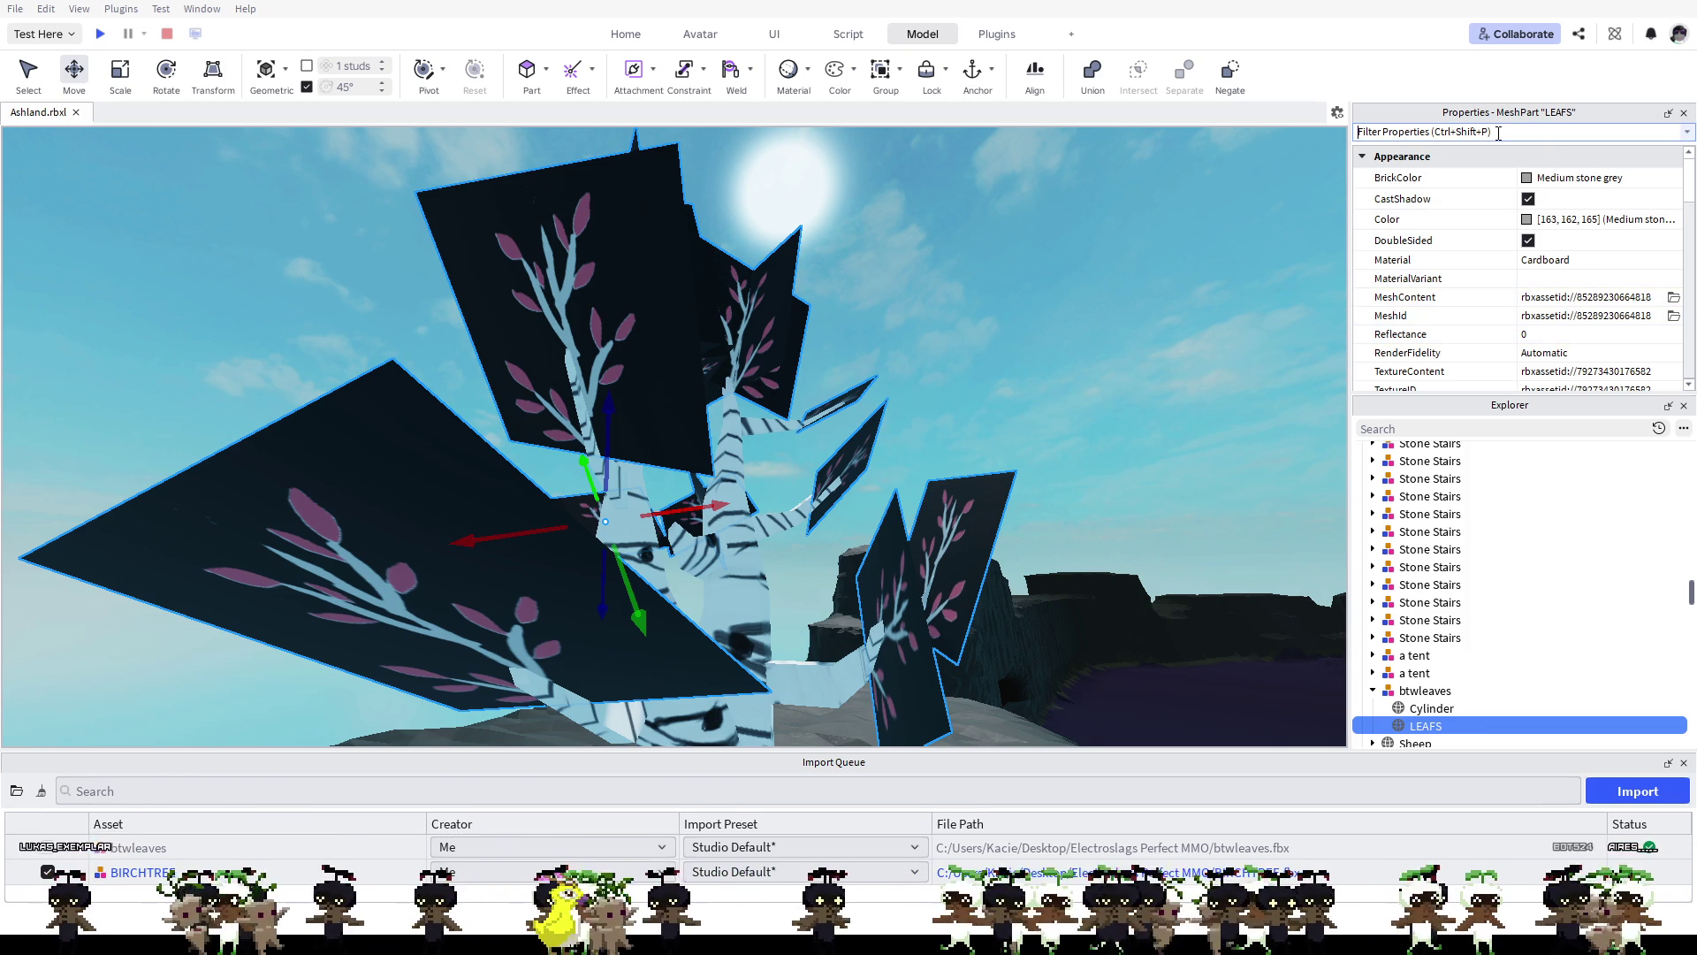
click(1425, 690)
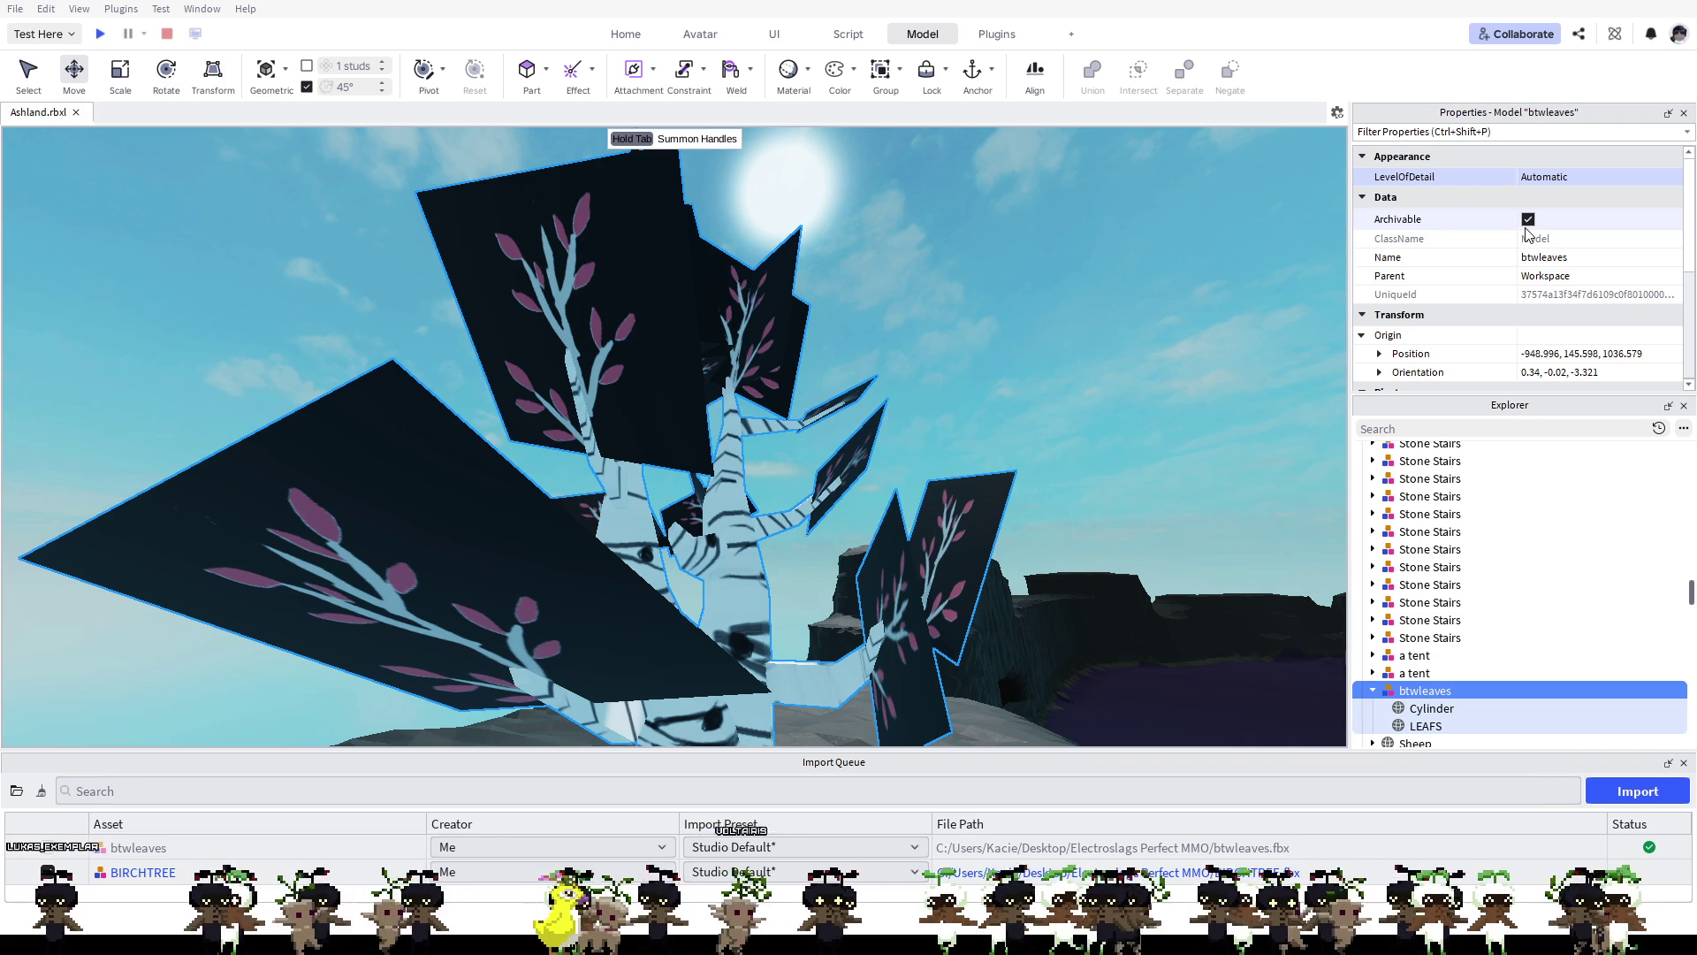